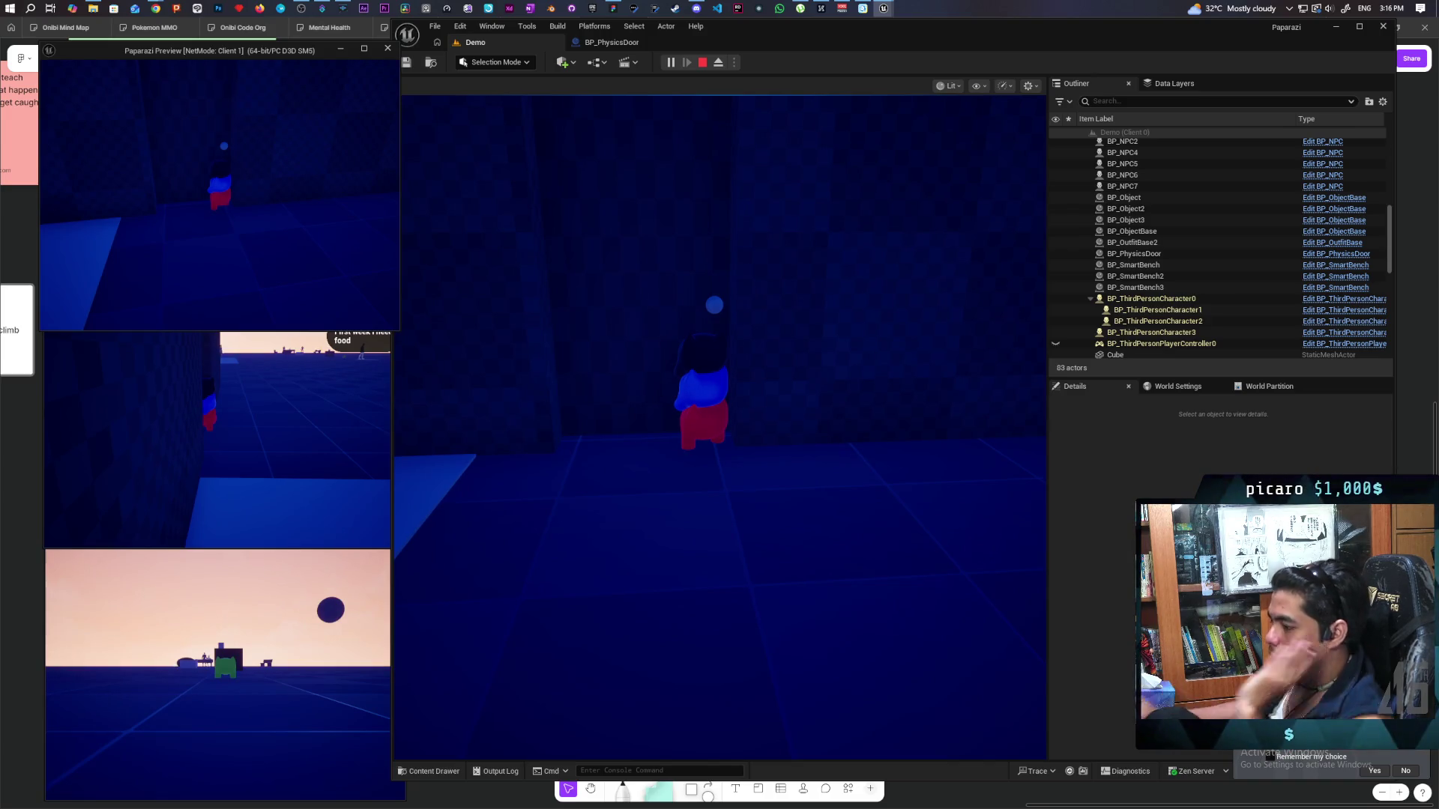
# Finish testing in the Client 1 window, then end play and return to BP_PhysicsDoor.
pyautogui.click(711, 288)
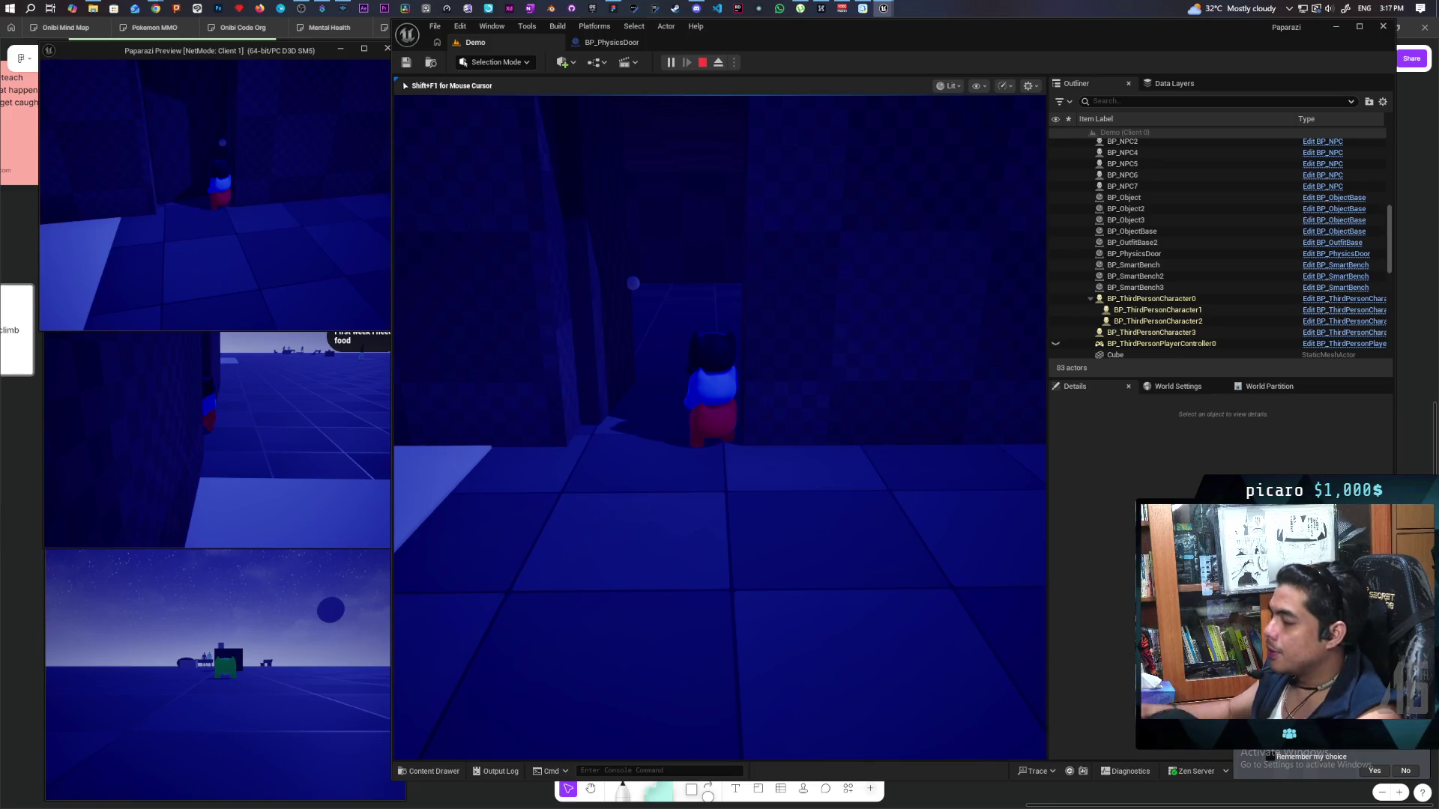
pyautogui.moveTo(720, 420)
pyautogui.hotkey('alt', 'Tab')
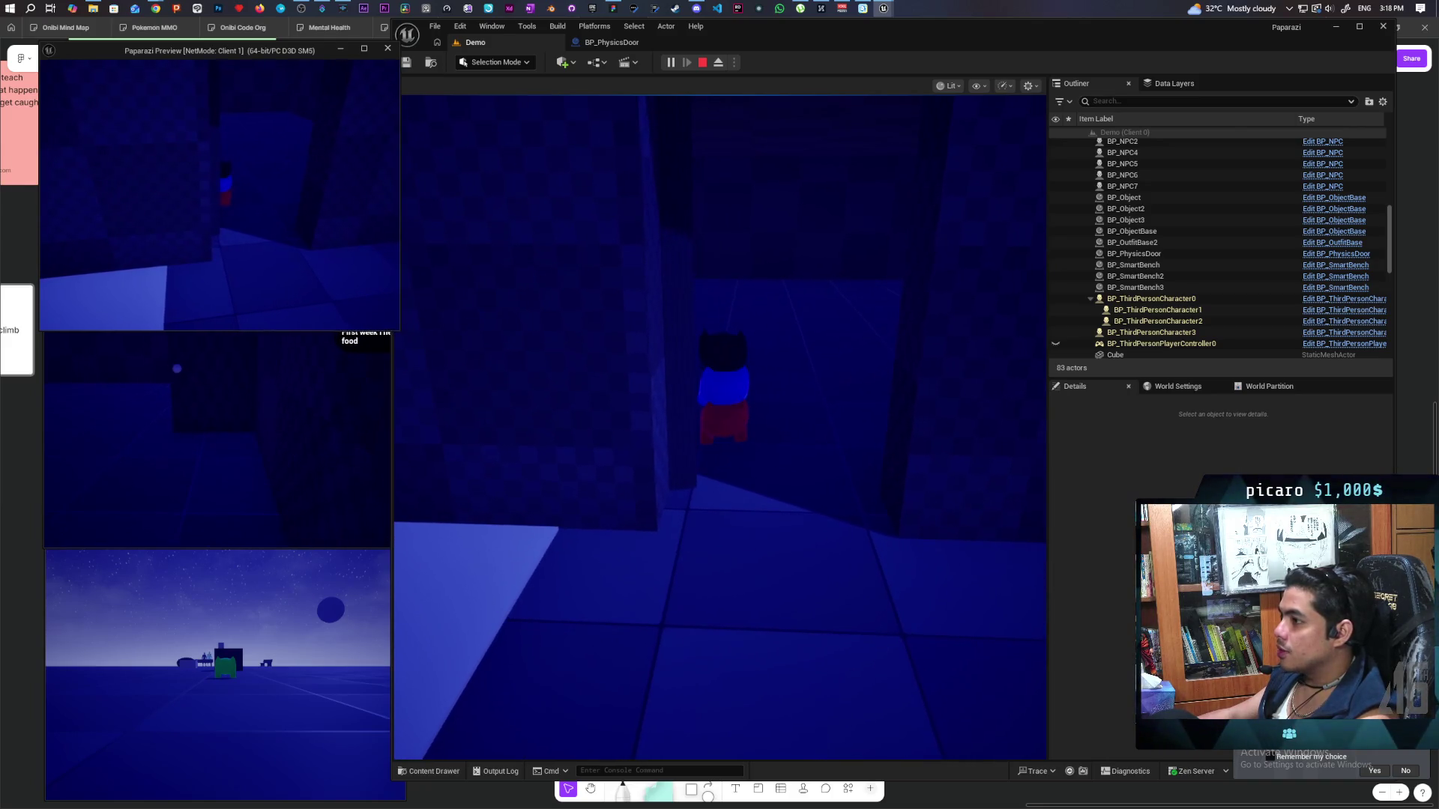
pyautogui.click(540, 124)
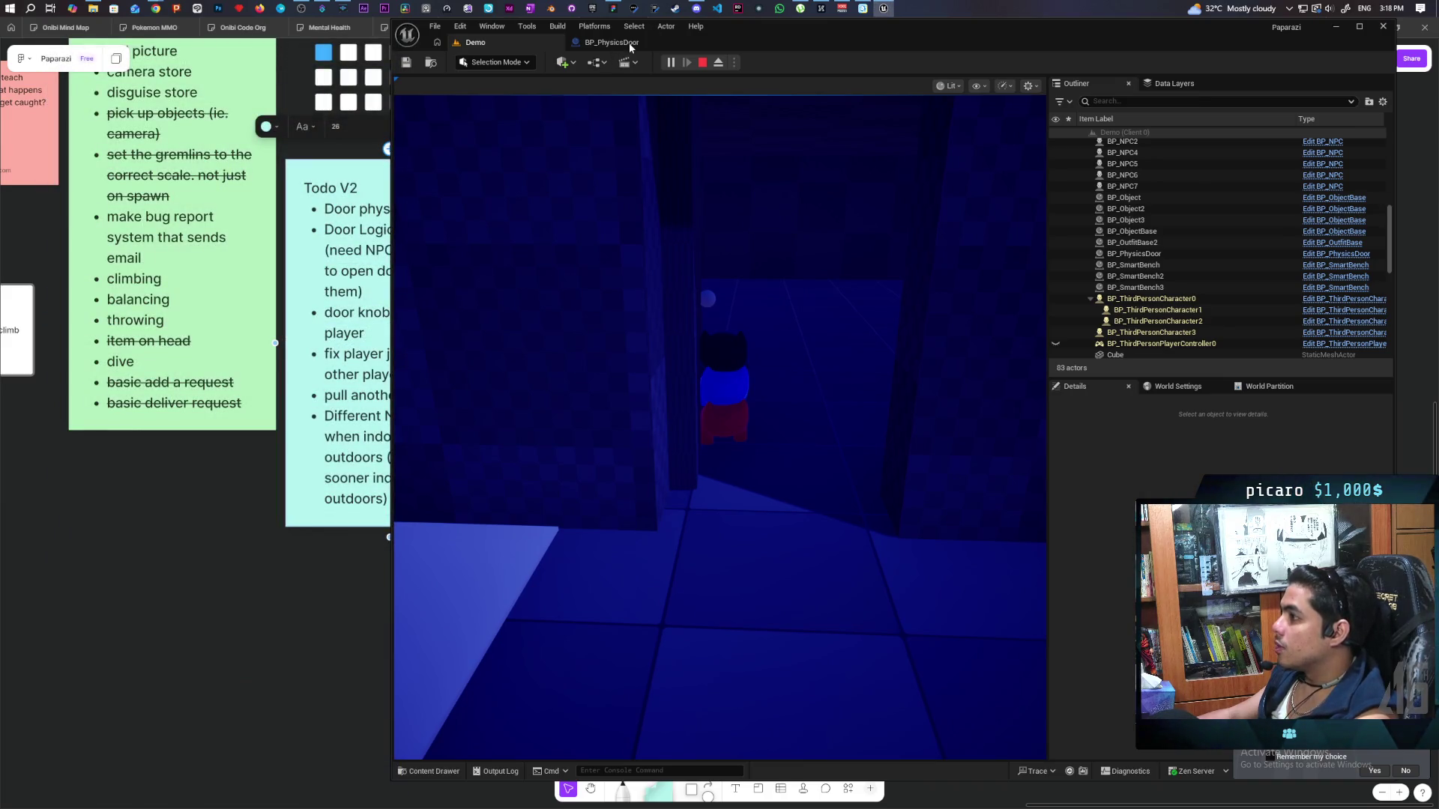
pyautogui.click(701, 64)
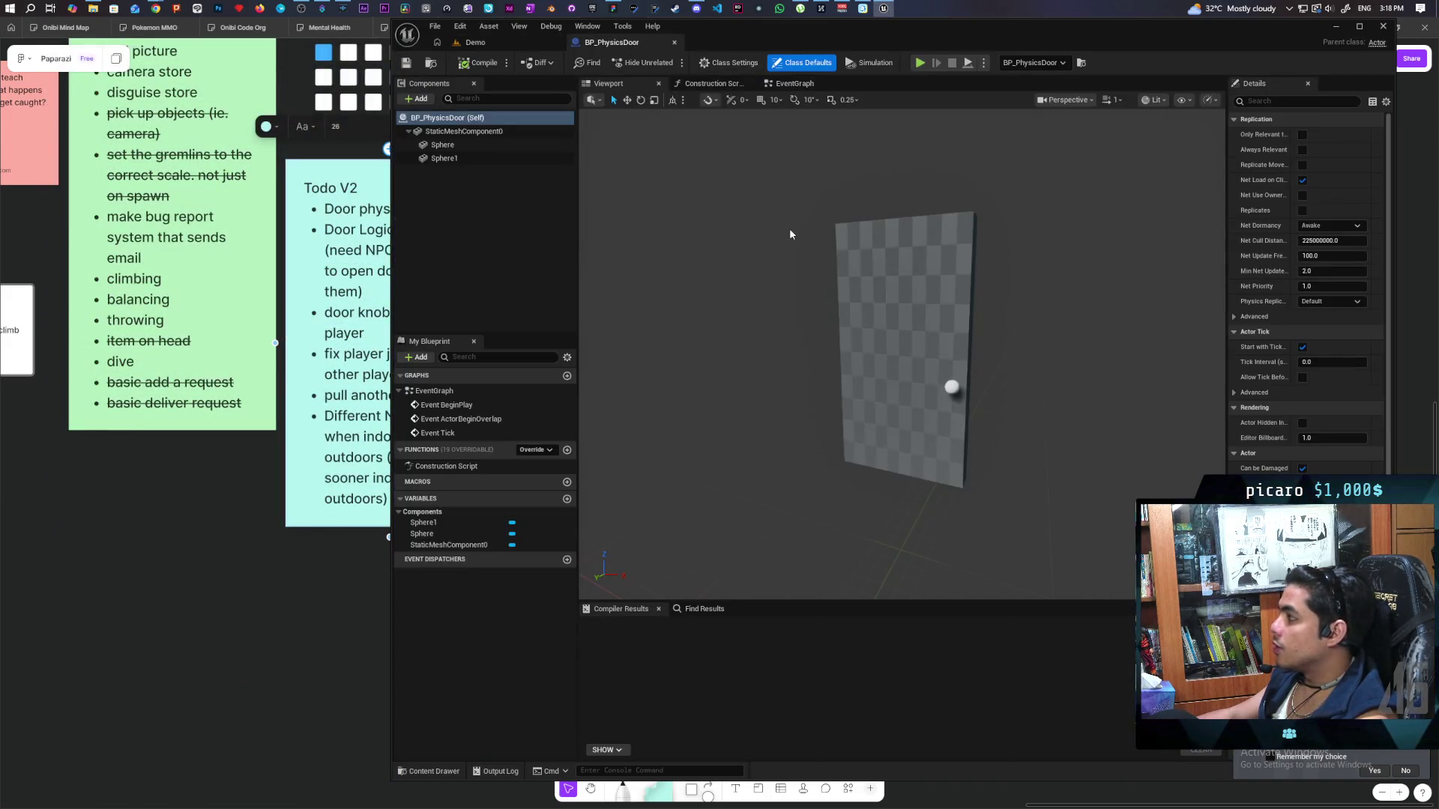
# Enable Replicate Movement on the door, then compile and save the blueprint.
pyautogui.click(1301, 166)
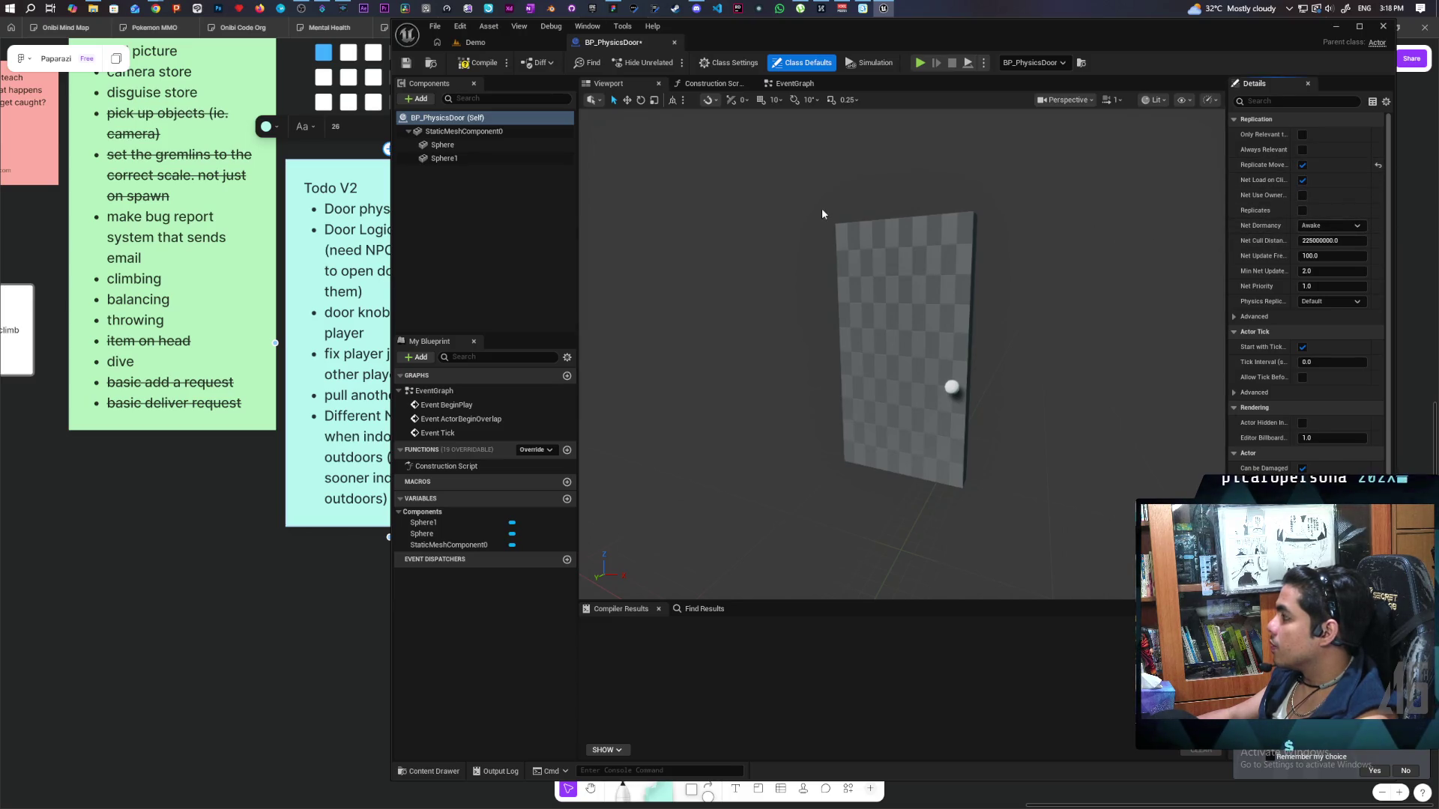
pyautogui.click(482, 64)
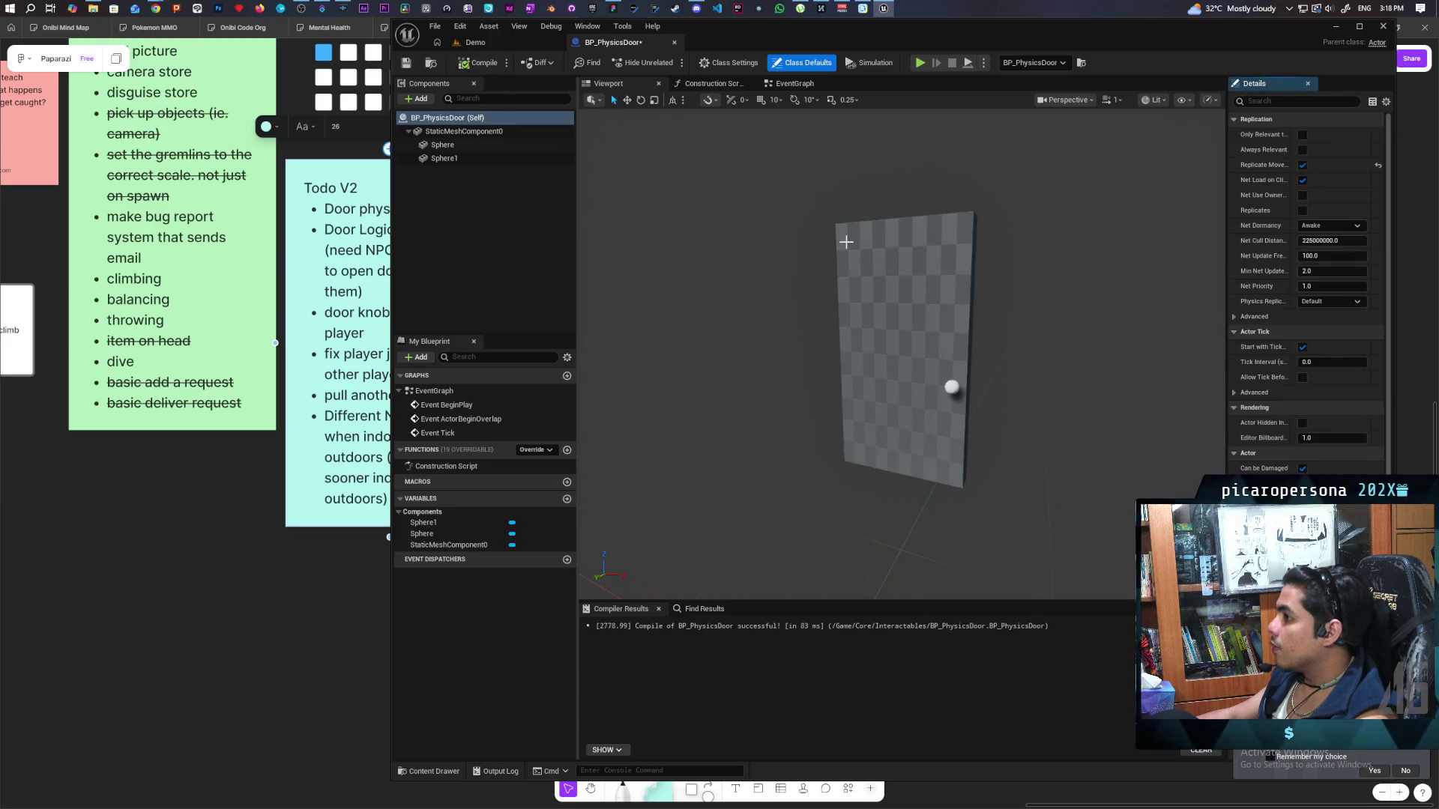
pyautogui.hotkey('ctrl', 's')
# Set Physics Replication to Predictive Interpolation, recompile, and go back to the Demo level.
pyautogui.click(1274, 102)
pyautogui.write('re')
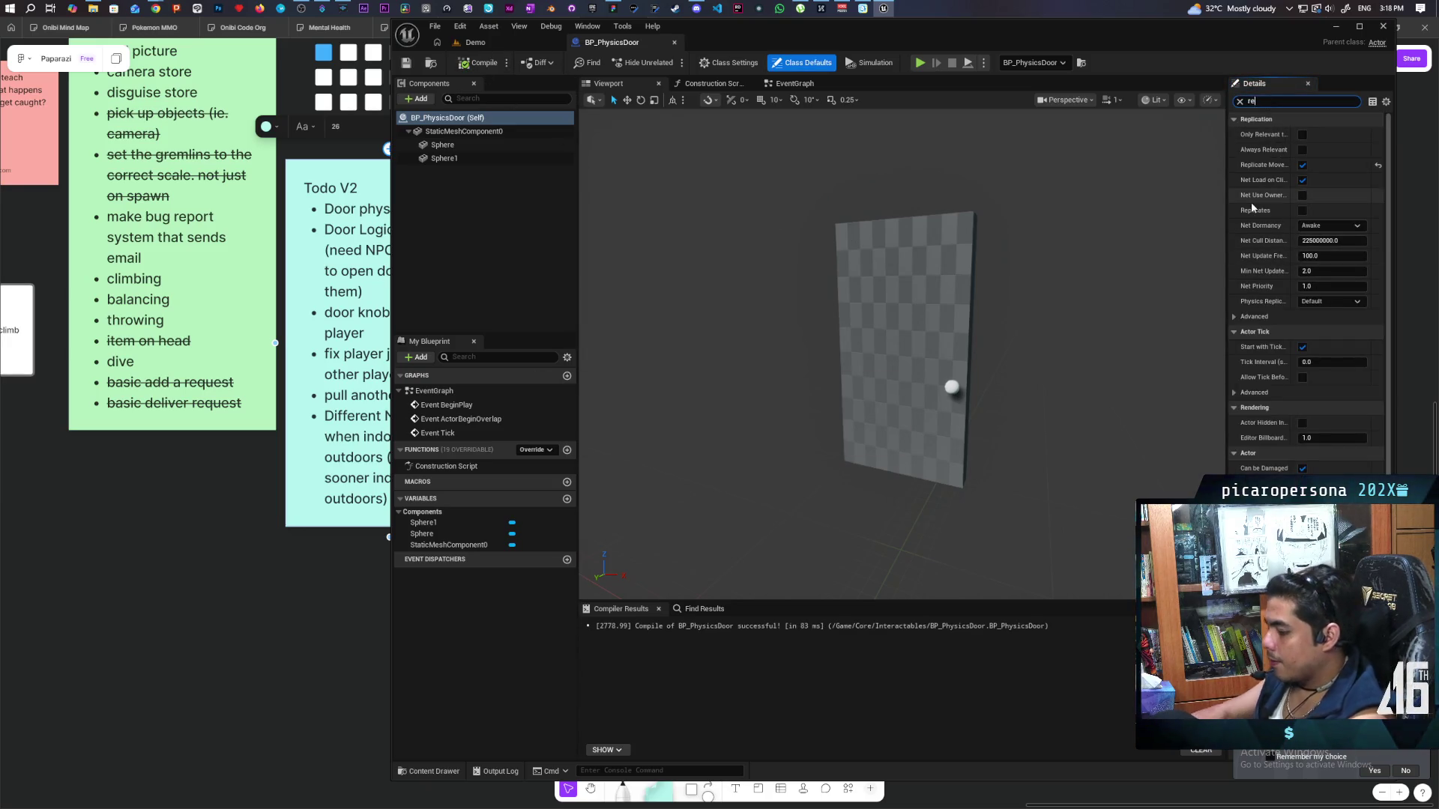
pyautogui.write('pli')
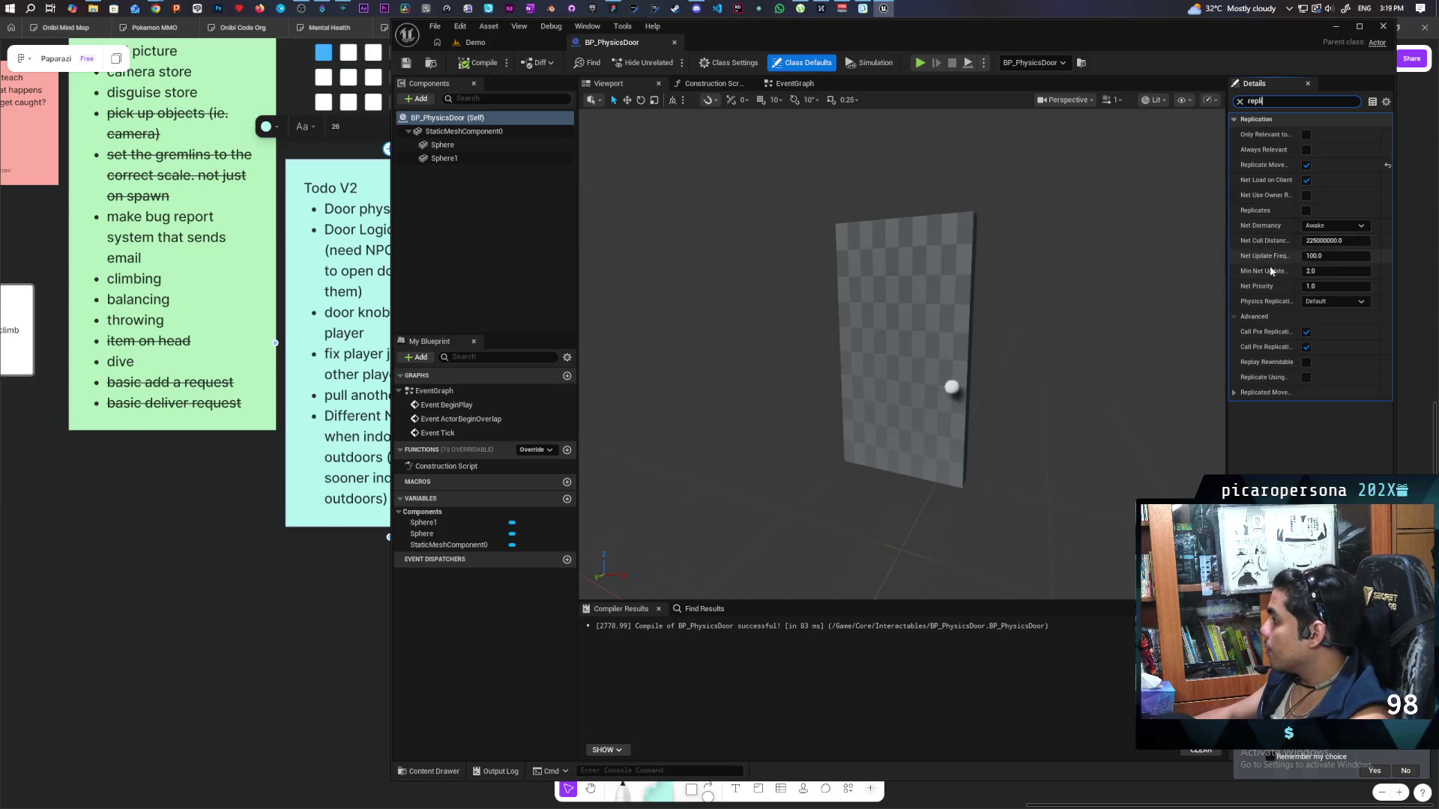
pyautogui.click(1311, 302)
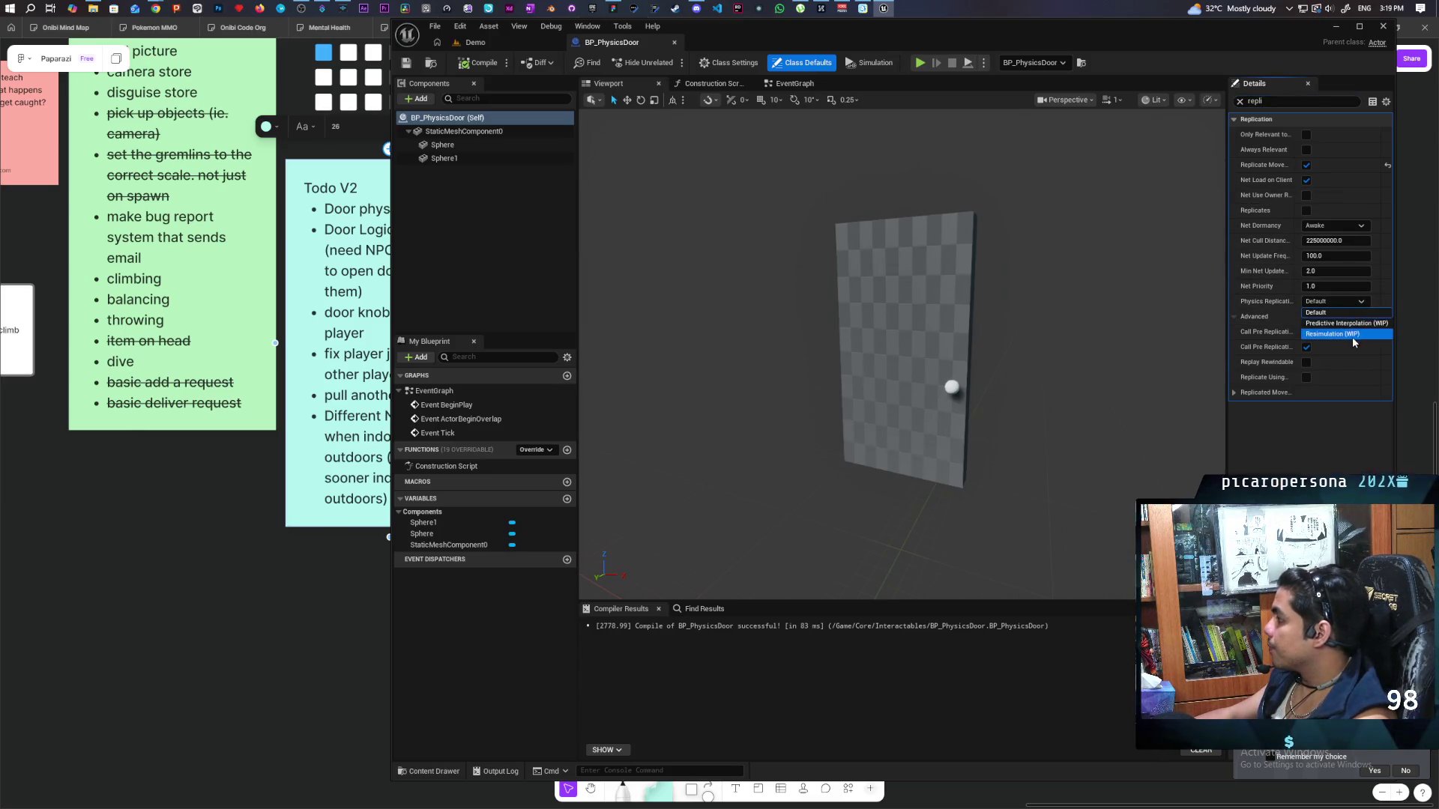
pyautogui.click(1347, 323)
pyautogui.click(488, 63)
pyautogui.click(476, 43)
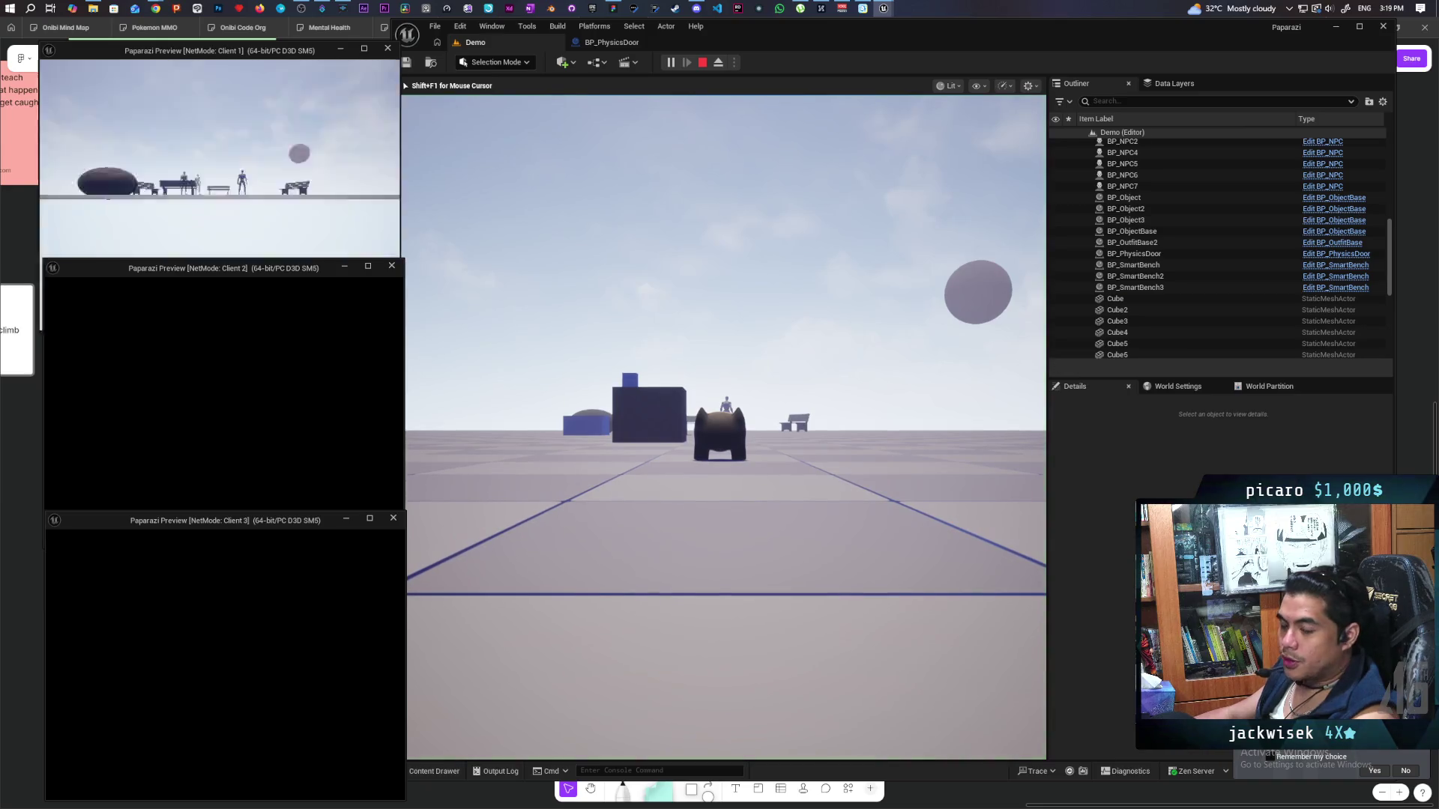
# Switch between client windows, moving the blue player toward red and walking the black player.
pyautogui.hotkey('alt', 'Tab')
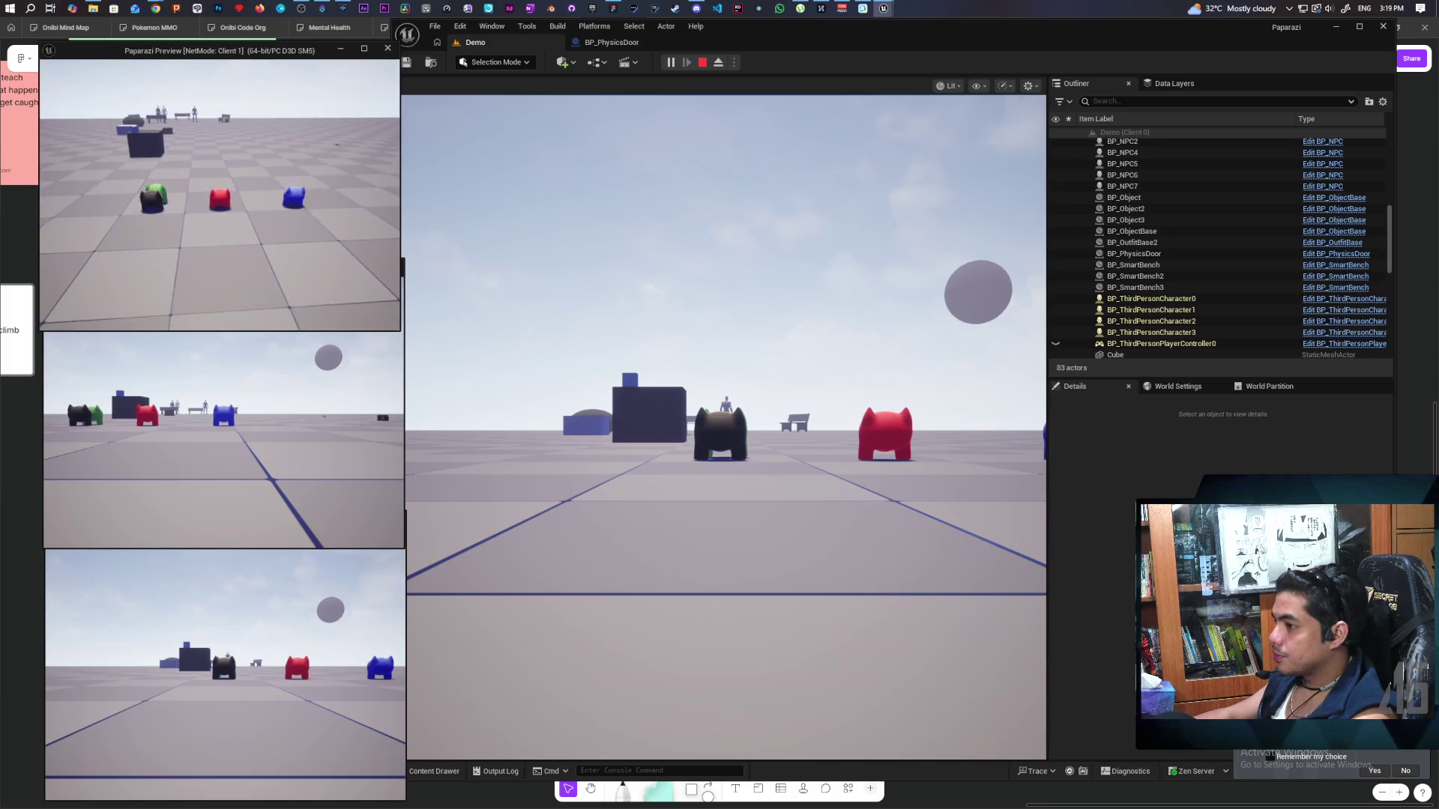
pyautogui.press('a')
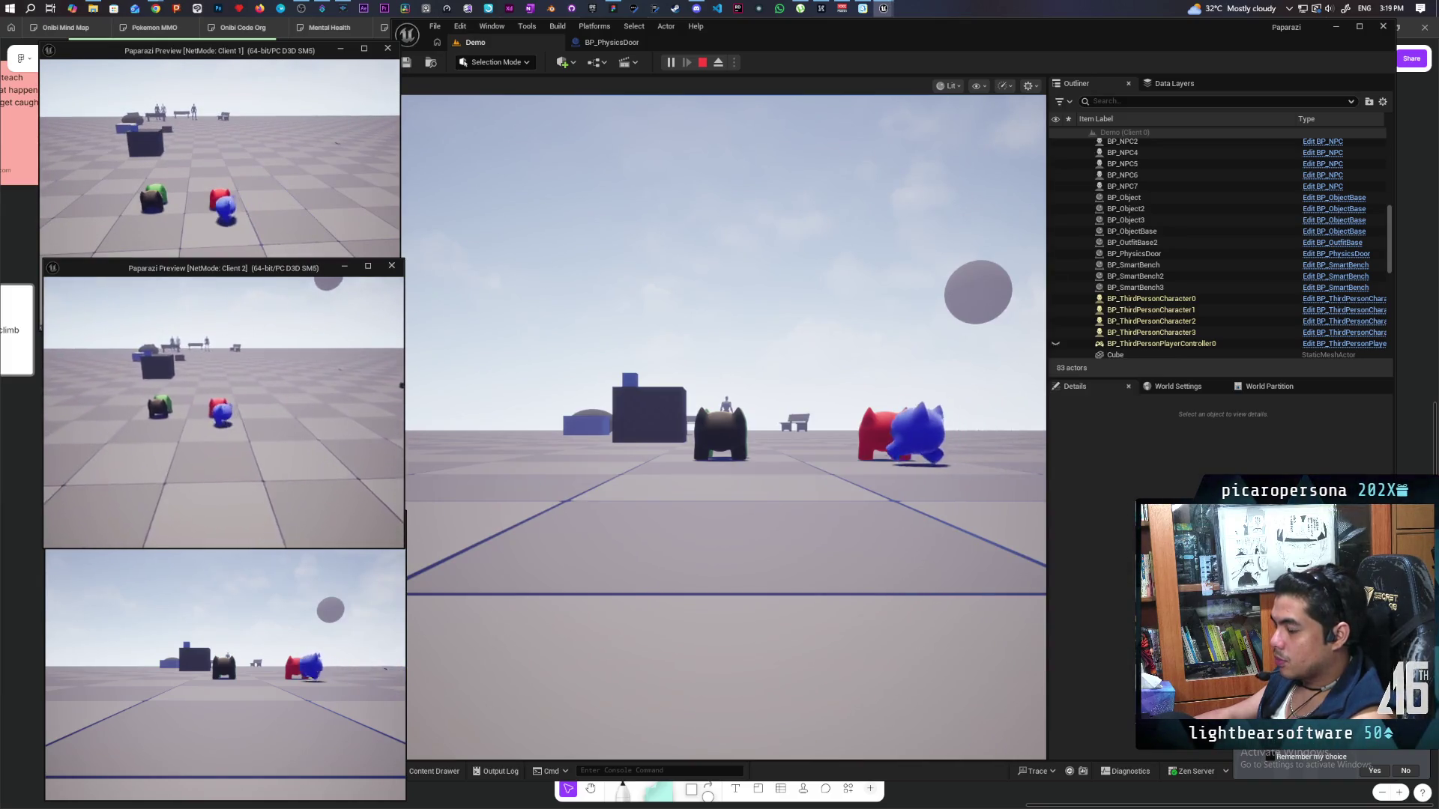
pyautogui.hotkey('alt', 'Tab')
pyautogui.press('w')
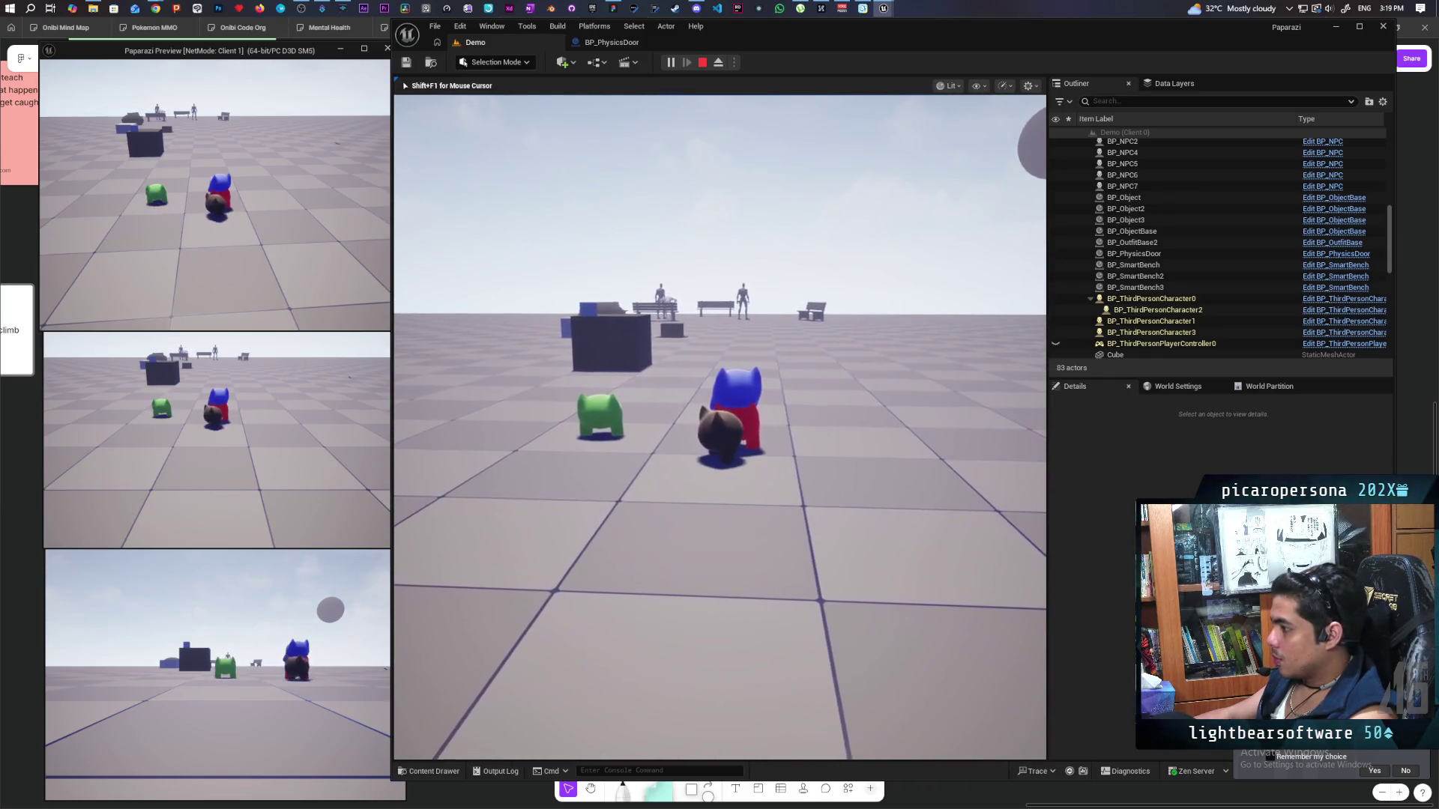
pyautogui.hotkey('alt', 'Tab')
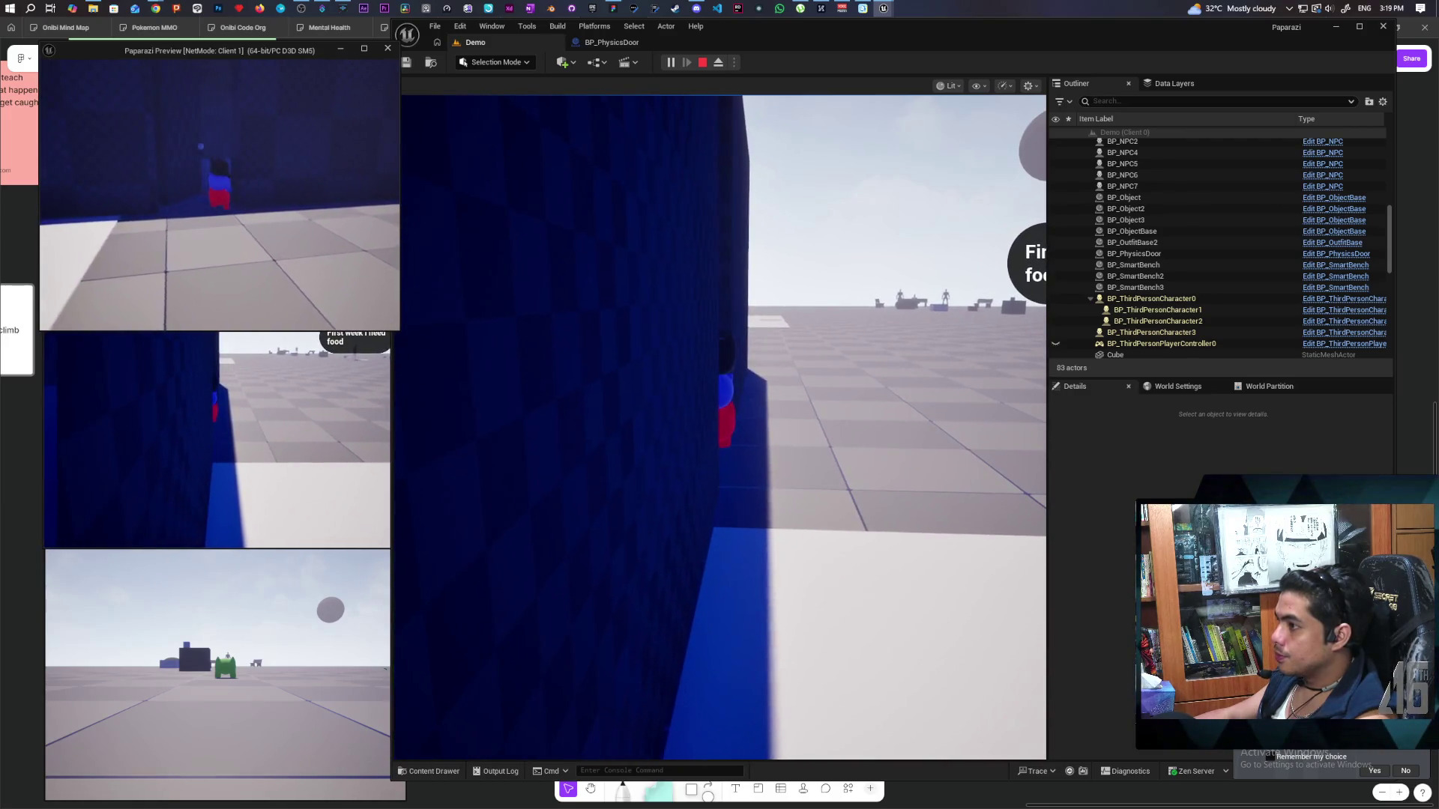
# Walk the players into the blue building up to the door, then stop the session.
pyautogui.click(720, 427)
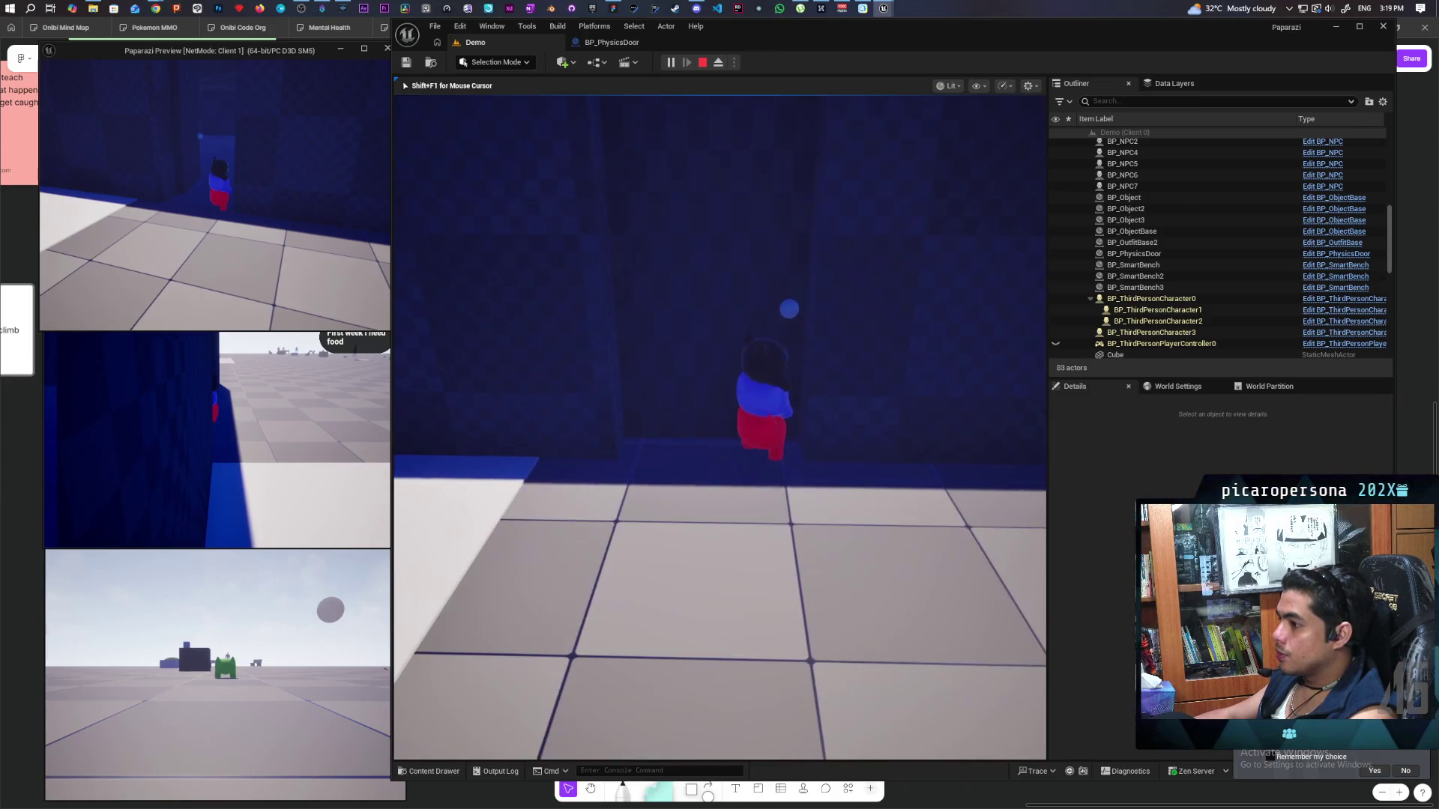
pyautogui.hotkey('alt', 'Tab')
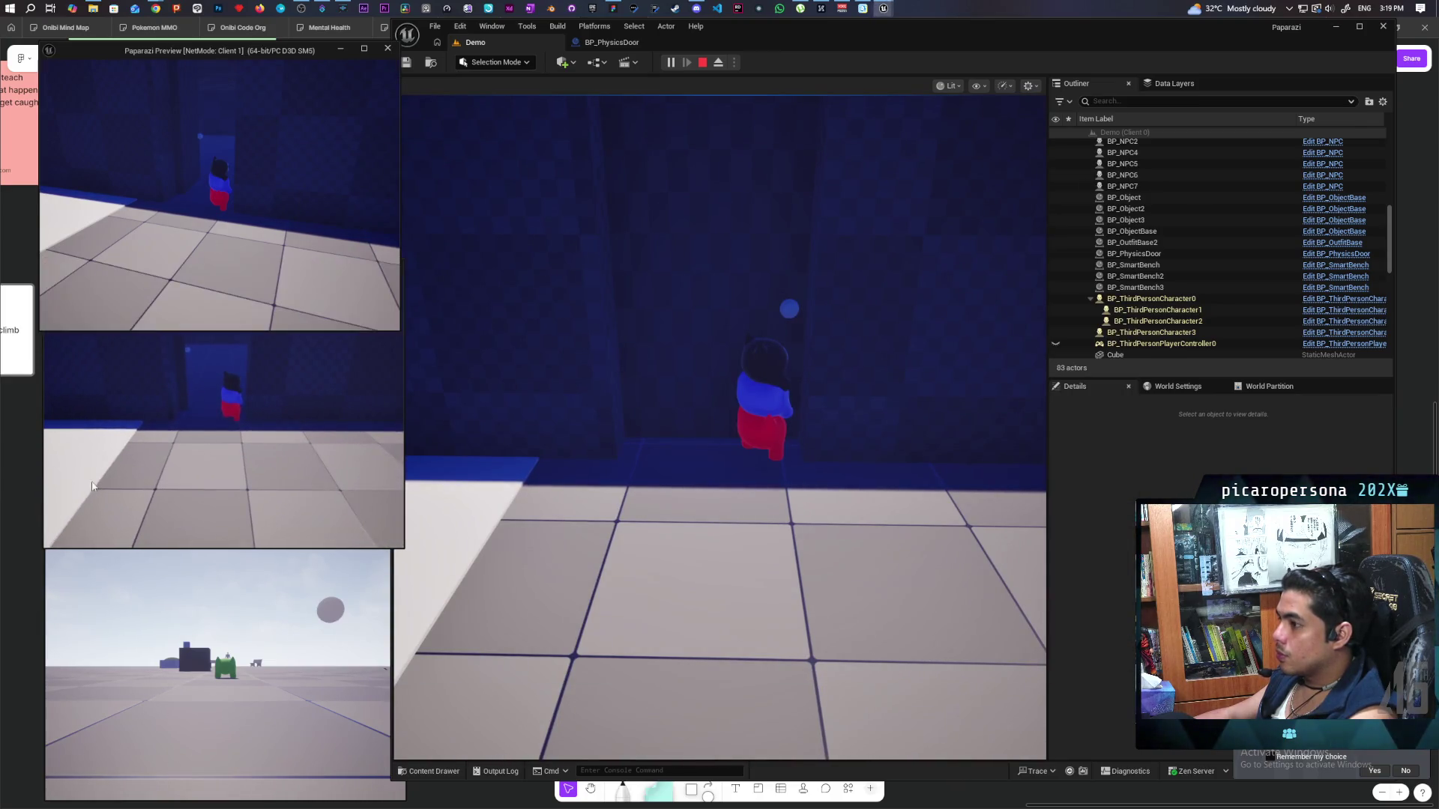
pyautogui.hotkey('alt', 'Tab')
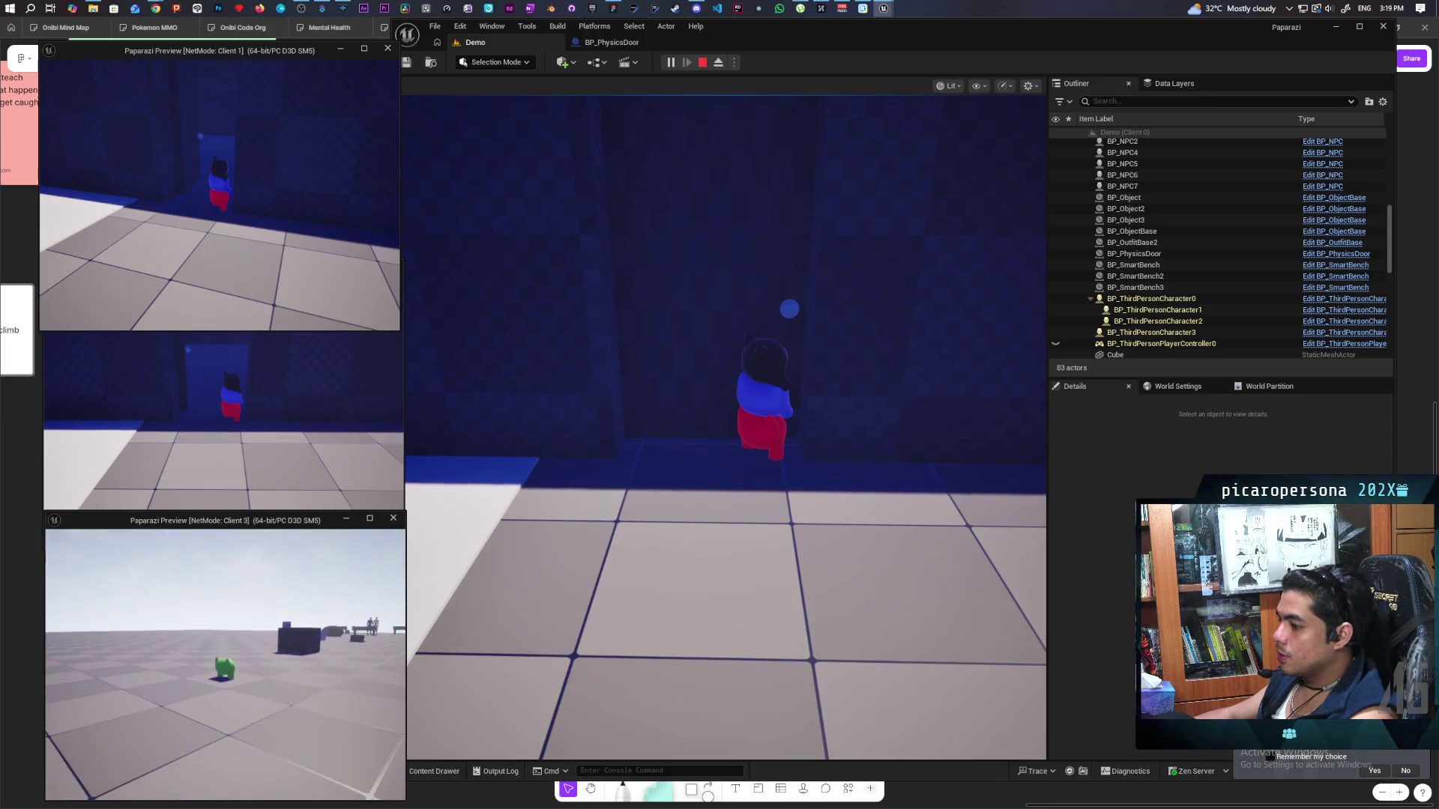
pyautogui.hotkey('alt', 'Tab')
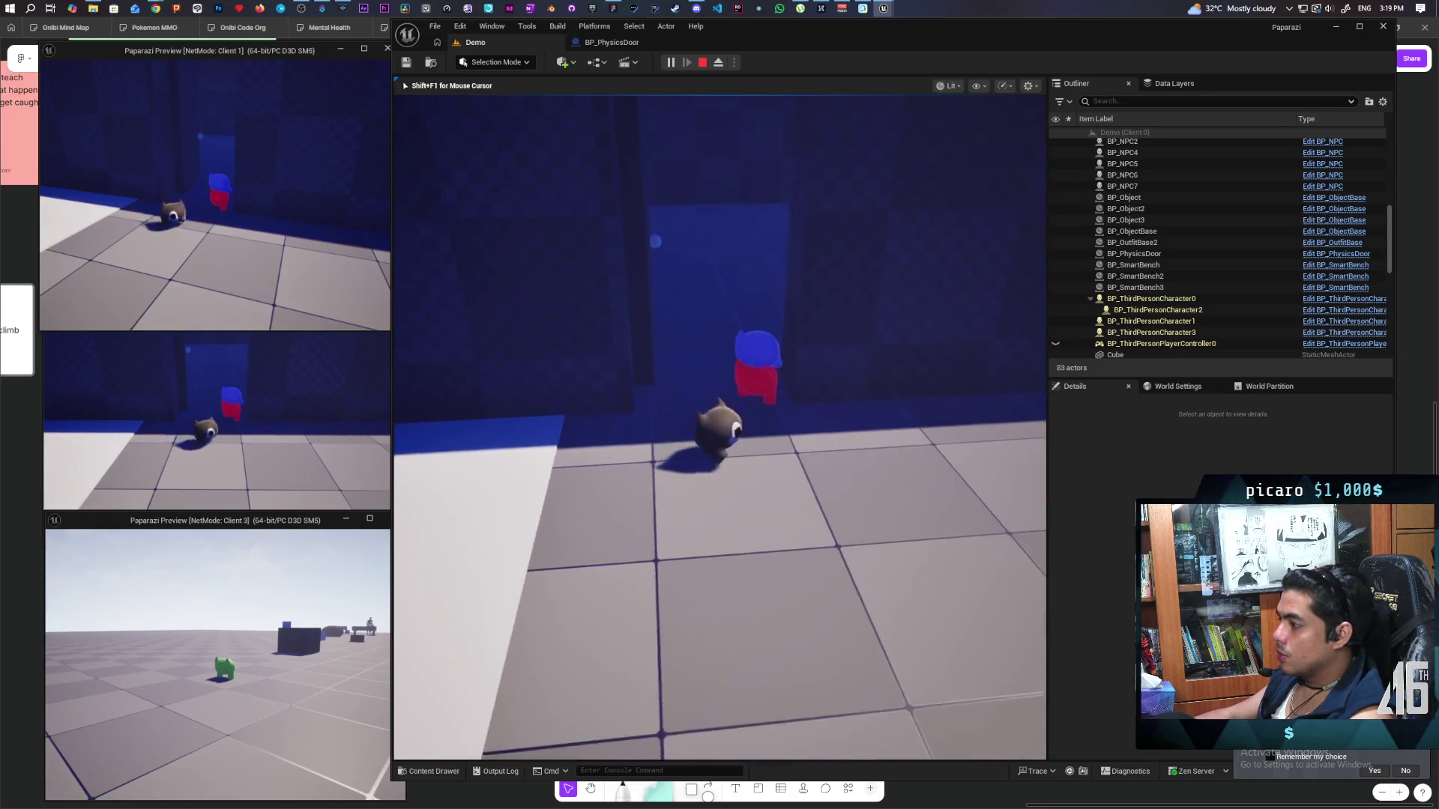
pyautogui.click(859, 530)
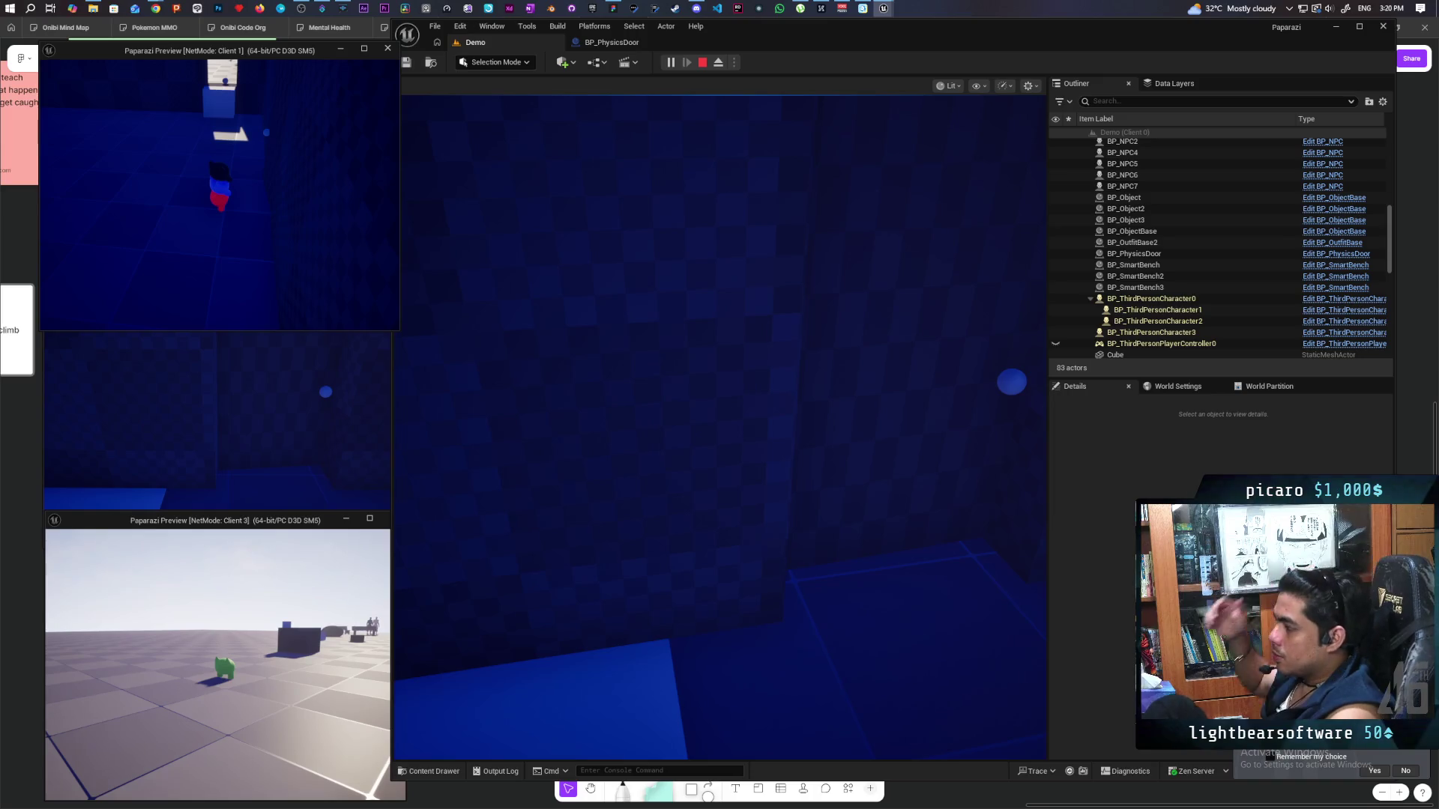
pyautogui.press('Escape')
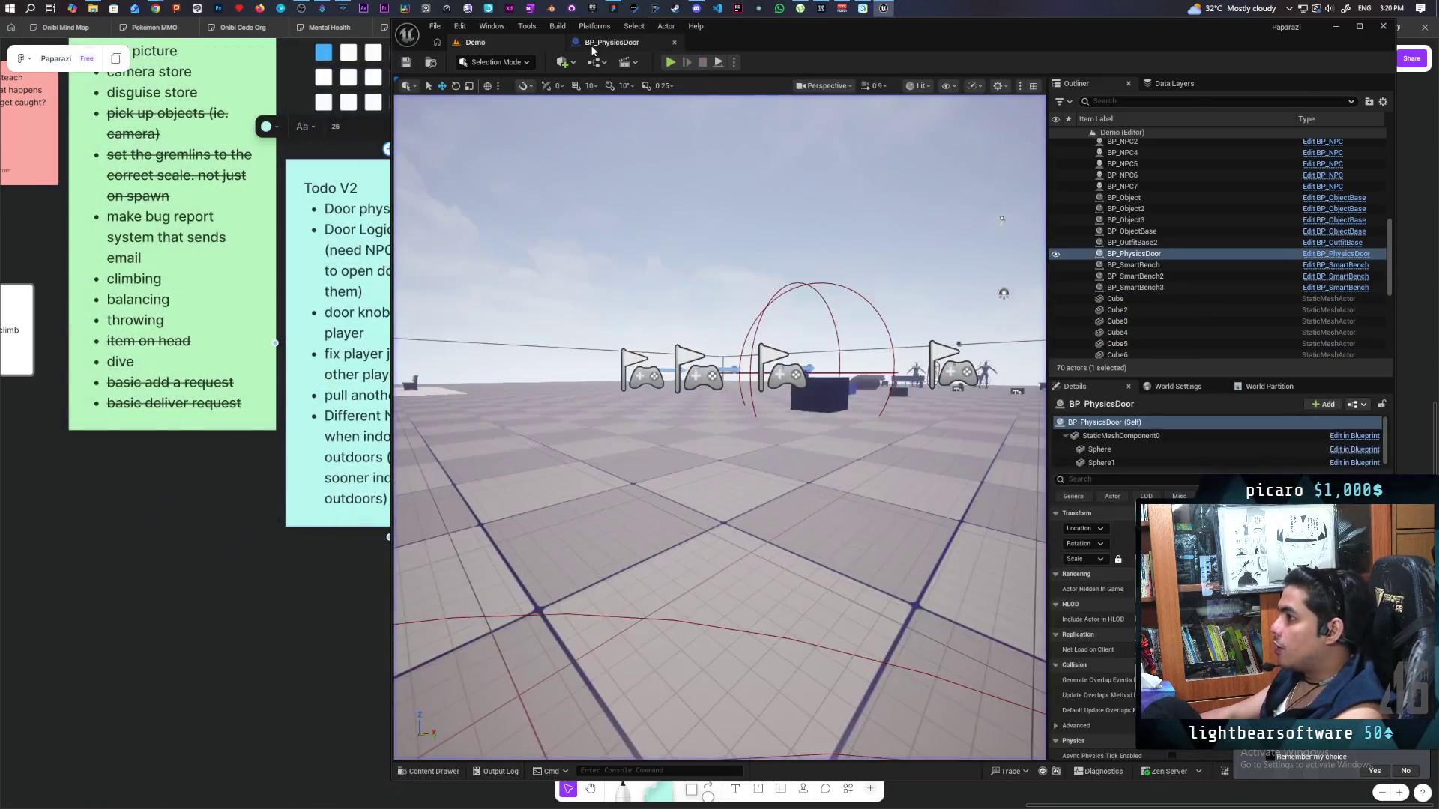
# Open the BP_PhysicsDoor blueprint and widen the Details panel showing its replication settings.
pyautogui.click(603, 43)
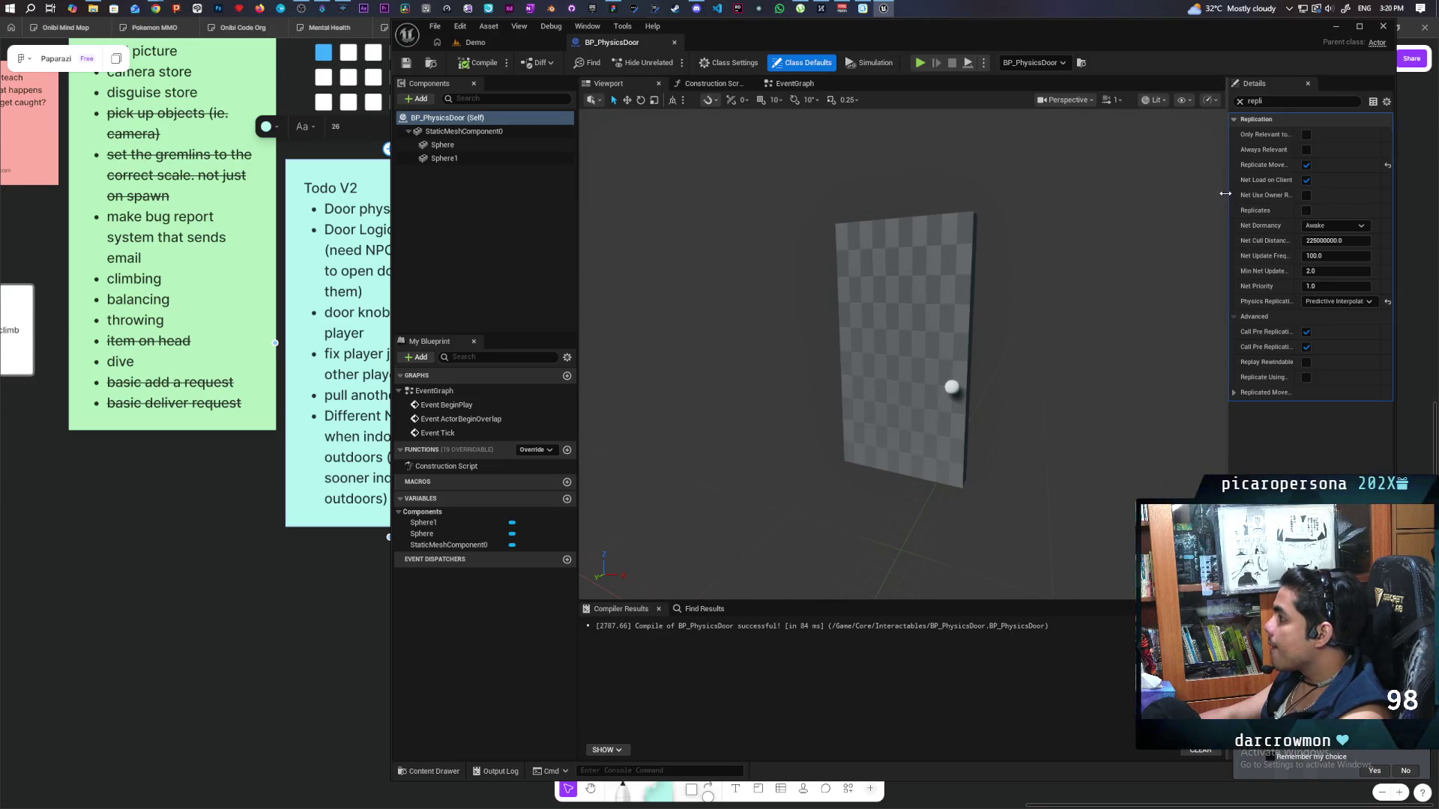
pyautogui.moveTo(1227, 202); pyautogui.dragTo(1114, 201)
pyautogui.moveTo(1135, 182)
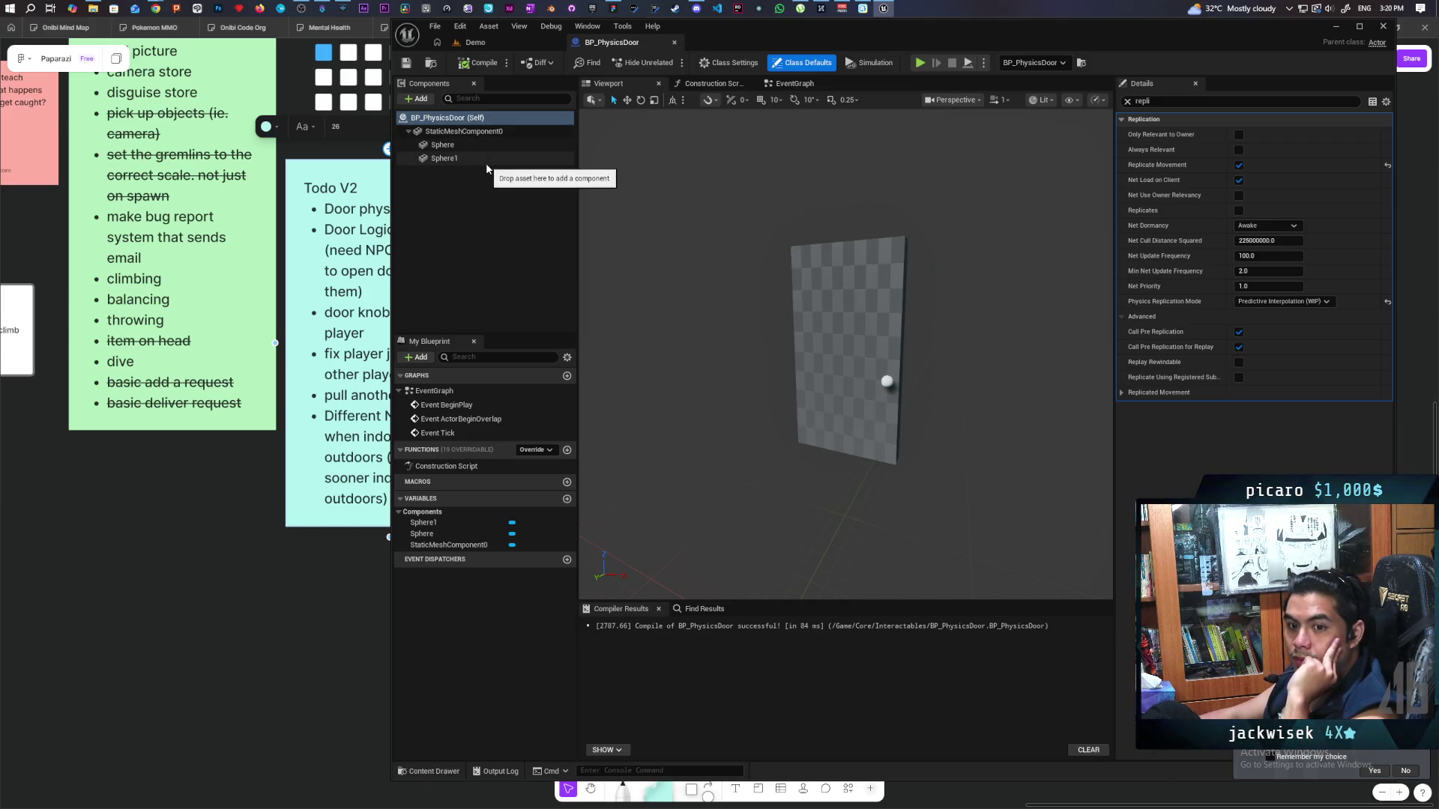
# Check each component's replication, then enable Replicates on BP_PhysicsDoor (Self) and return to Demo.
pyautogui.click(488, 131)
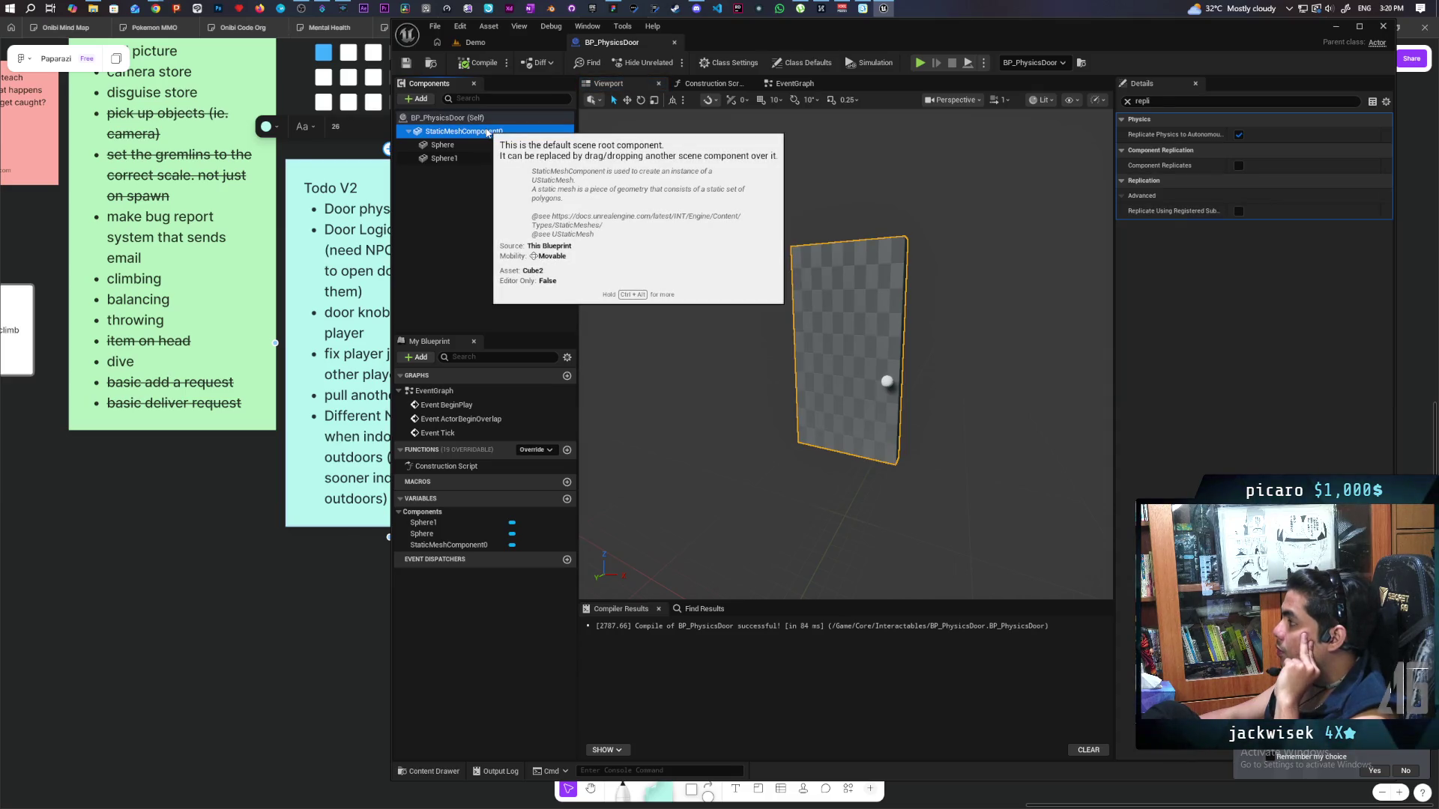
pyautogui.click(472, 144)
pyautogui.click(473, 158)
pyautogui.click(476, 132)
pyautogui.click(481, 120)
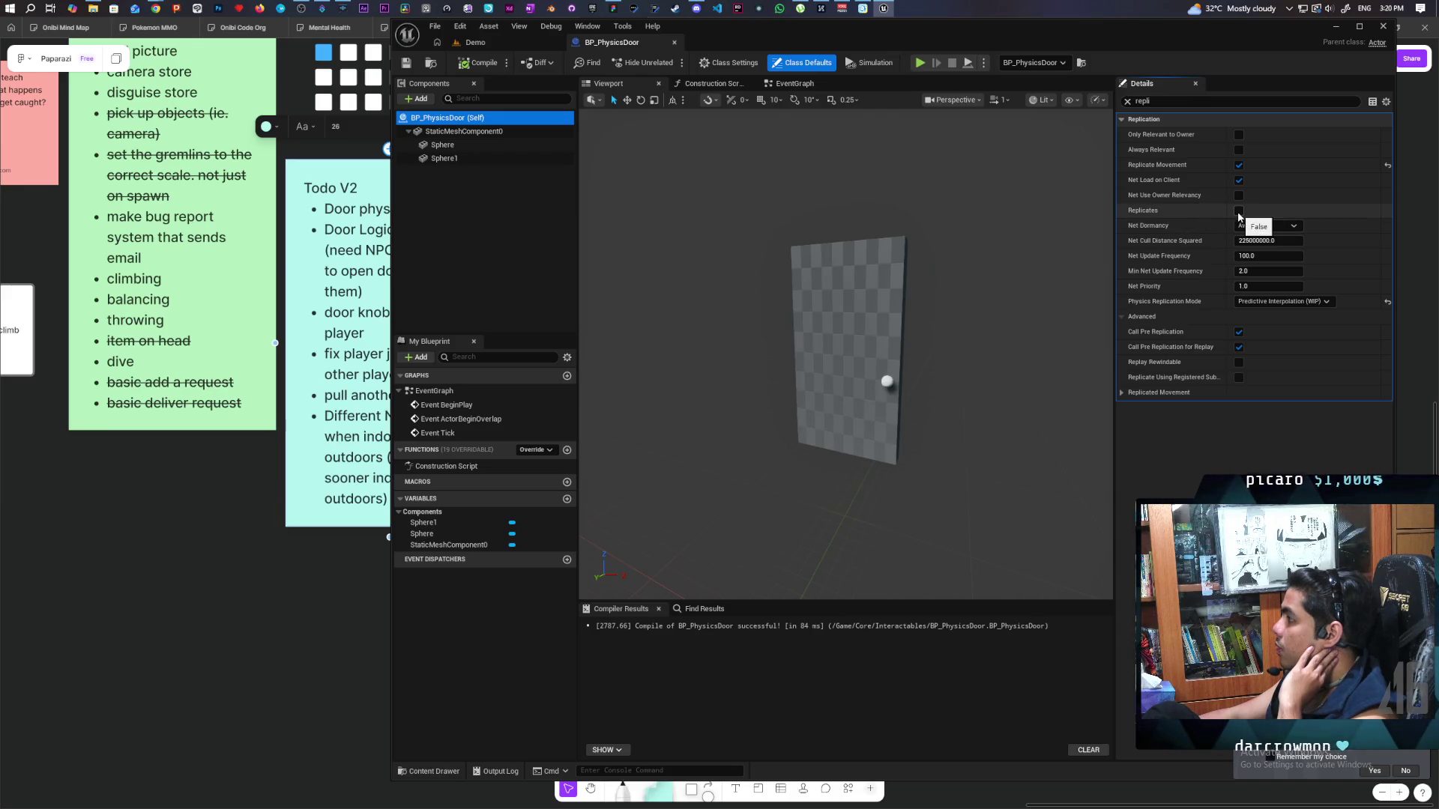
pyautogui.click(1239, 210)
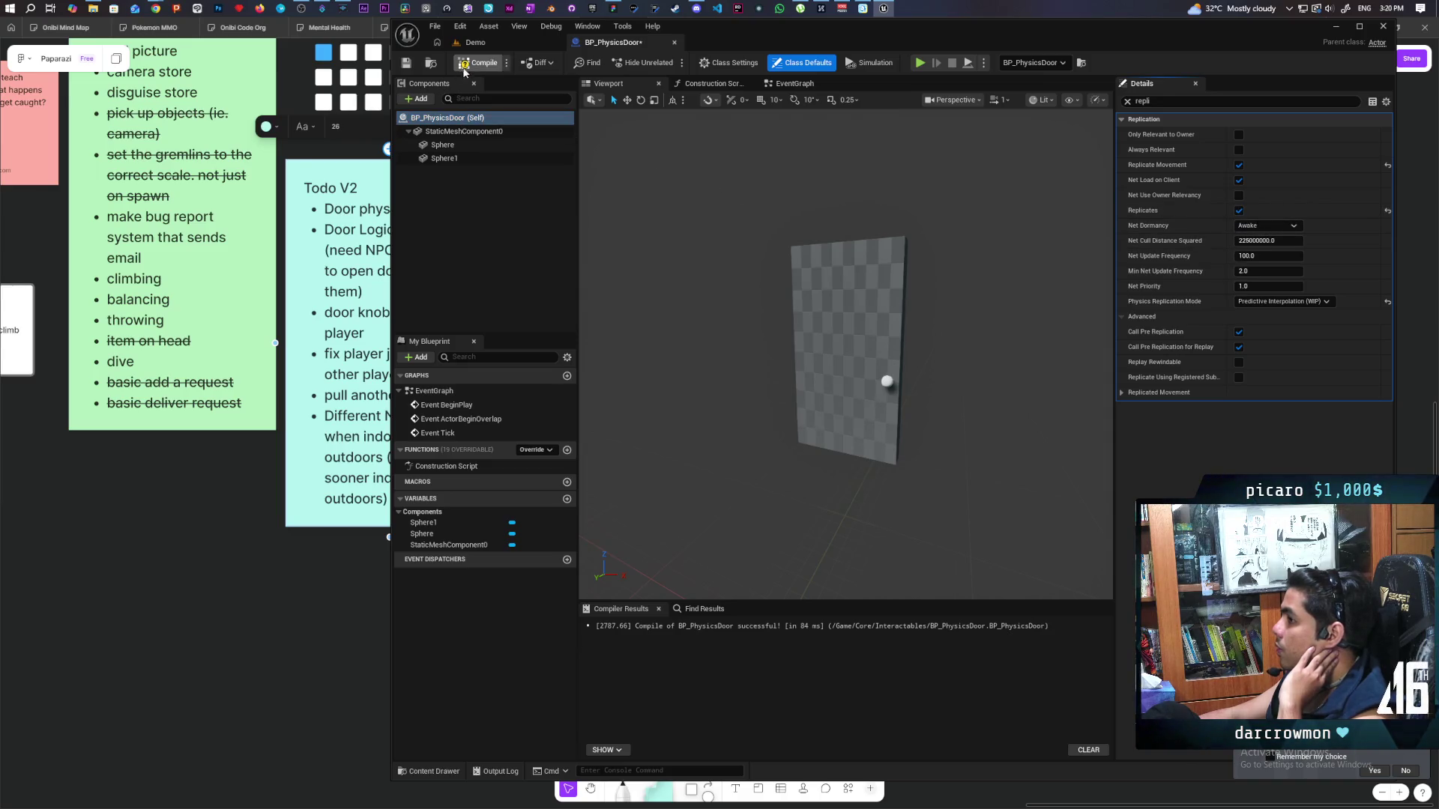
pyautogui.click(474, 42)
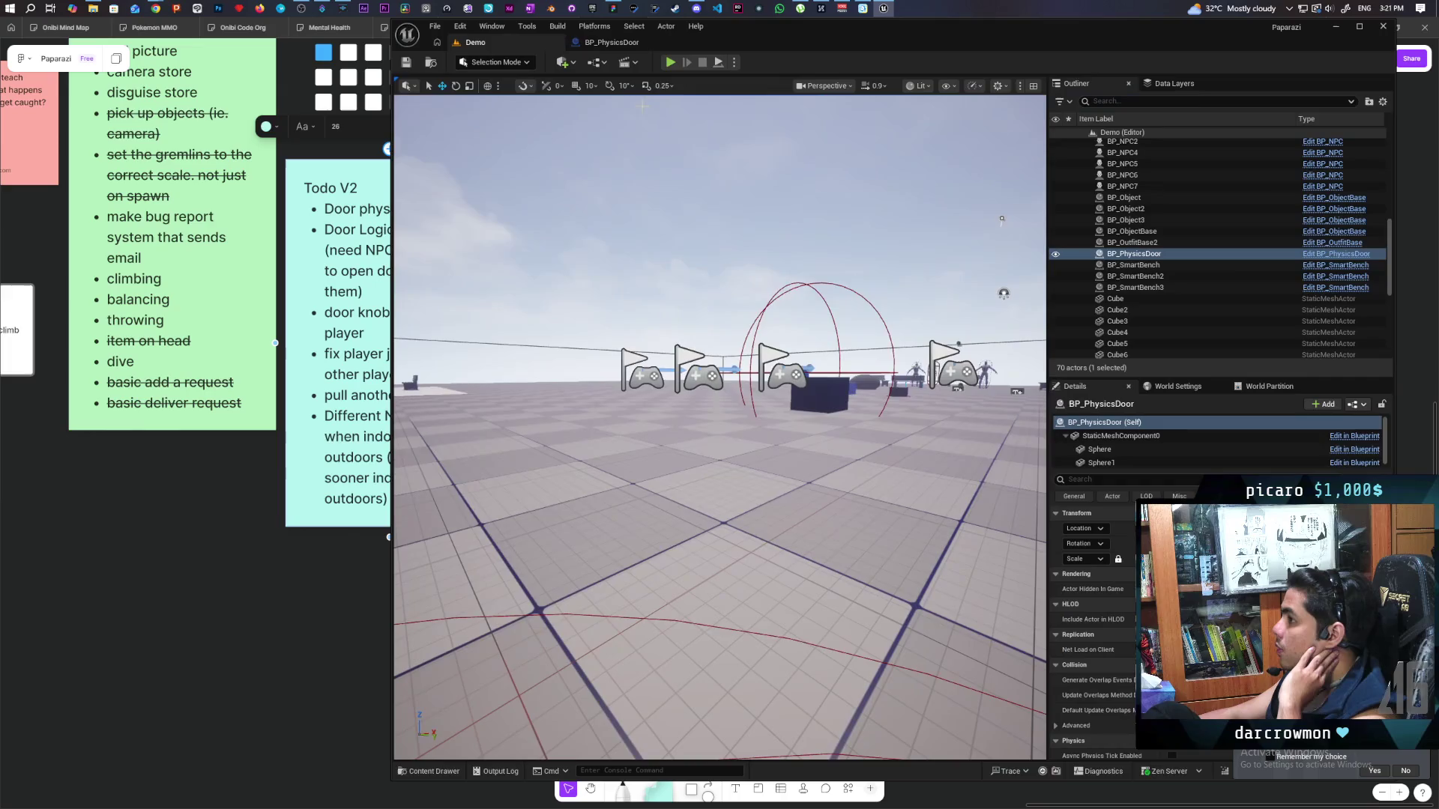
# Start a three-client multiplayer test and make the red character jump in Client 1.
pyautogui.click(671, 63)
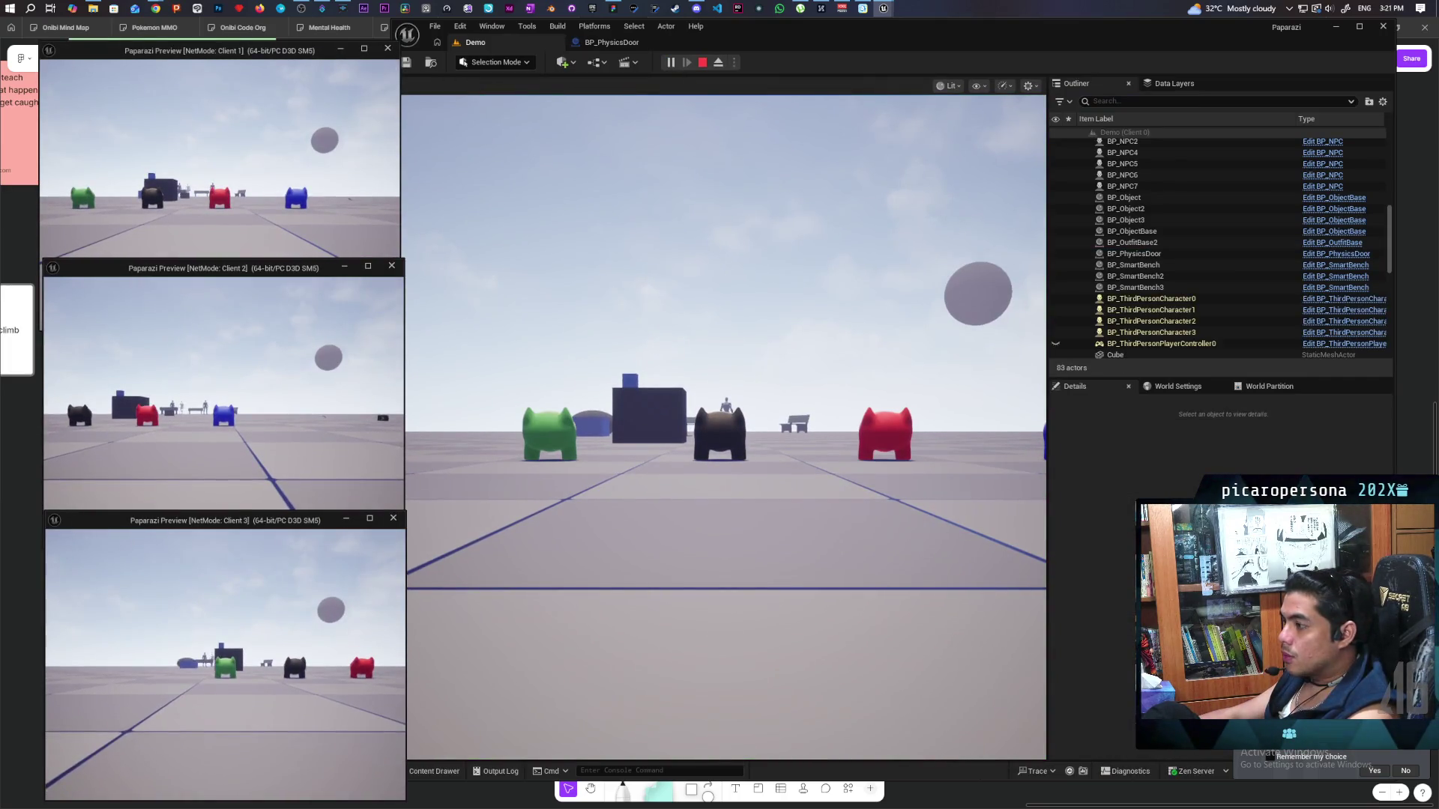
pyautogui.click(225, 225)
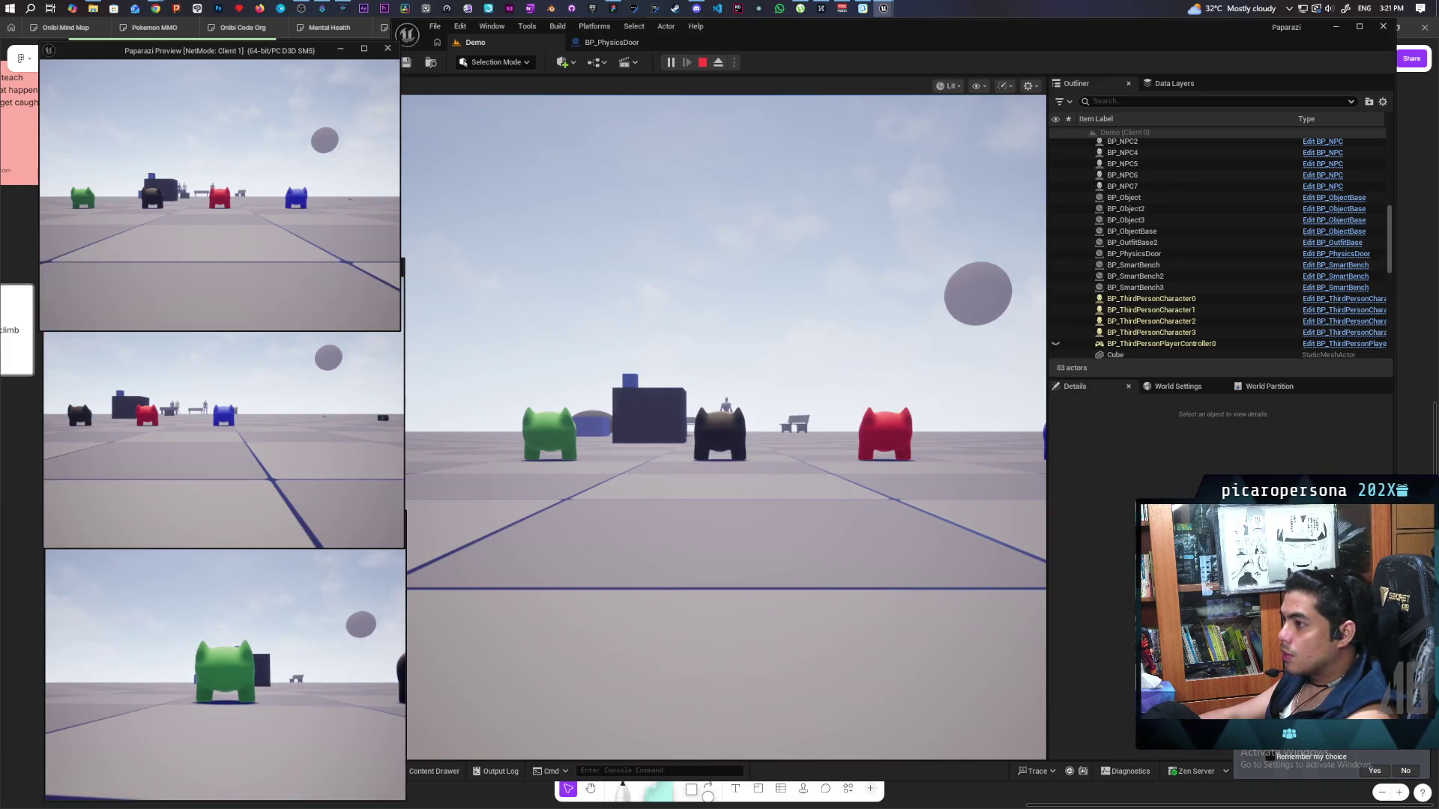
pyautogui.press('space')
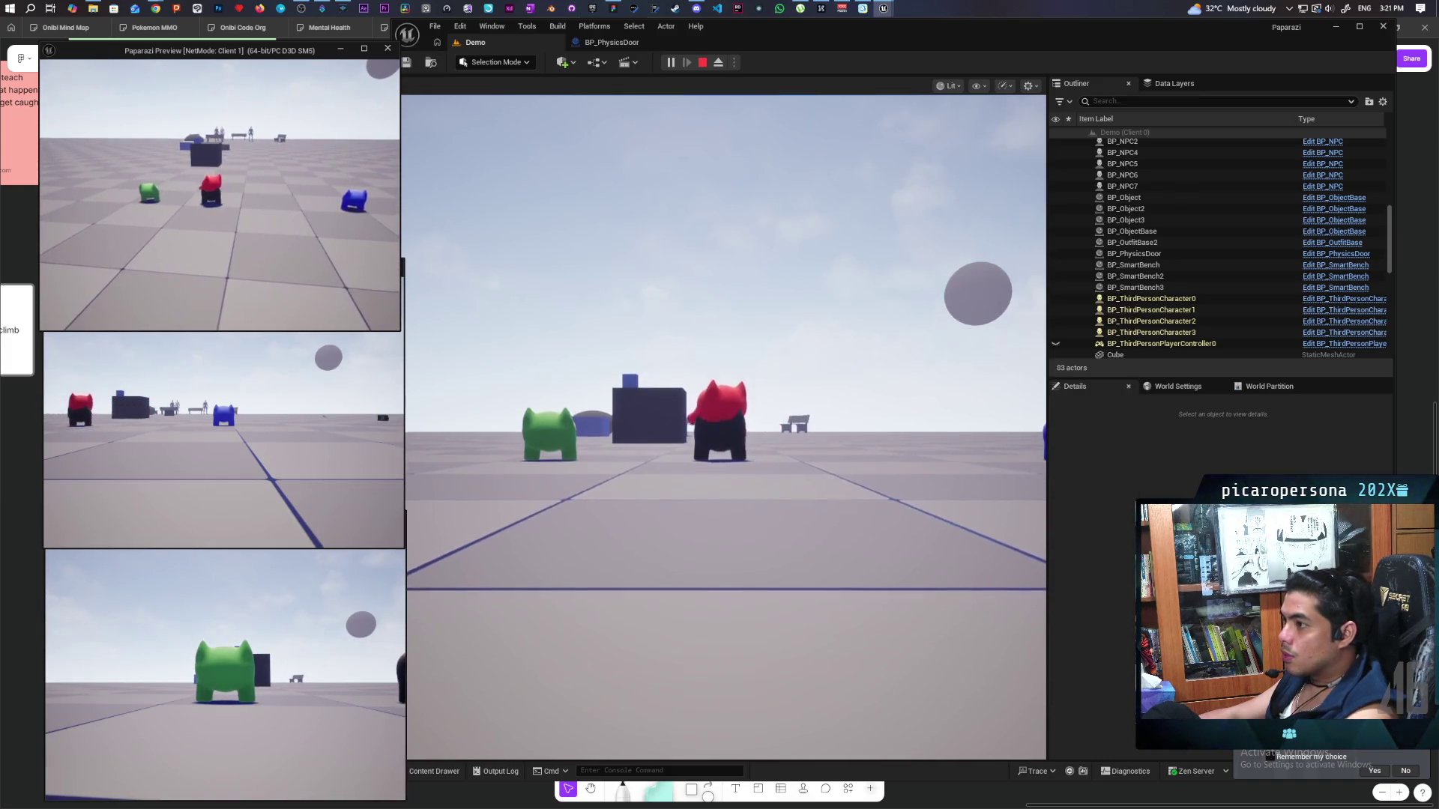
# Run the red character past the grey box up to the door in the dark wall.
pyautogui.click(719, 427)
pyautogui.press('w')
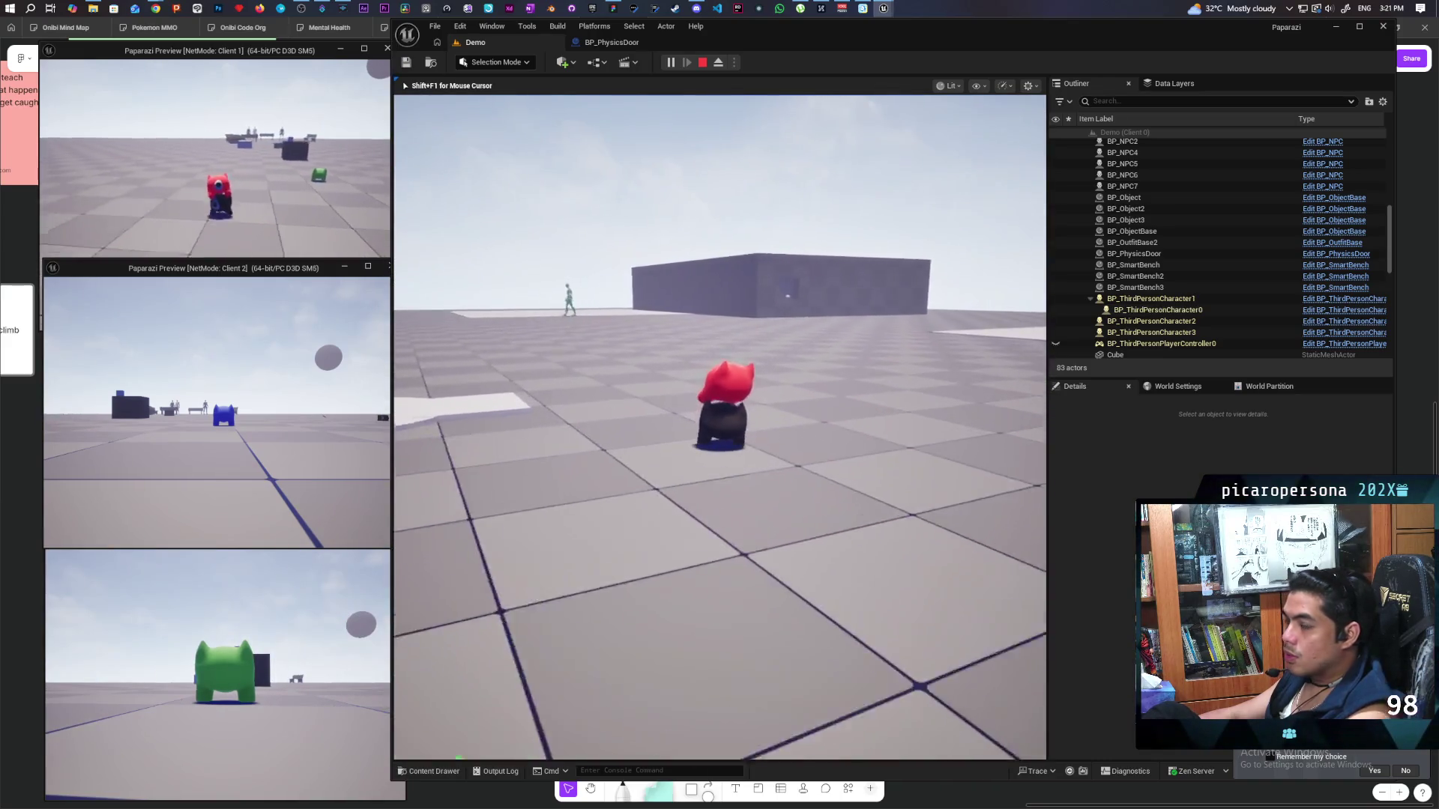
pyautogui.press('w')
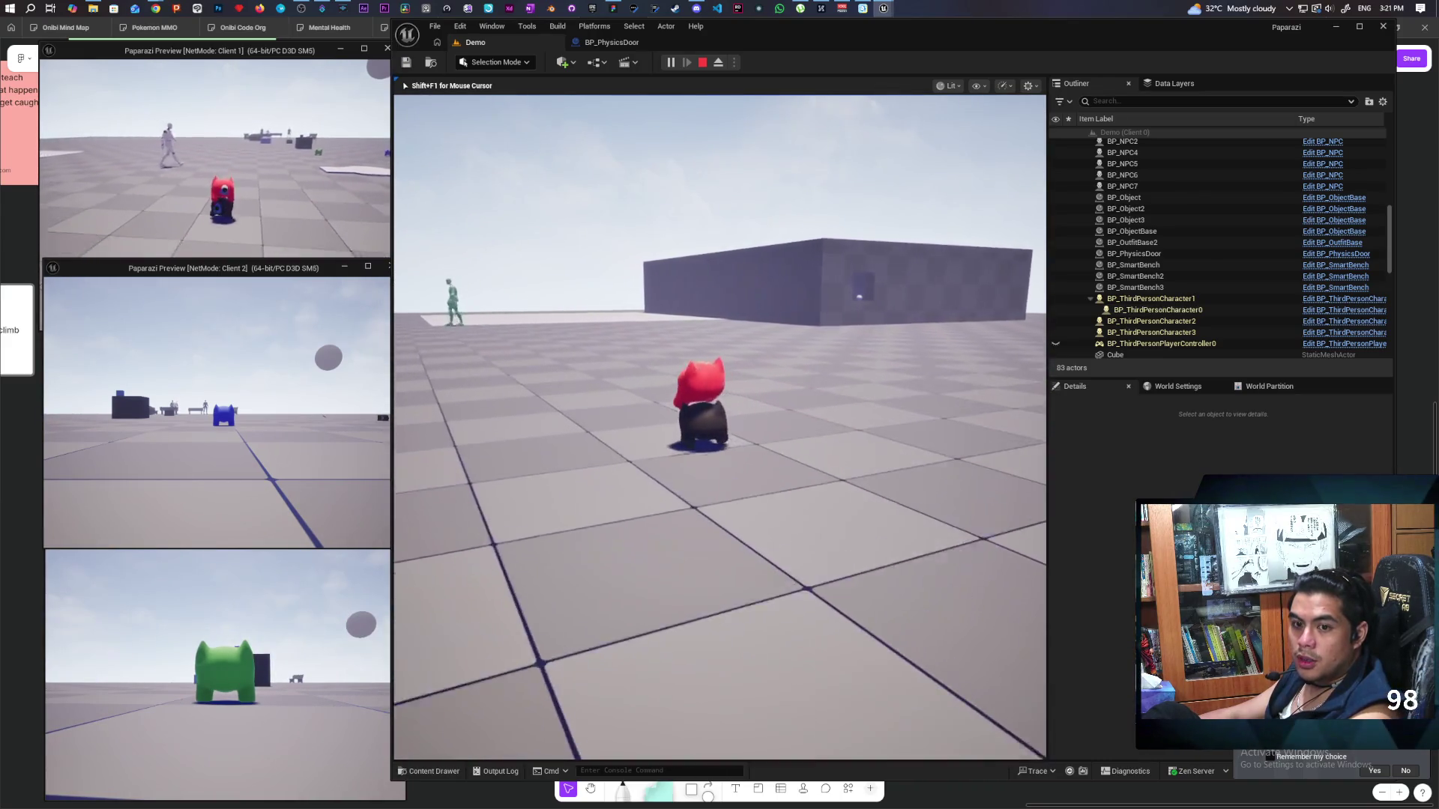
pyautogui.press('w')
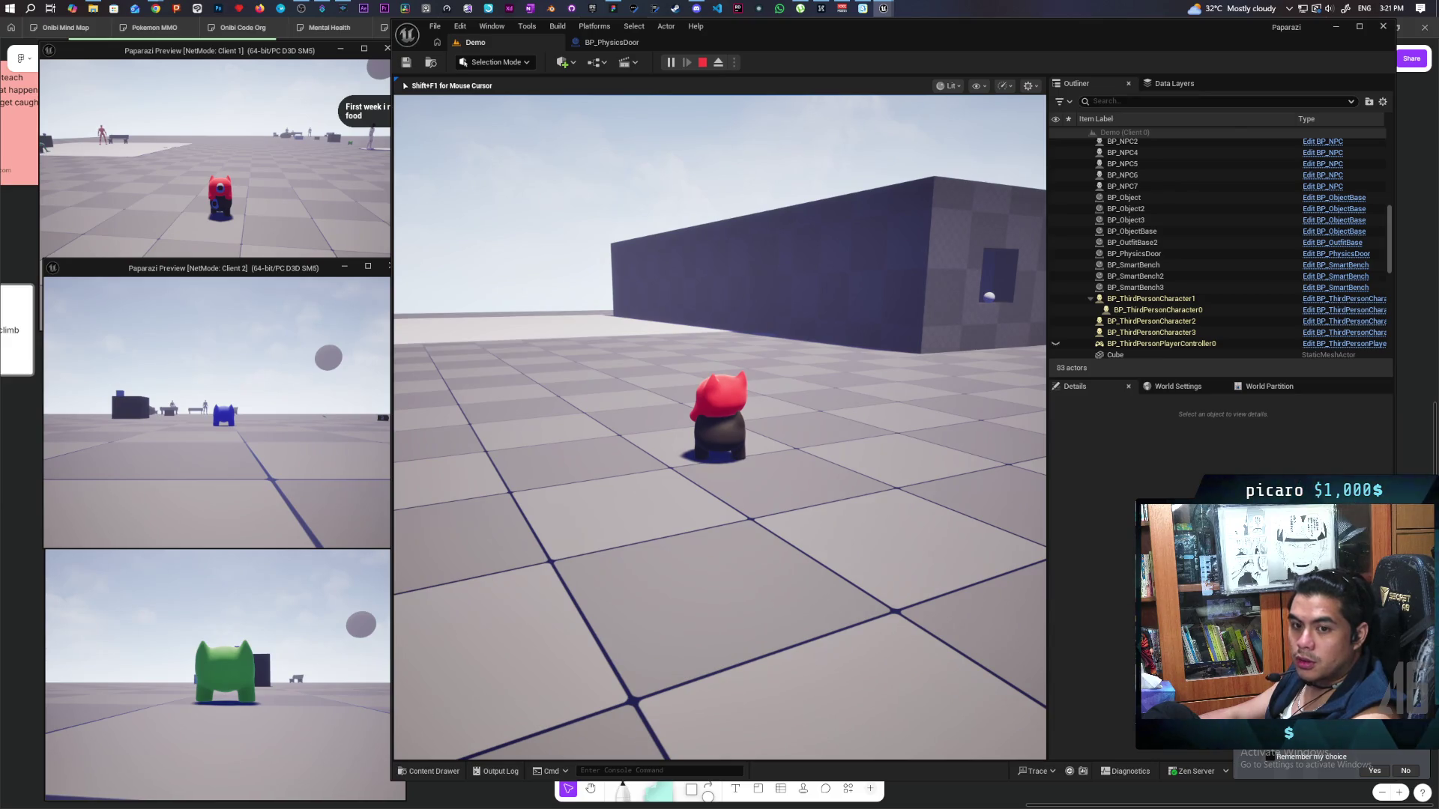
pyautogui.press('w')
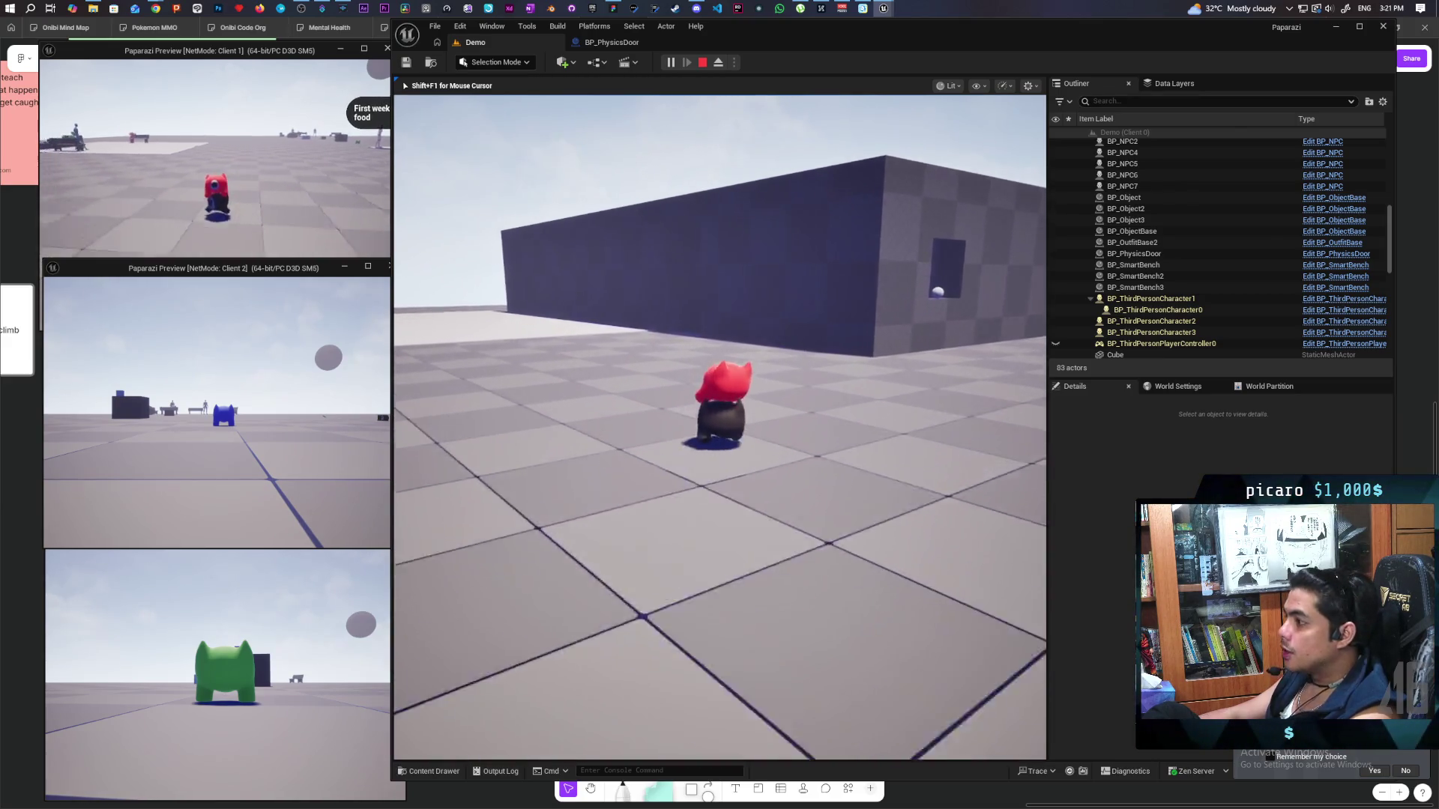
pyautogui.press('w')
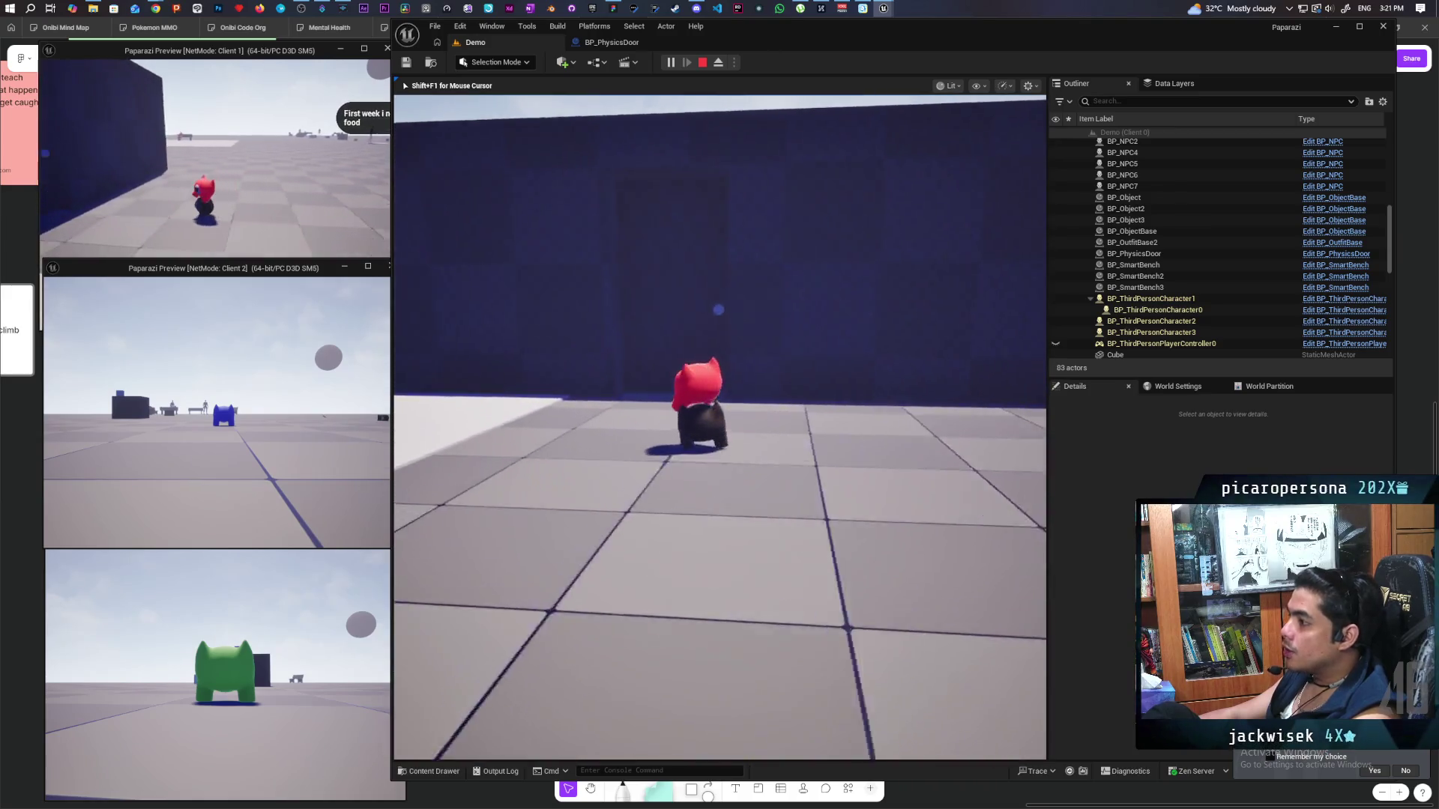
pyautogui.hotkey('shift', 'F1')
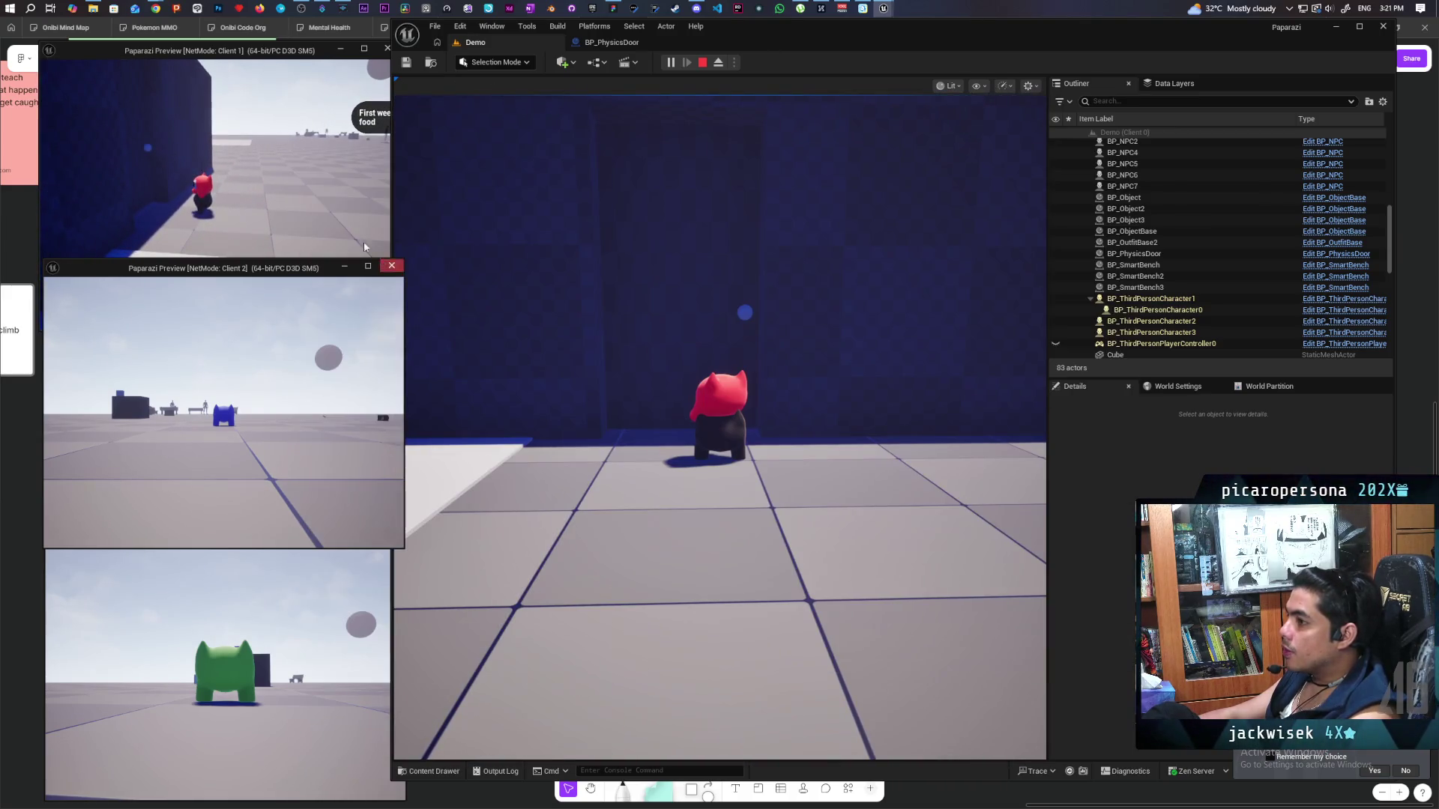
pyautogui.click(217, 188)
pyautogui.moveTo(217, 187)
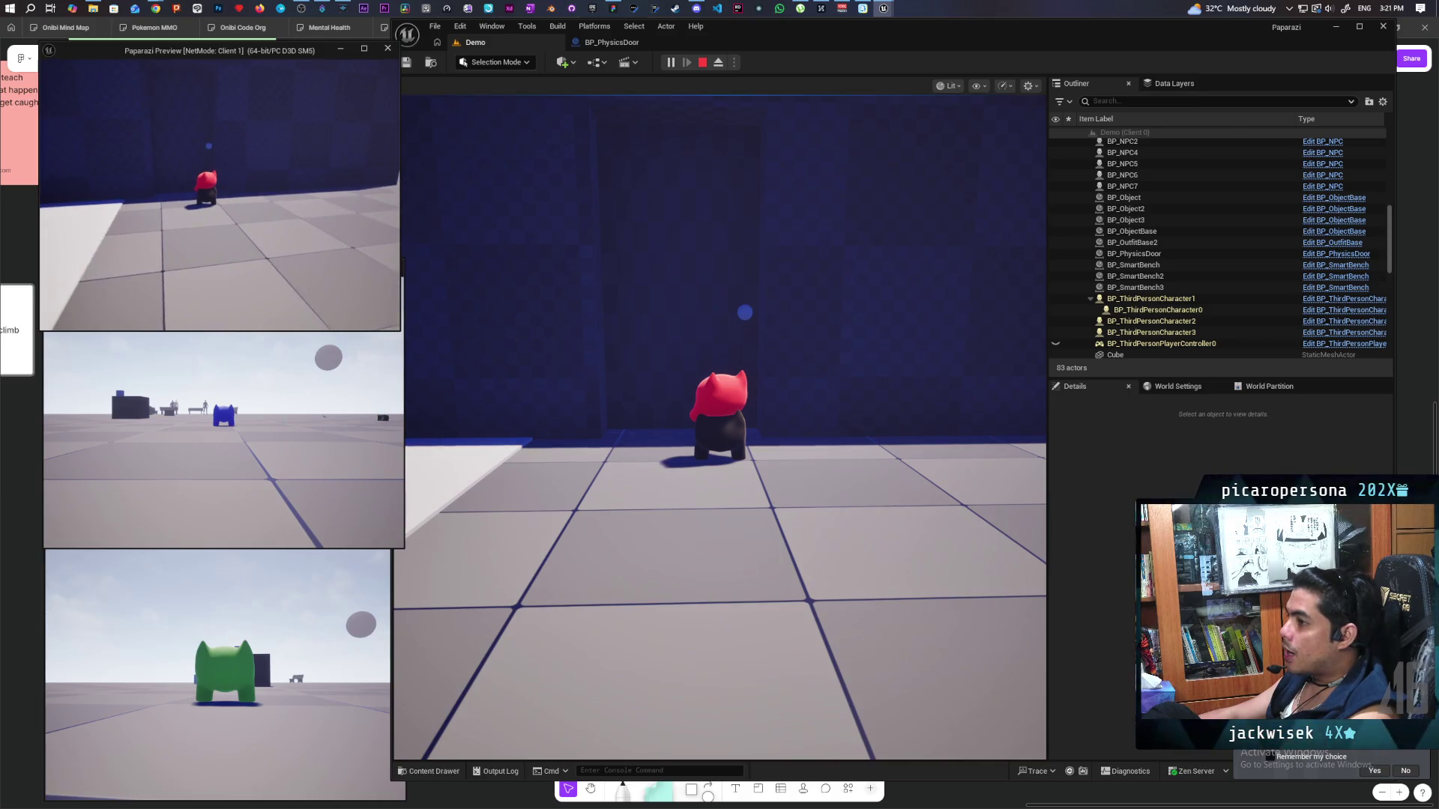
# Push the Client 1 character through the door, then take control of the main game view.
pyautogui.press('w')
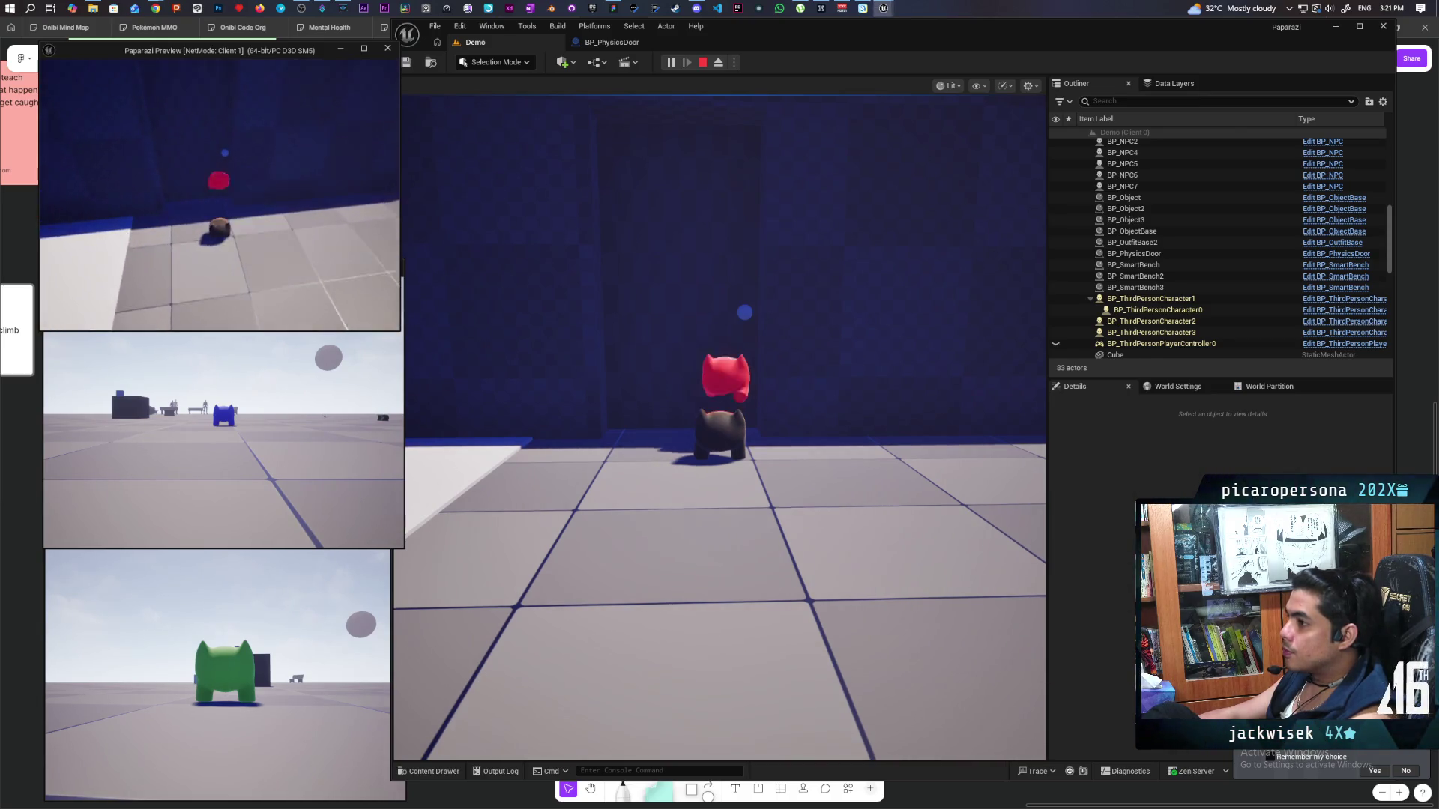
pyautogui.press('w')
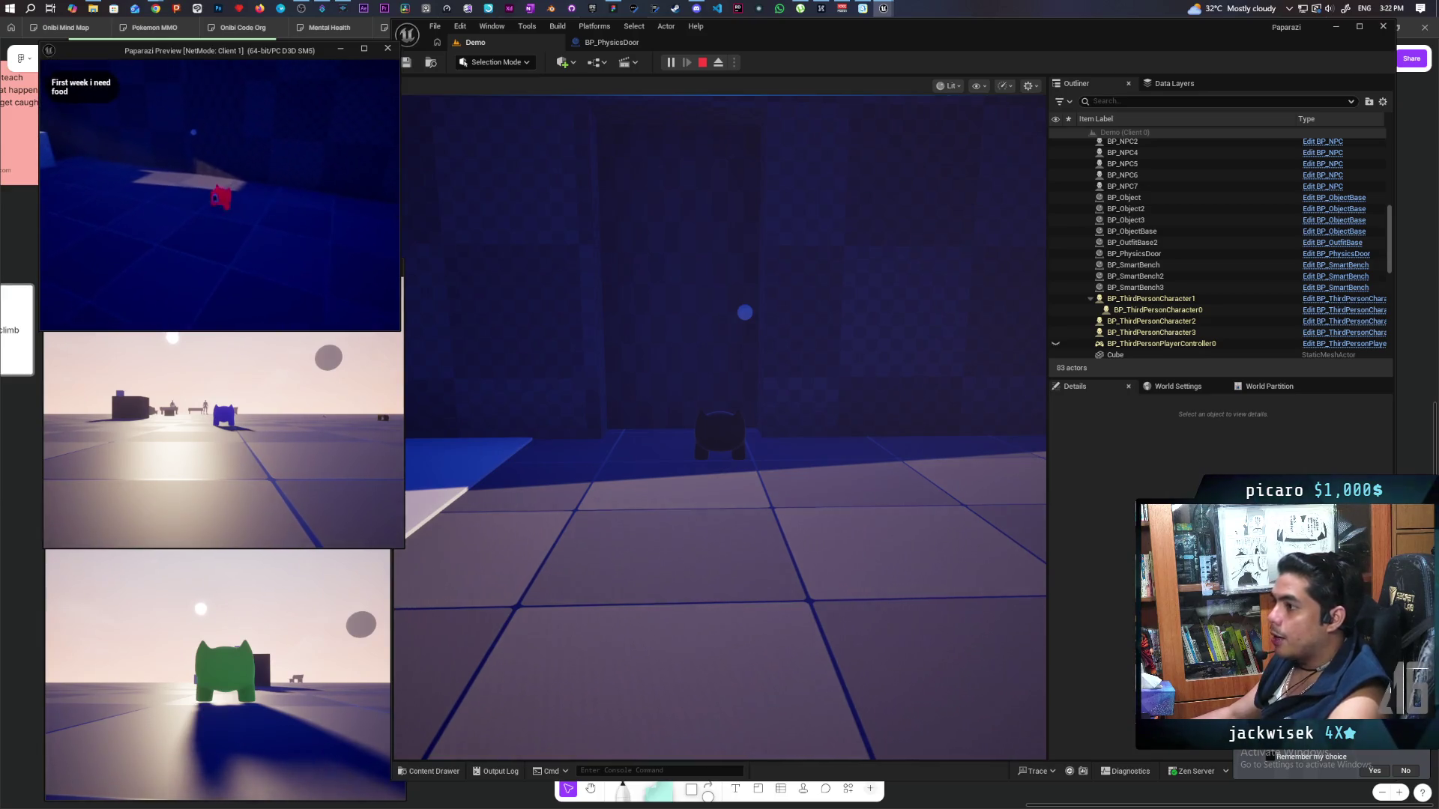
pyautogui.click(717, 245)
pyautogui.click(716, 245)
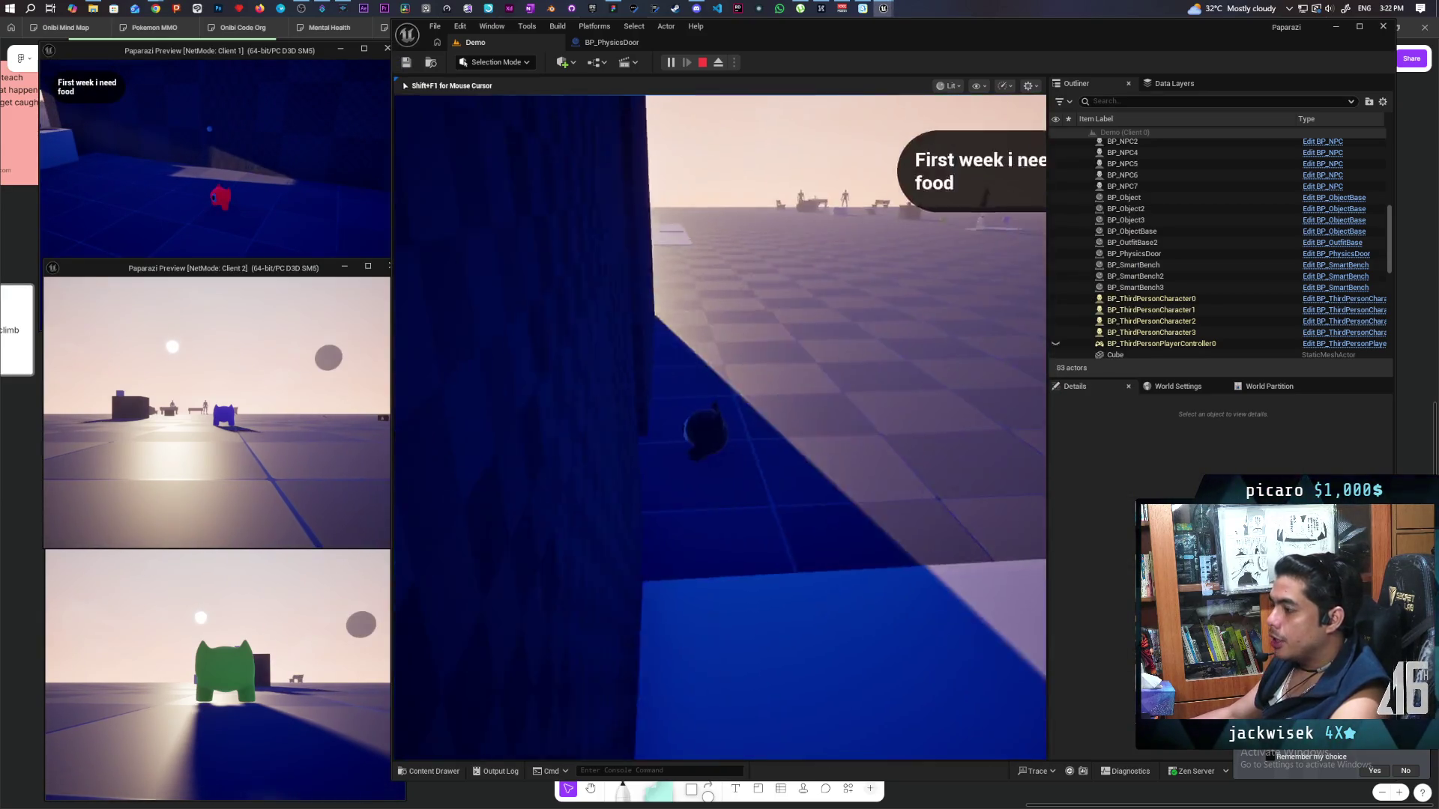
# Push the physics door open with the red character, stop the session, and open the whiteboard.
pyautogui.press('w')
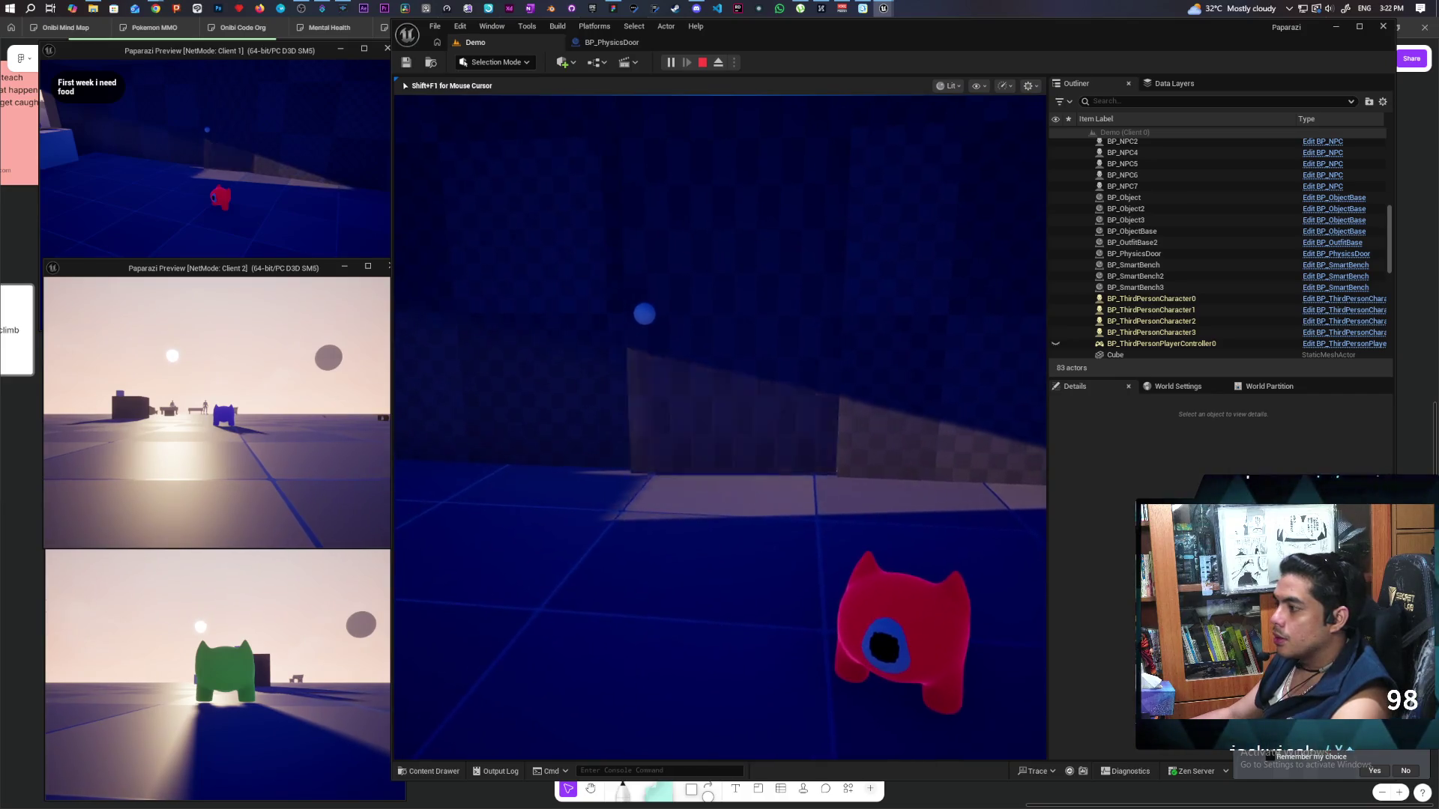
pyautogui.press('w')
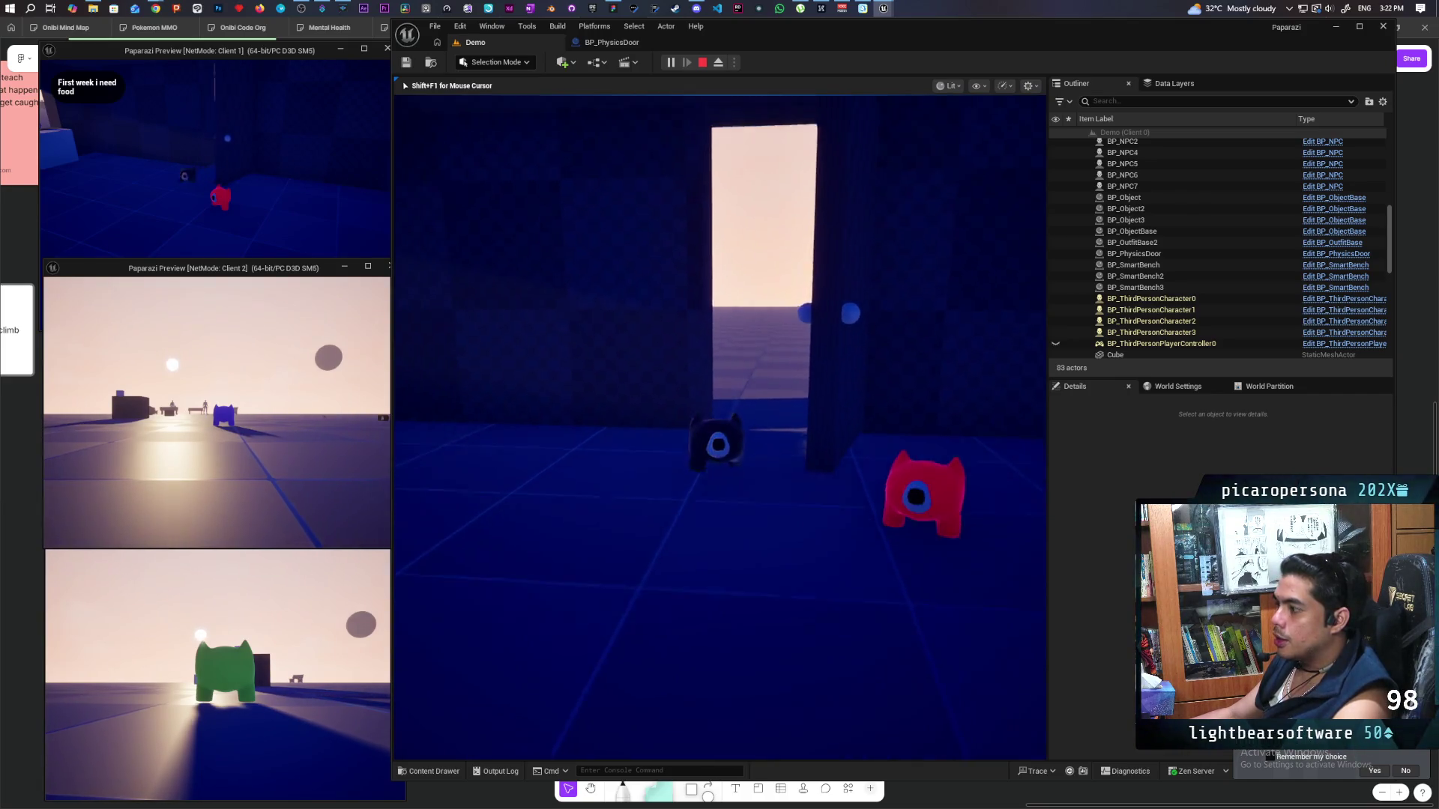
pyautogui.press('d')
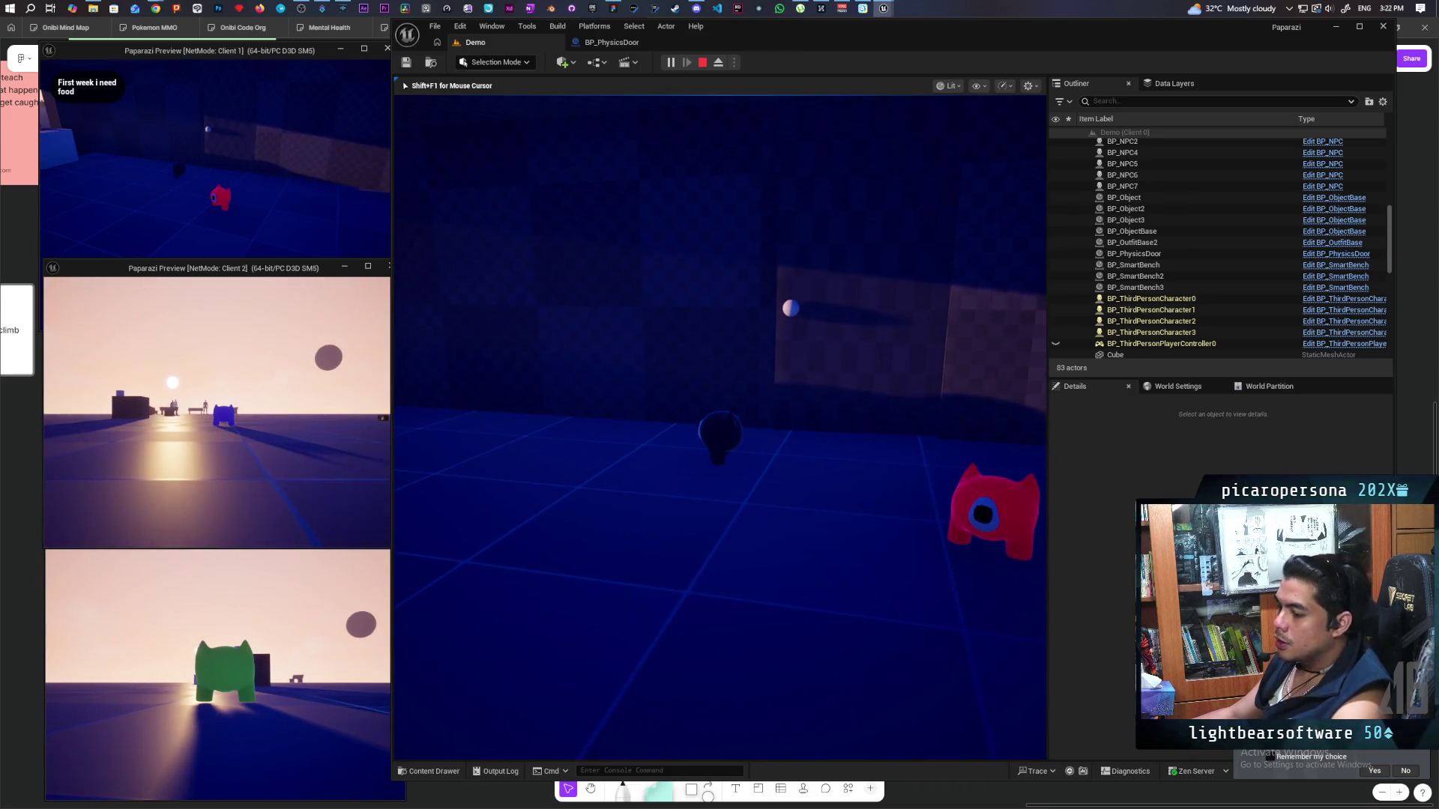
pyautogui.press('Escape')
pyautogui.click(334, 554)
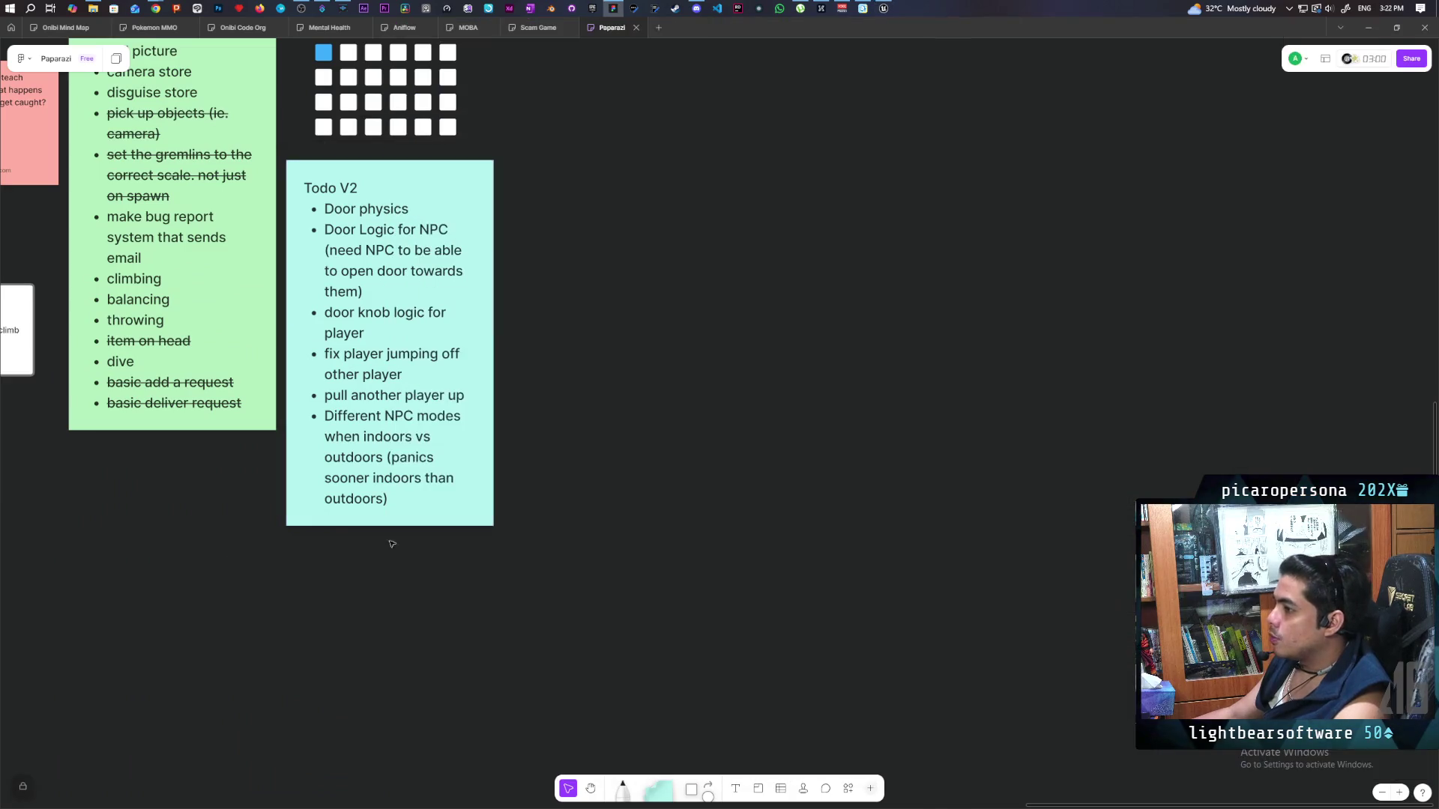
# Add the bullet 'how to collide objects on head while not colliding with player' to Todo V2.
pyautogui.click(418, 501)
pyautogui.click(411, 491)
pyautogui.press('Return')
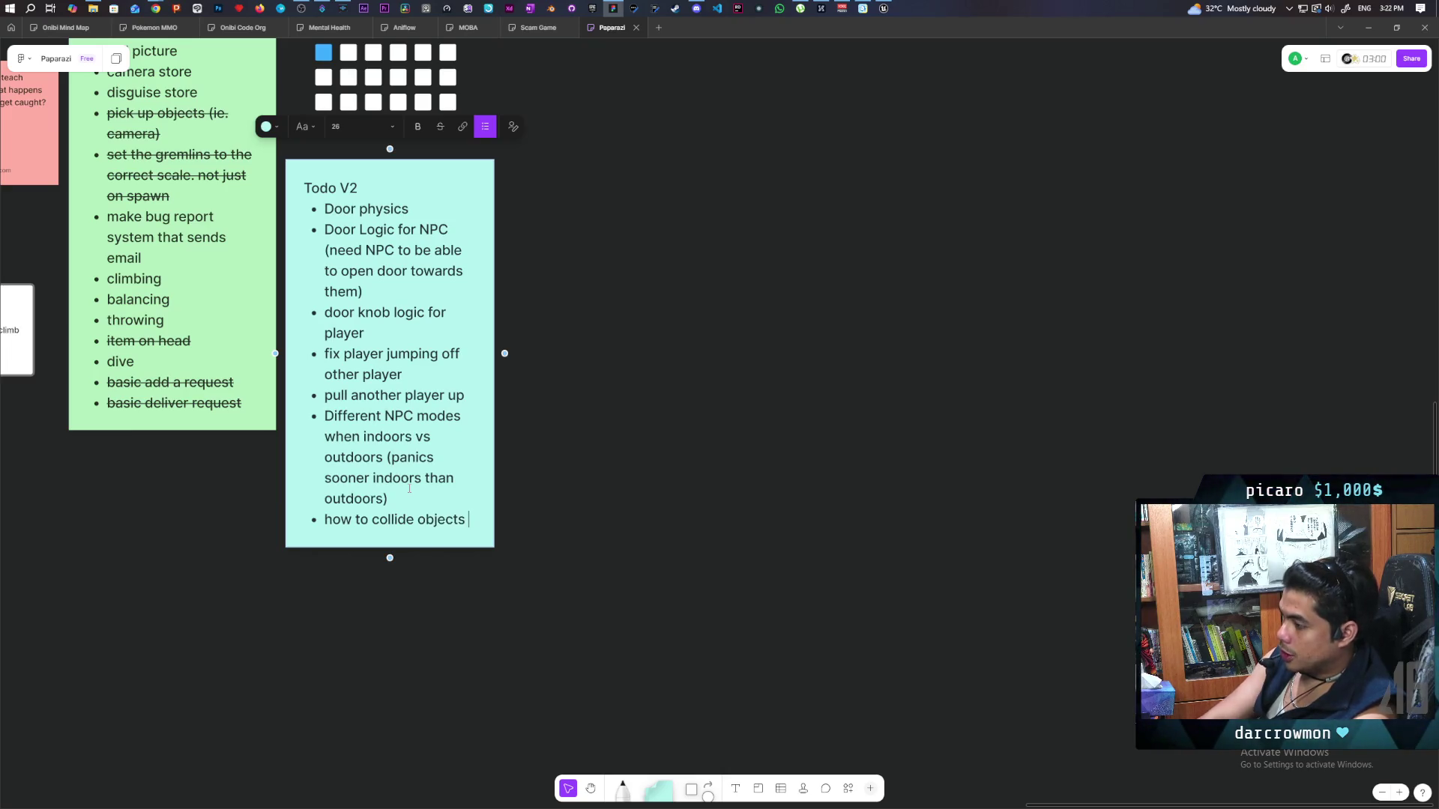
pyautogui.write('on head while not coll')
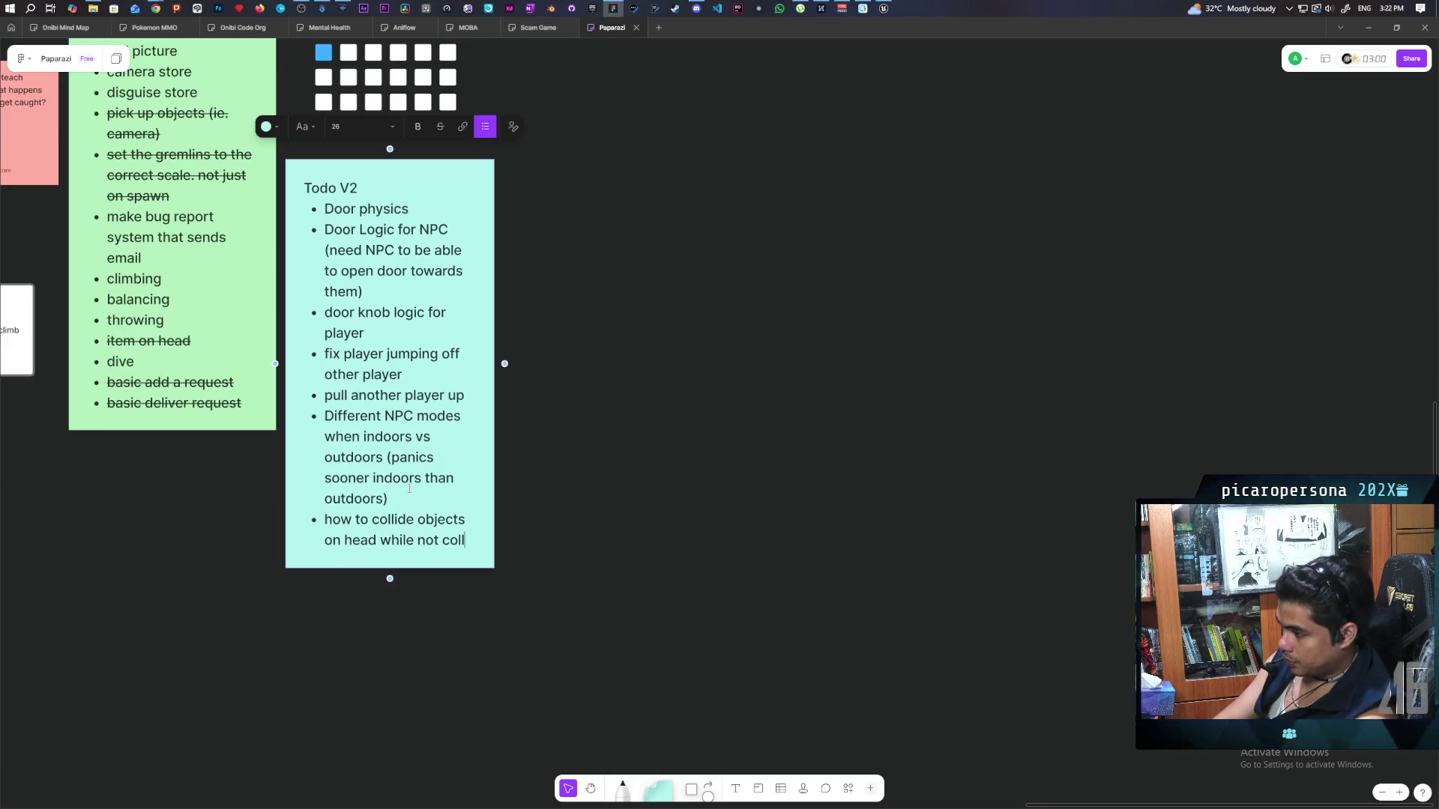
pyautogui.write('iding with ')
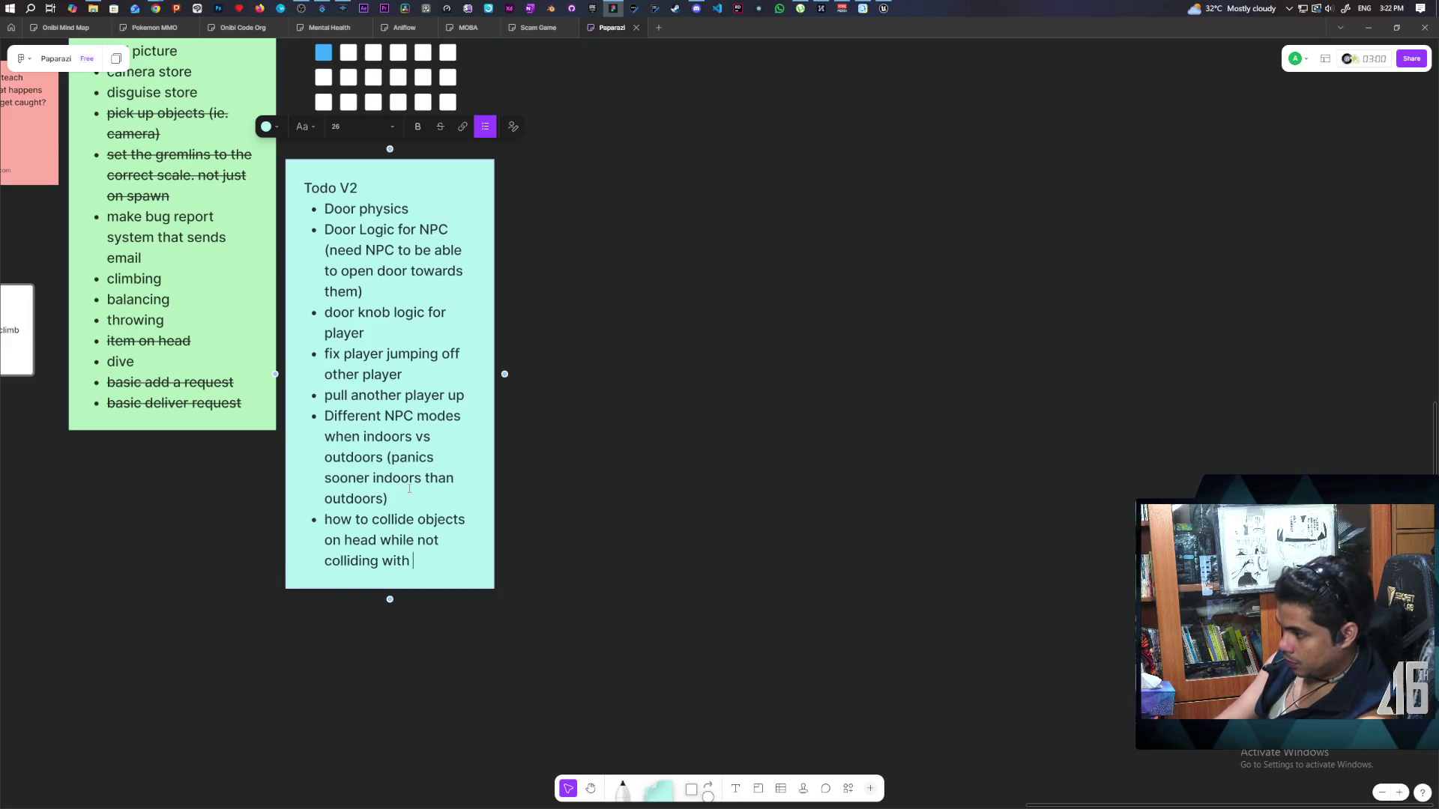
pyautogui.write('player')
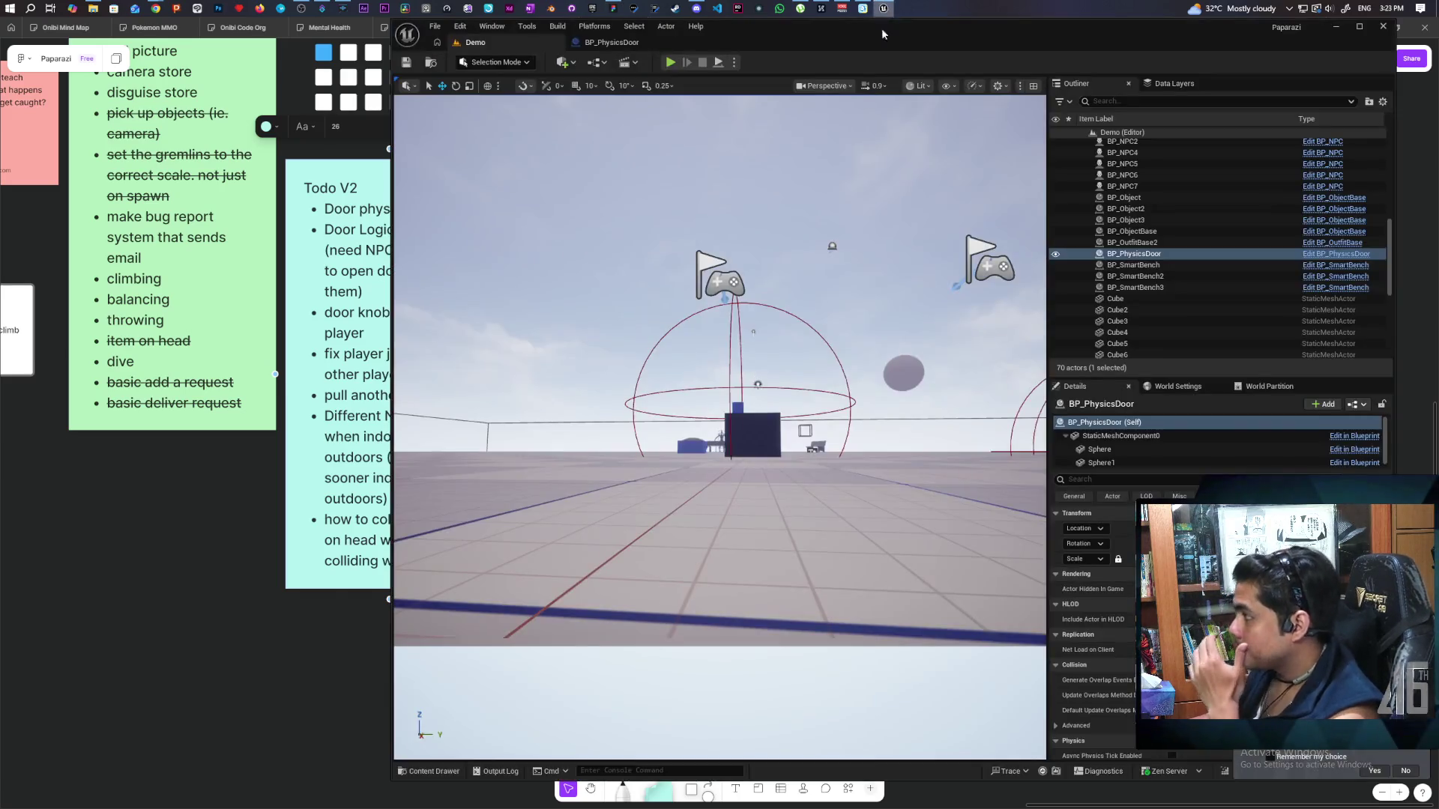
pyautogui.click(884, 8)
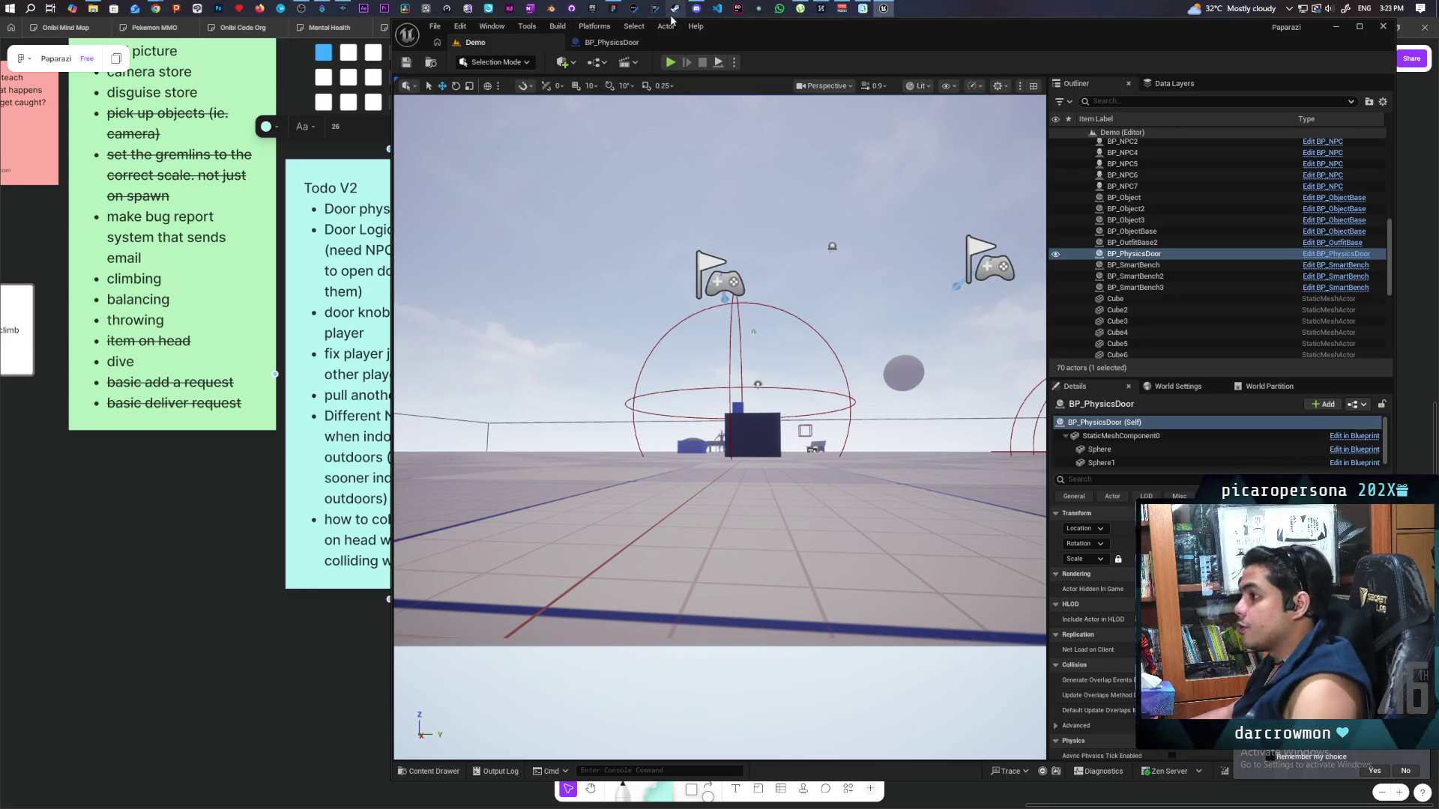
# Start a three-client session, walk blue onto red in Client 2, and bring black behind them.
pyautogui.click(670, 62)
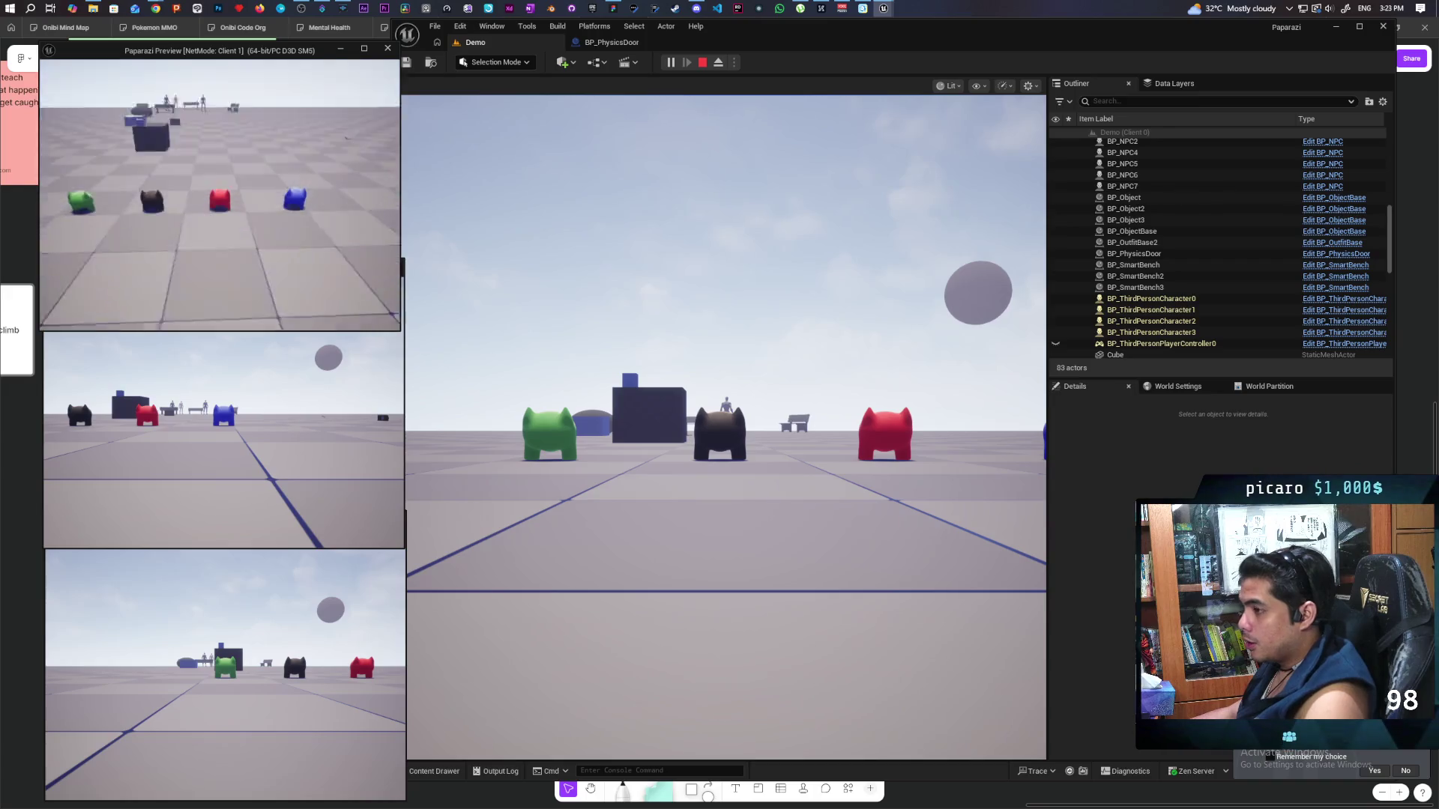
pyautogui.click(267, 410)
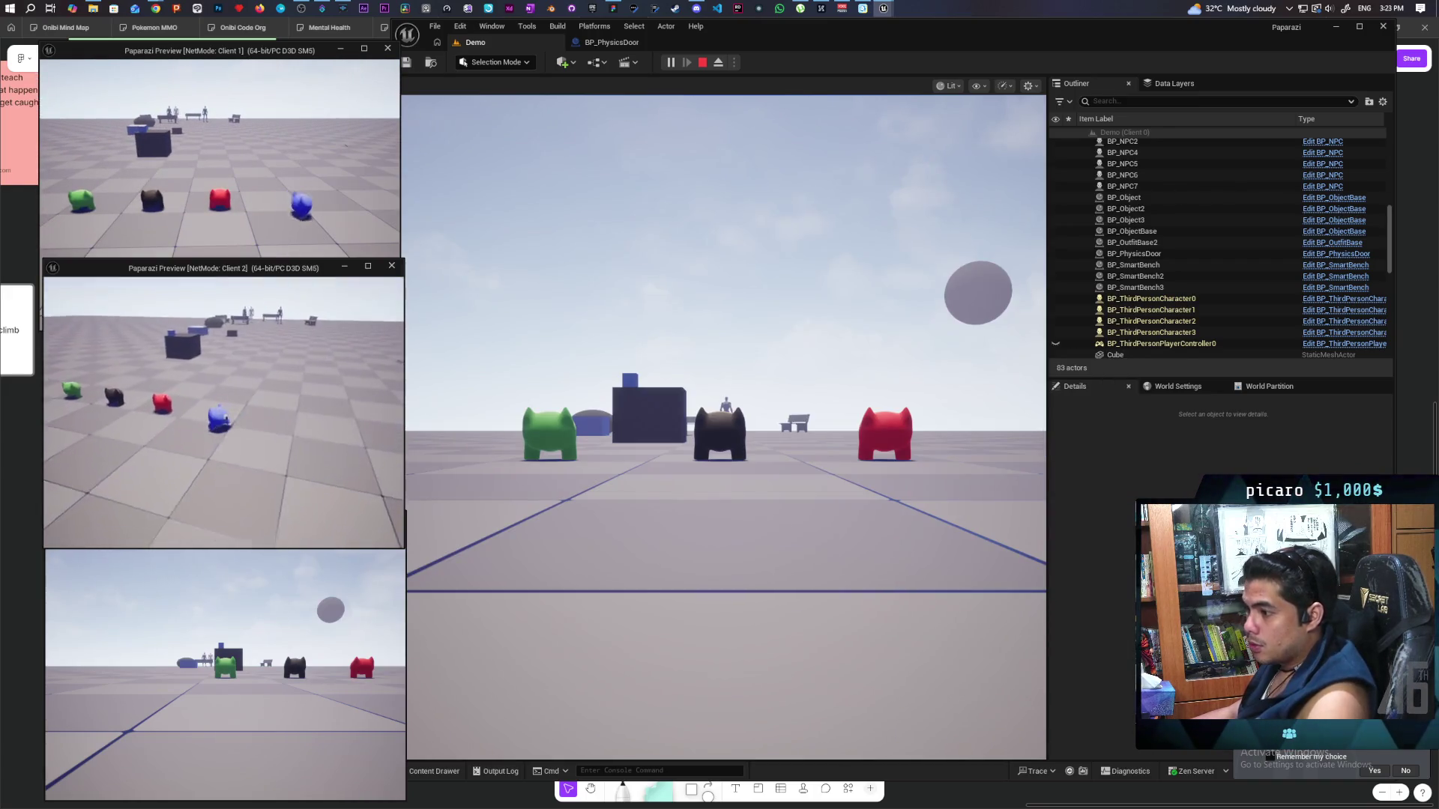
pyautogui.press('w')
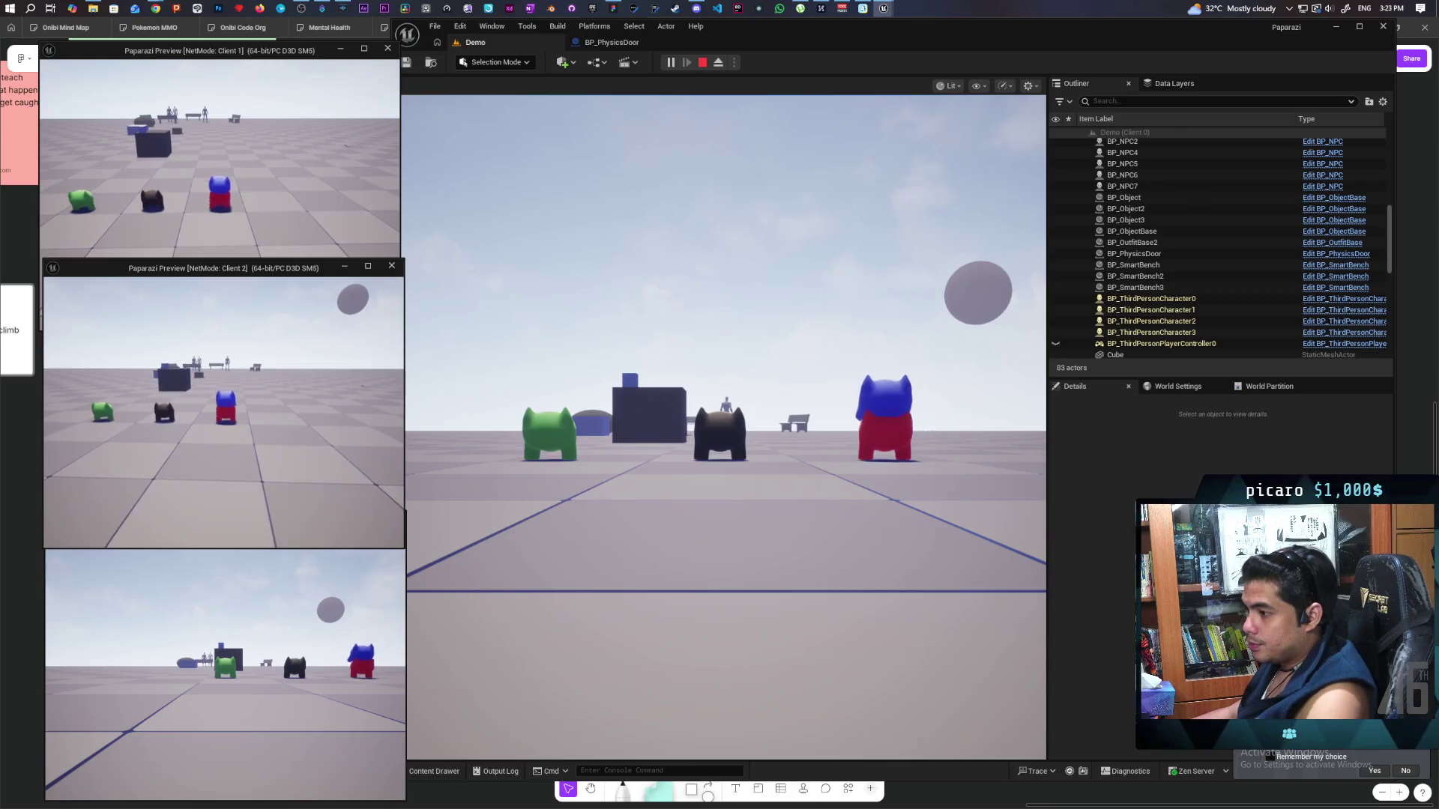
pyautogui.click(723, 428)
pyautogui.press('w')
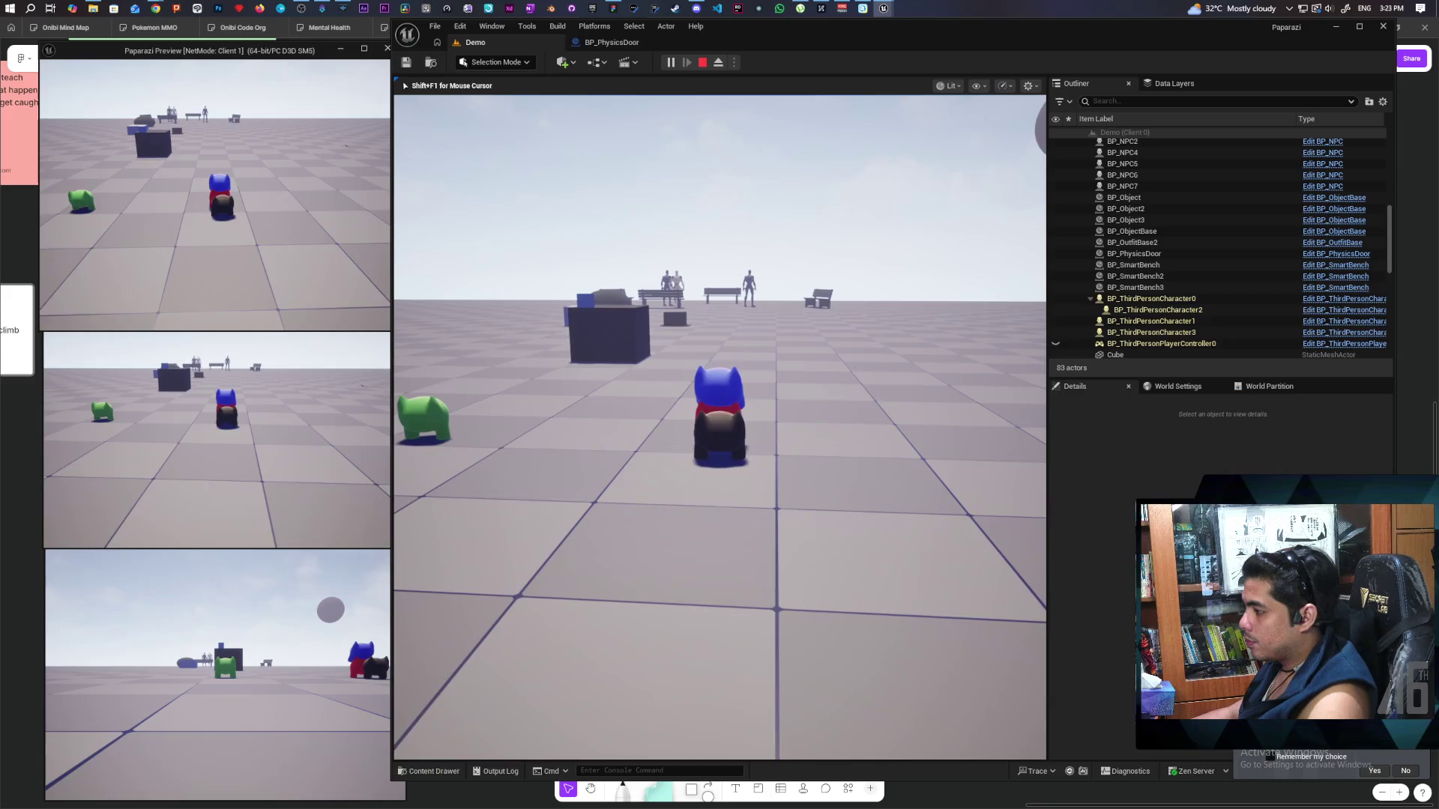
# Jump the black character onto the stacked blue and red characters.
pyautogui.press('space')
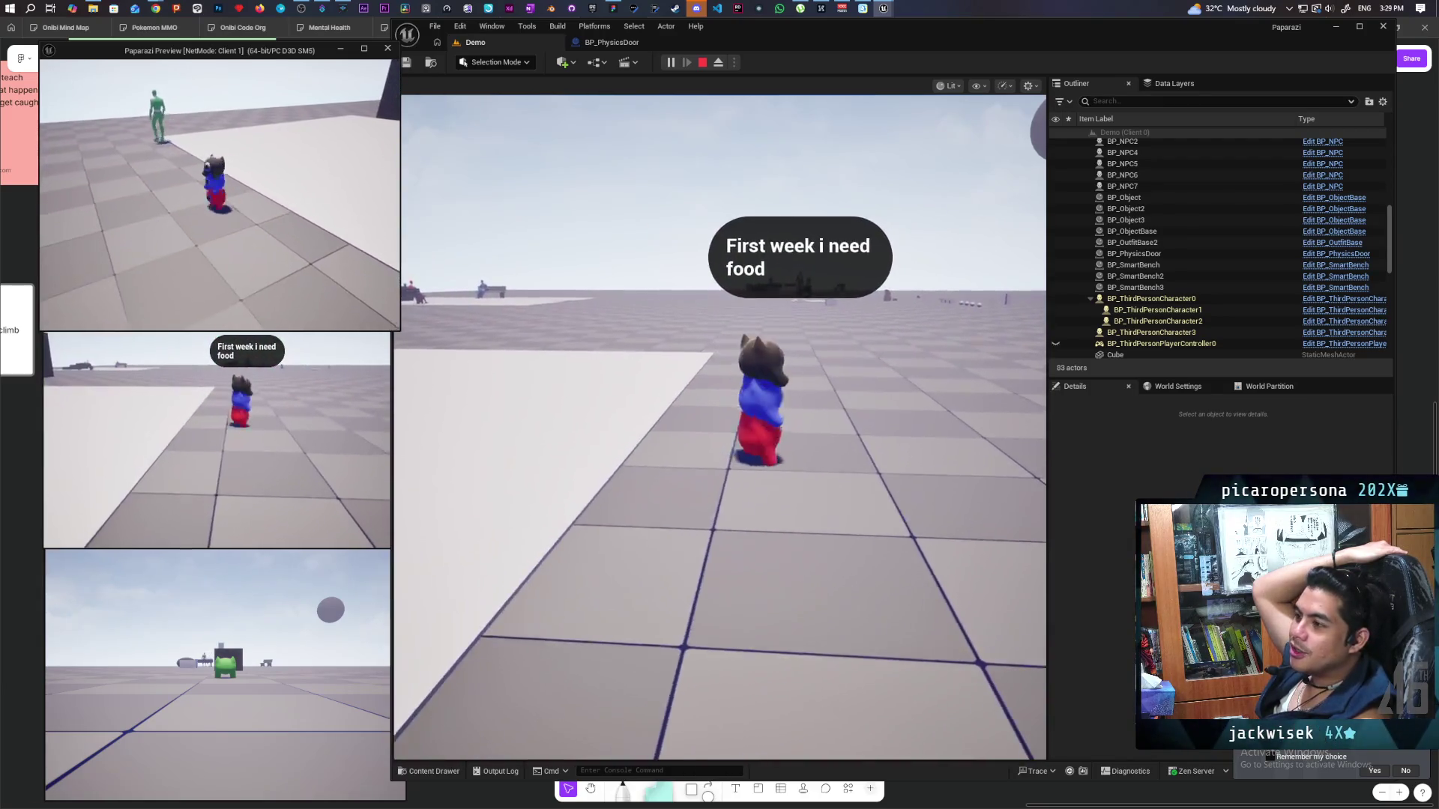
# Walk the green character up to the raccoon, then turn the raccoon to face forward.
pyautogui.press('w')
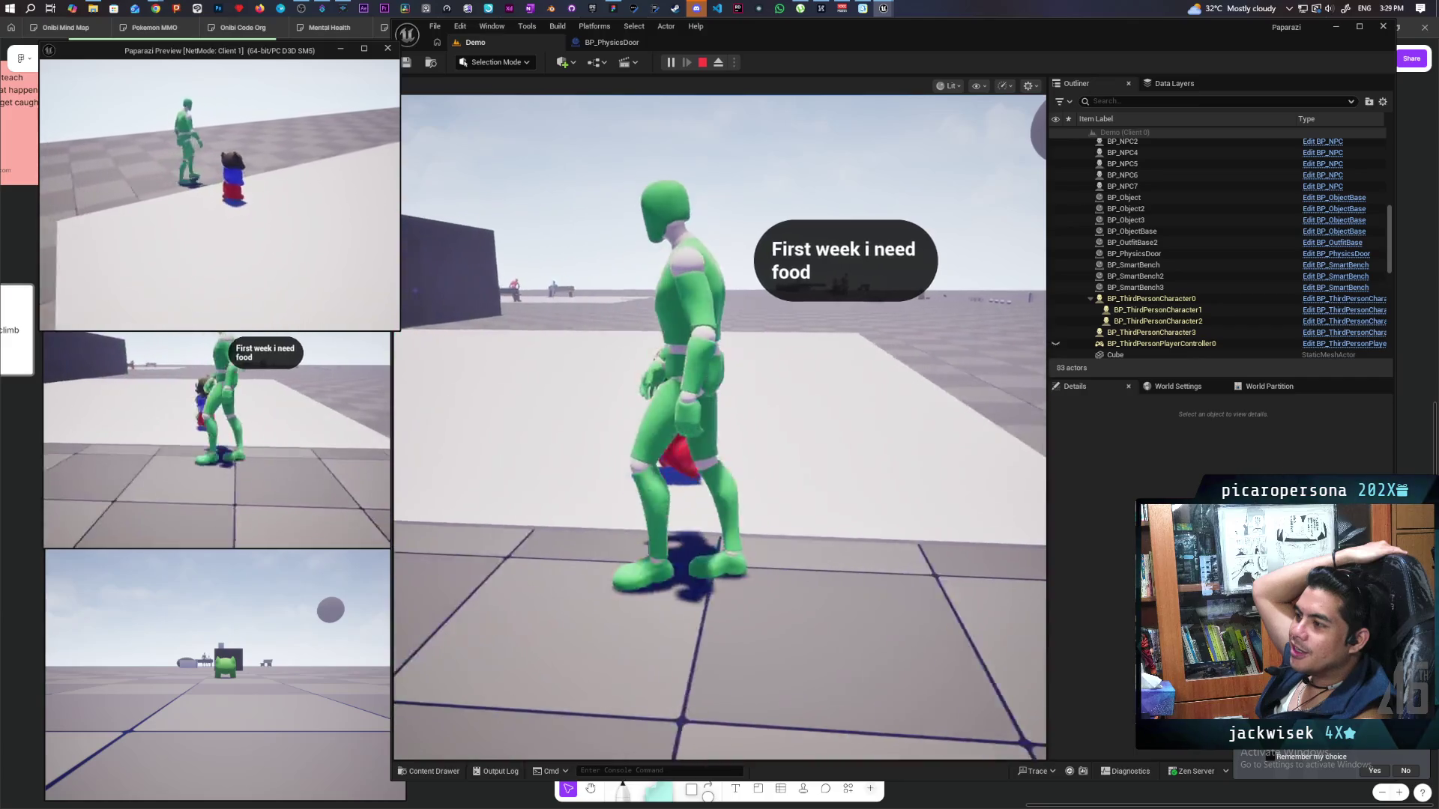
pyautogui.press('w')
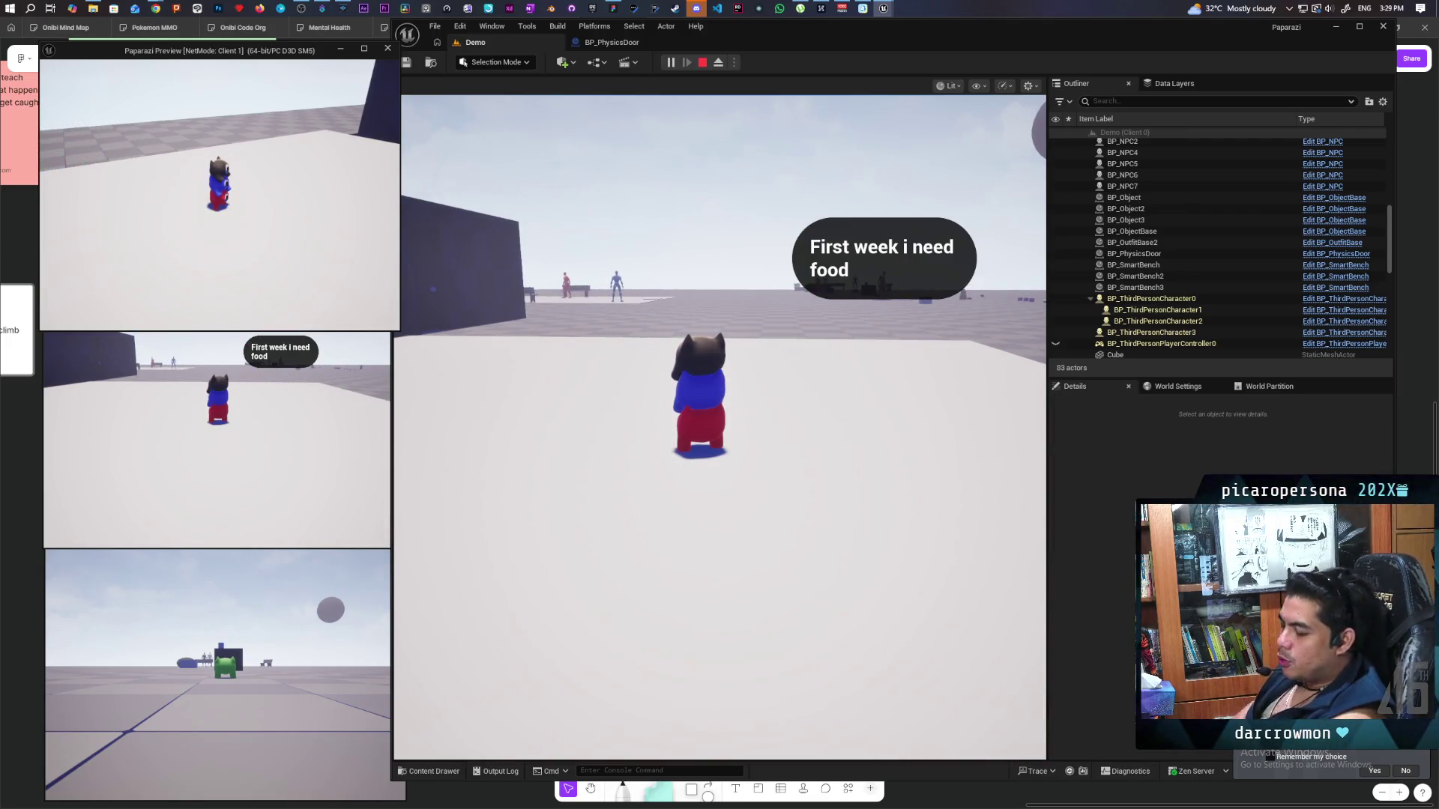
pyautogui.press('s')
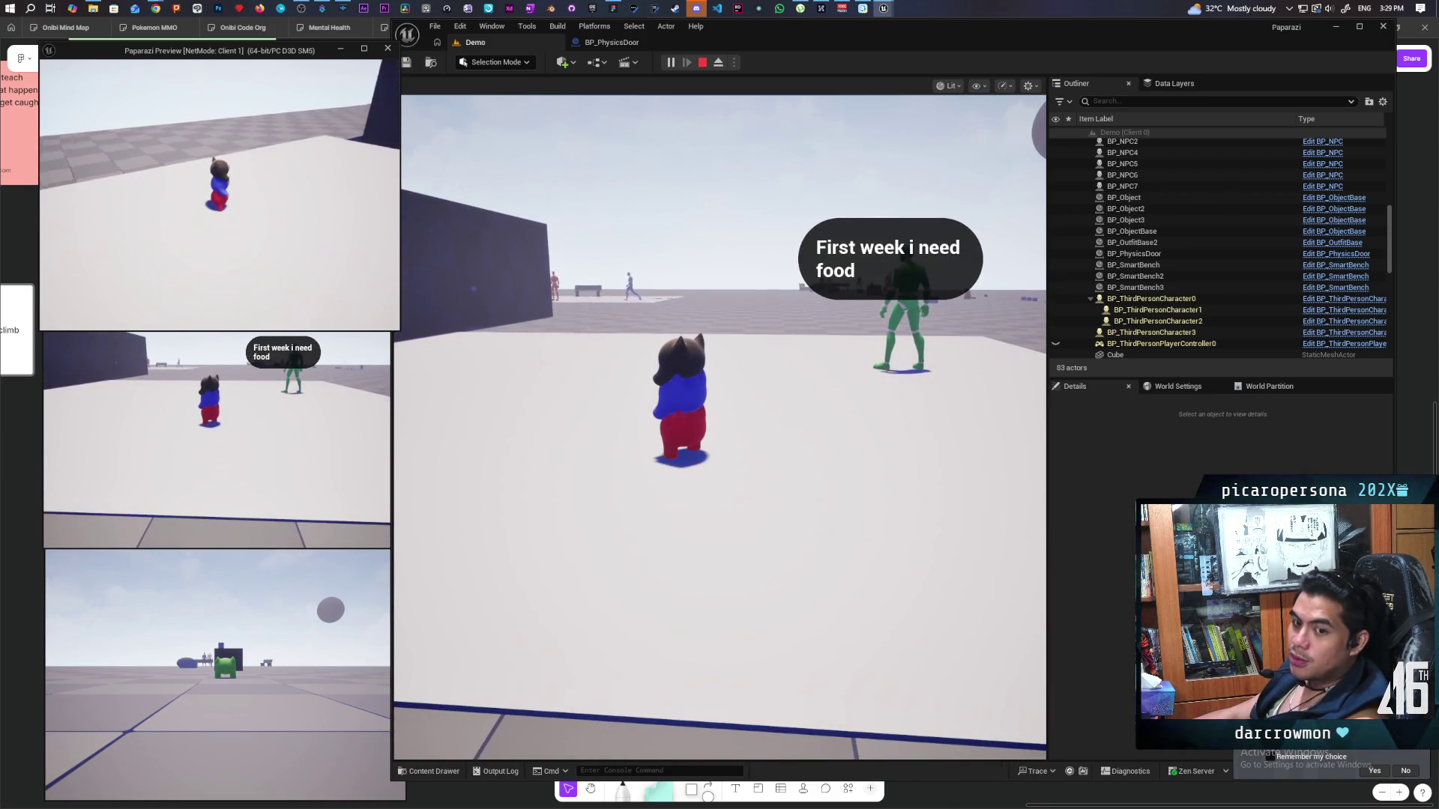
# Walk the raccoon character along the dark blue wall, climbing it and stepping back off.
pyautogui.press('w')
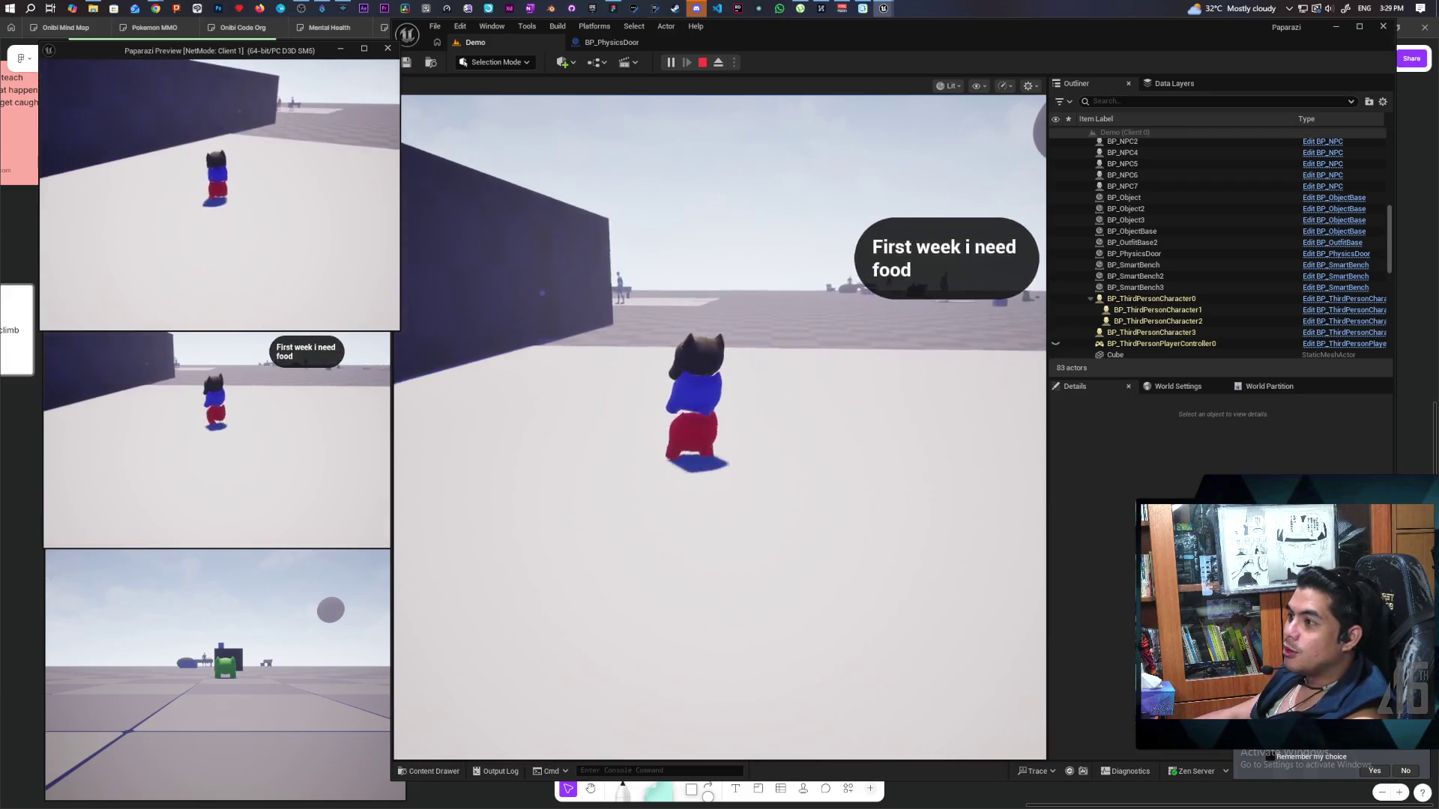
pyautogui.press('w')
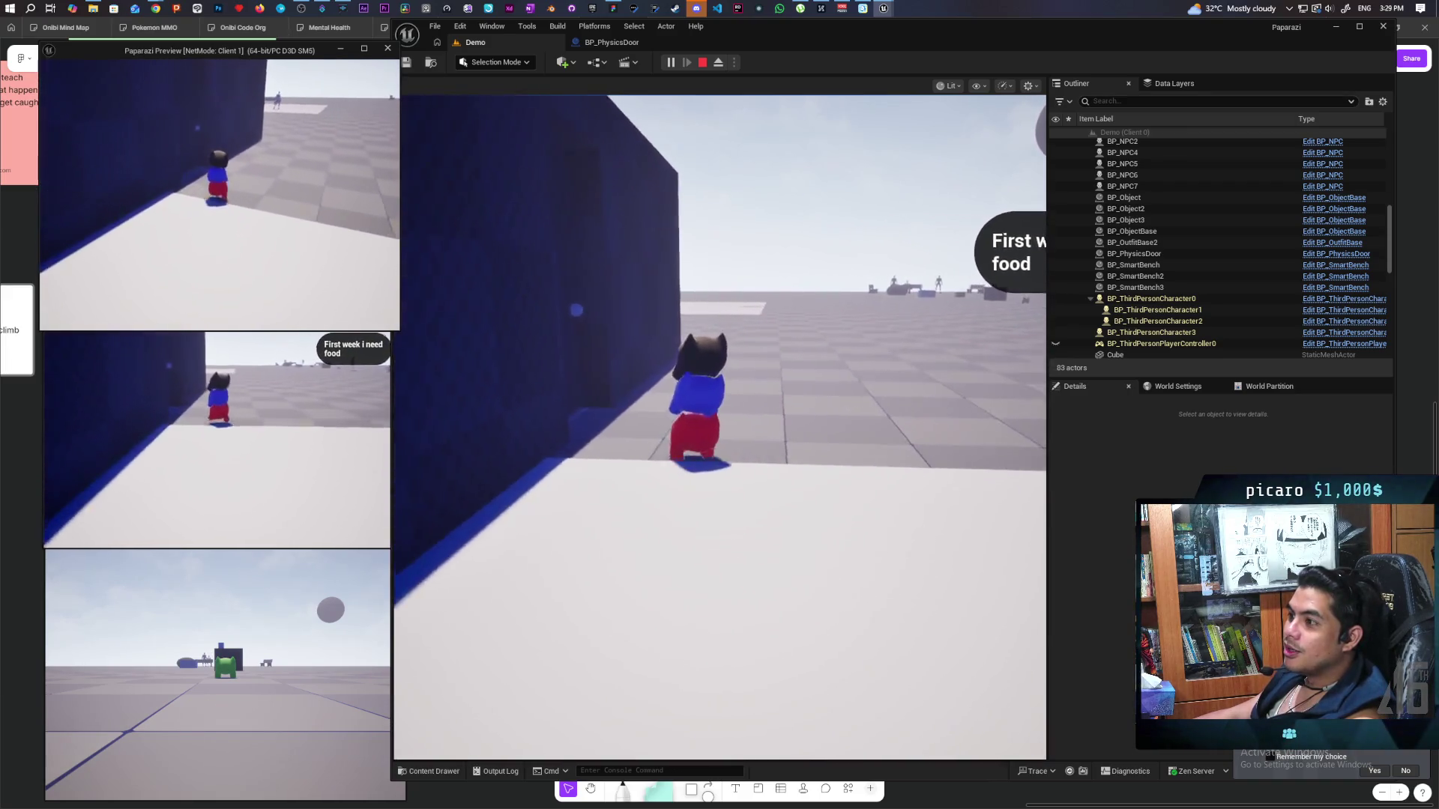
pyautogui.press('w')
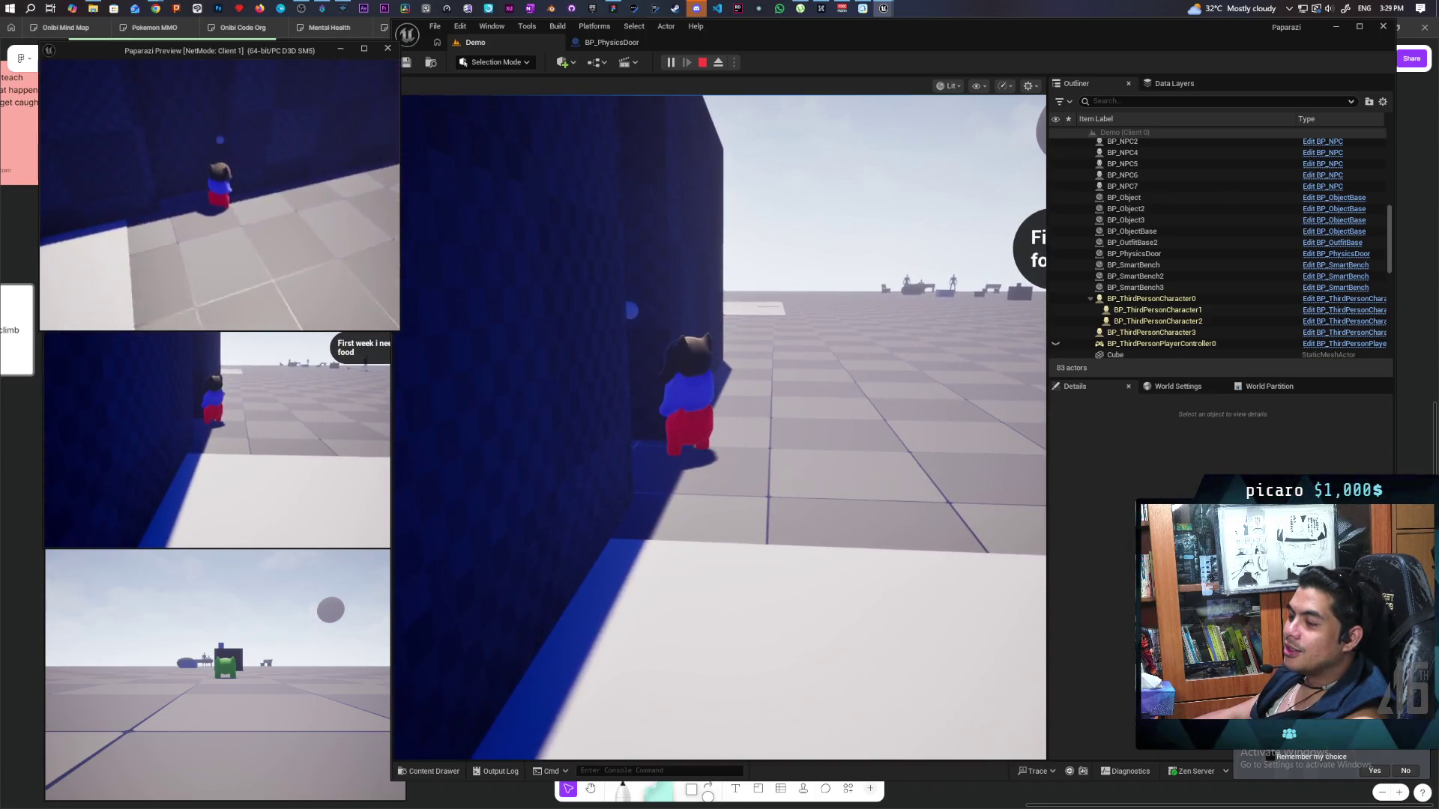
pyautogui.press('w')
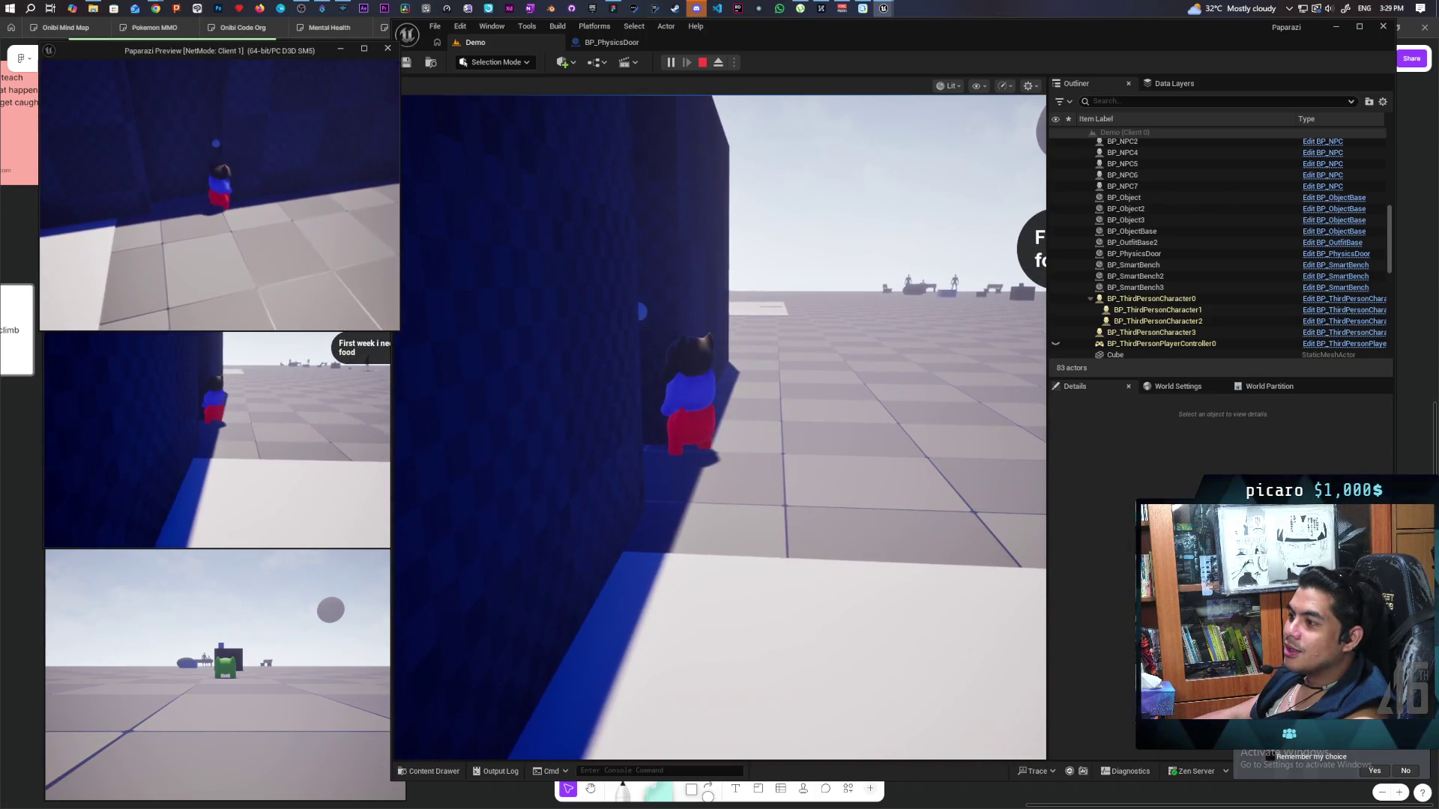
pyautogui.press('w')
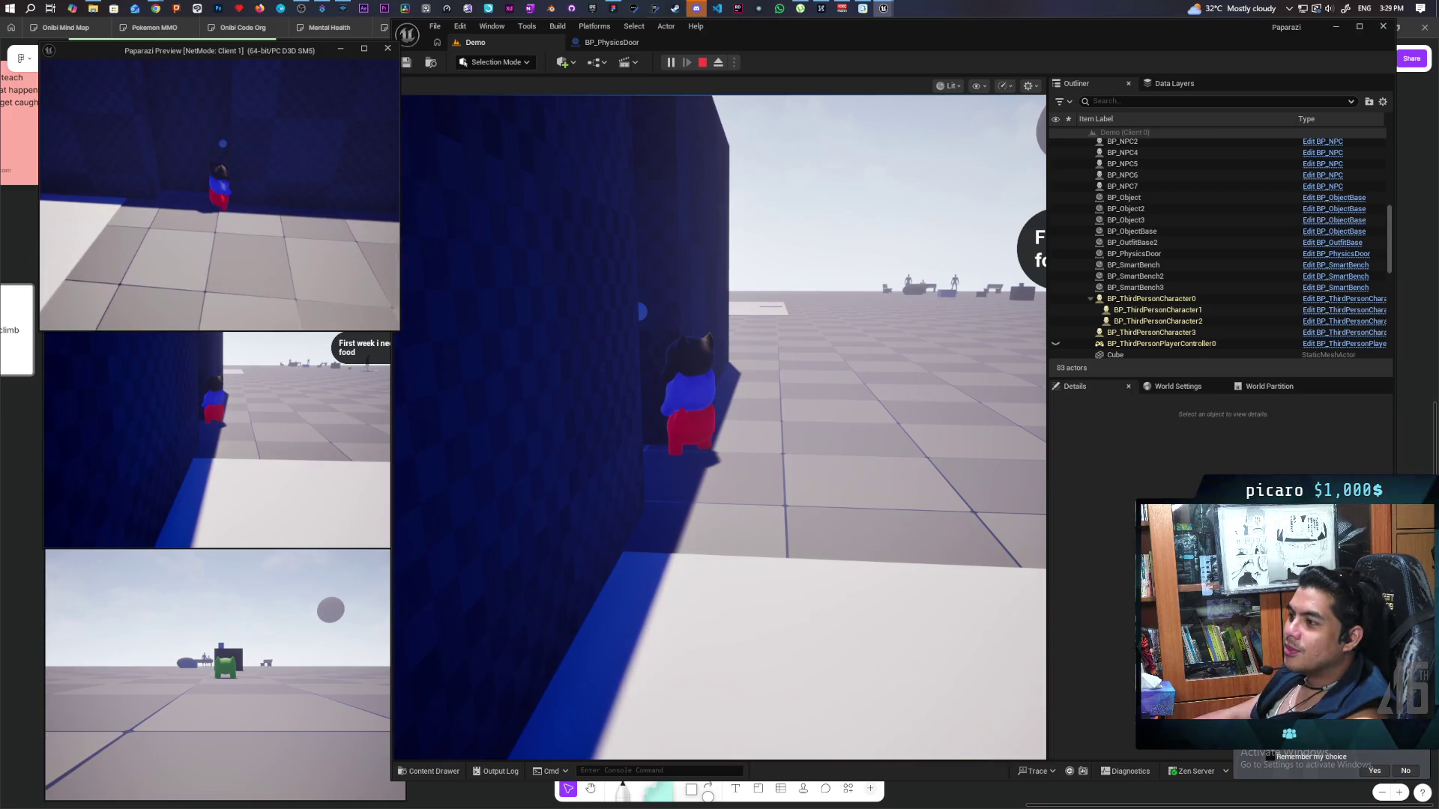
pyautogui.press('w')
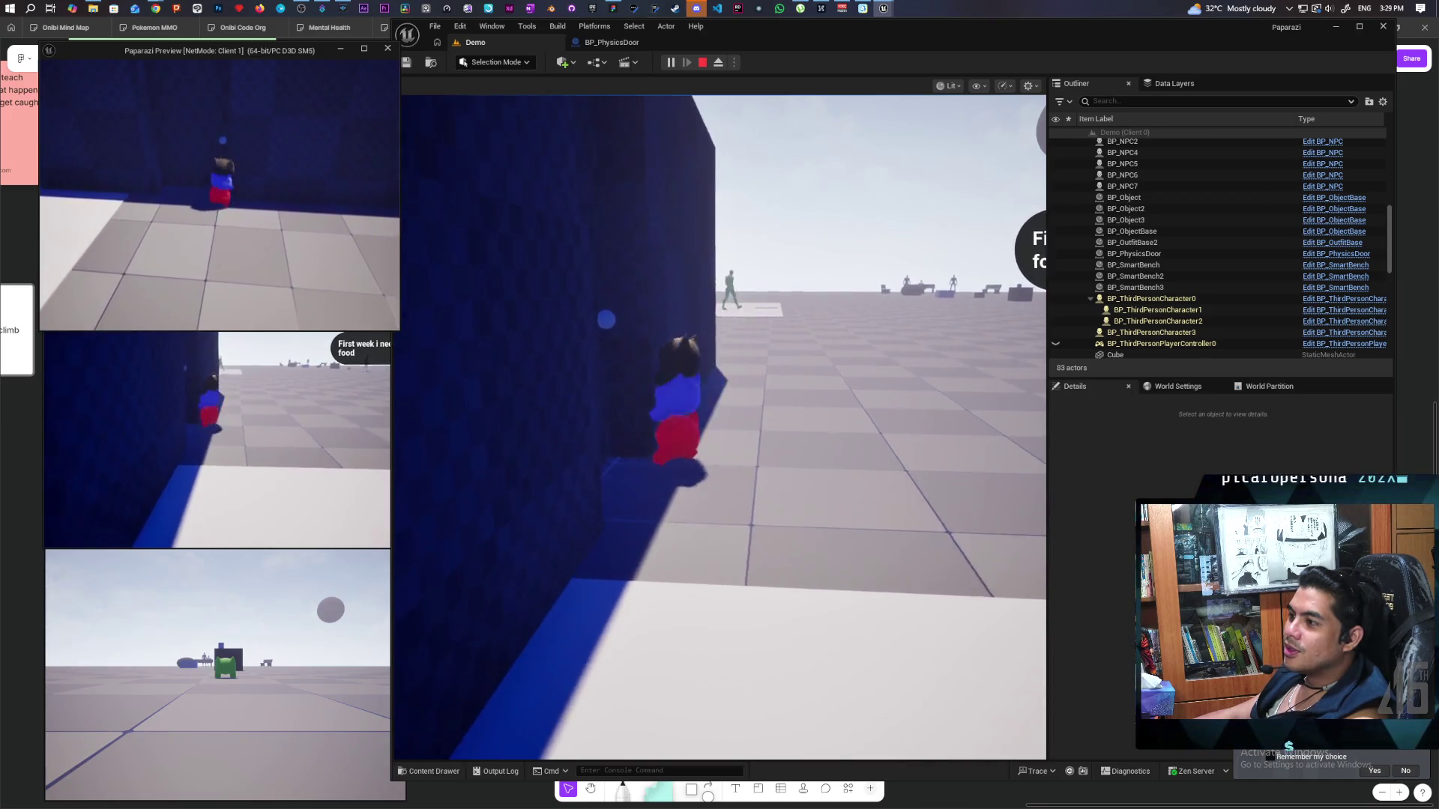
pyautogui.press('w')
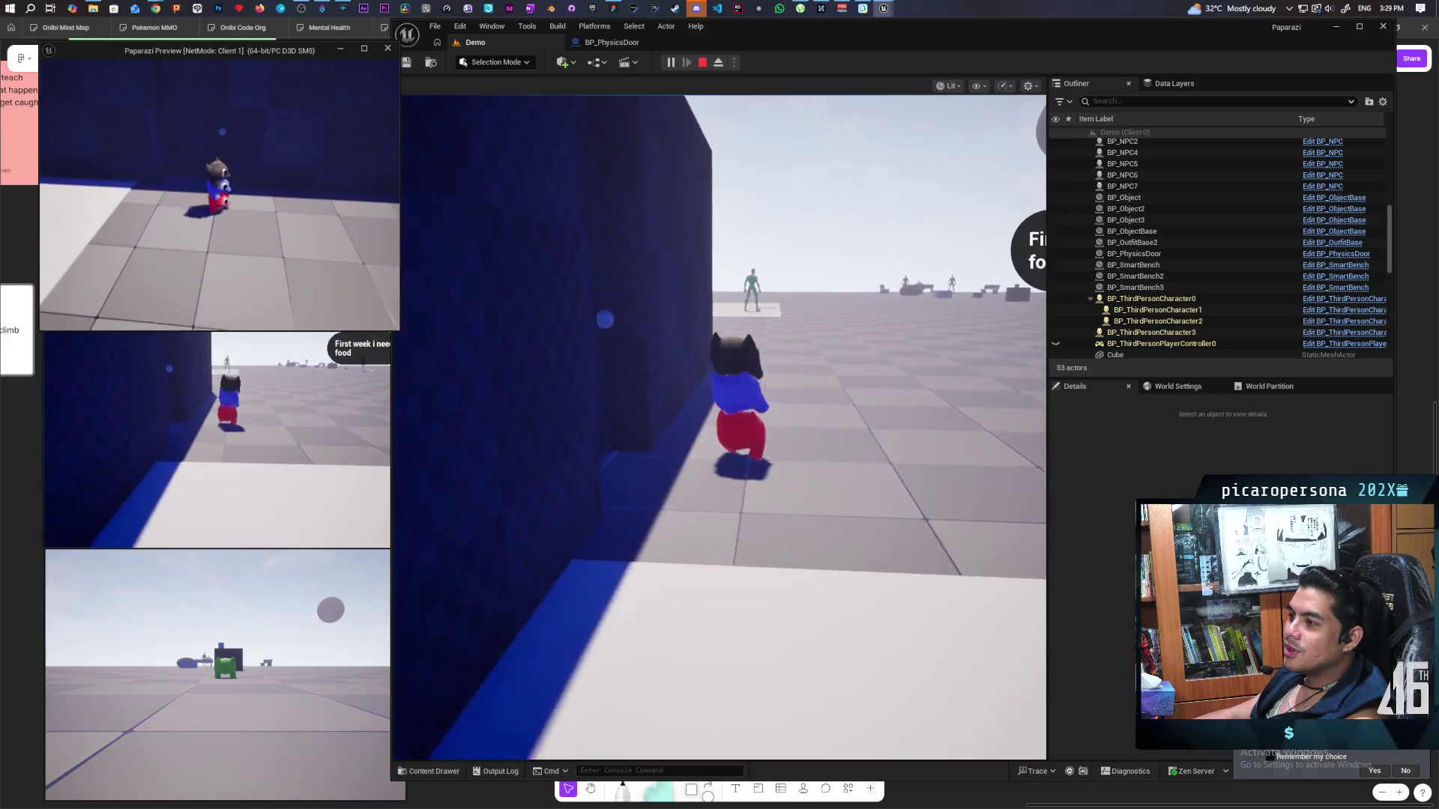
pyautogui.press('a')
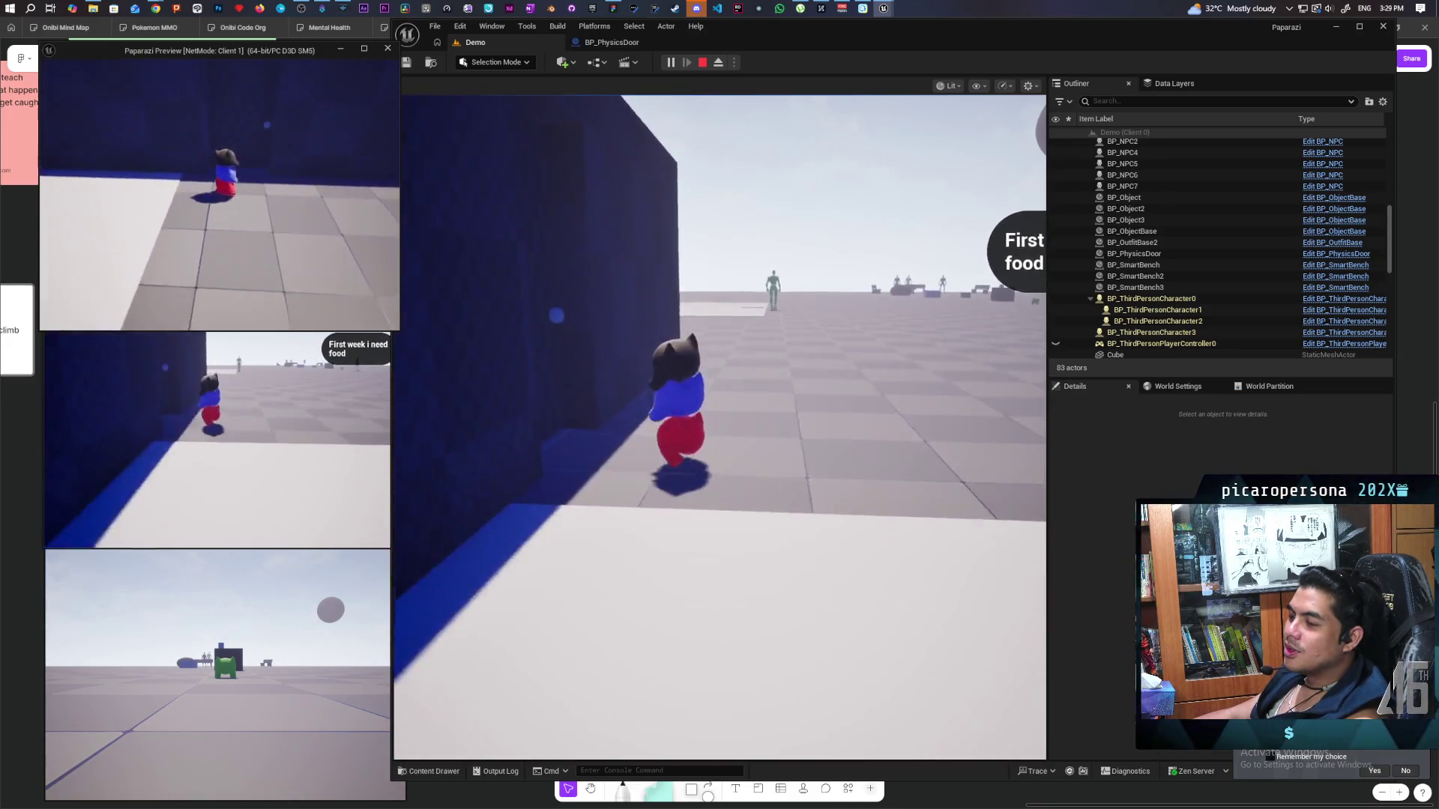
pyautogui.press('d')
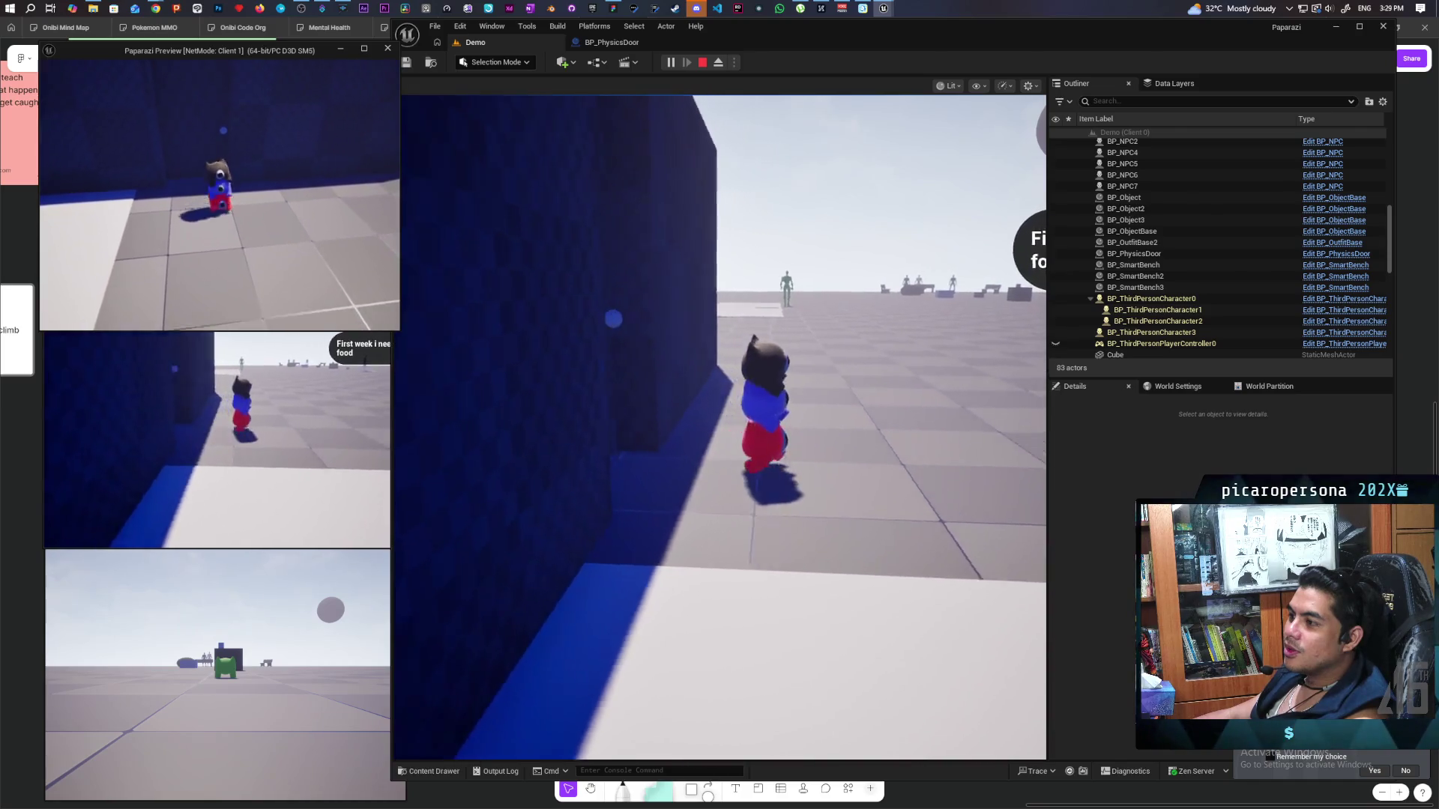
pyautogui.press('a')
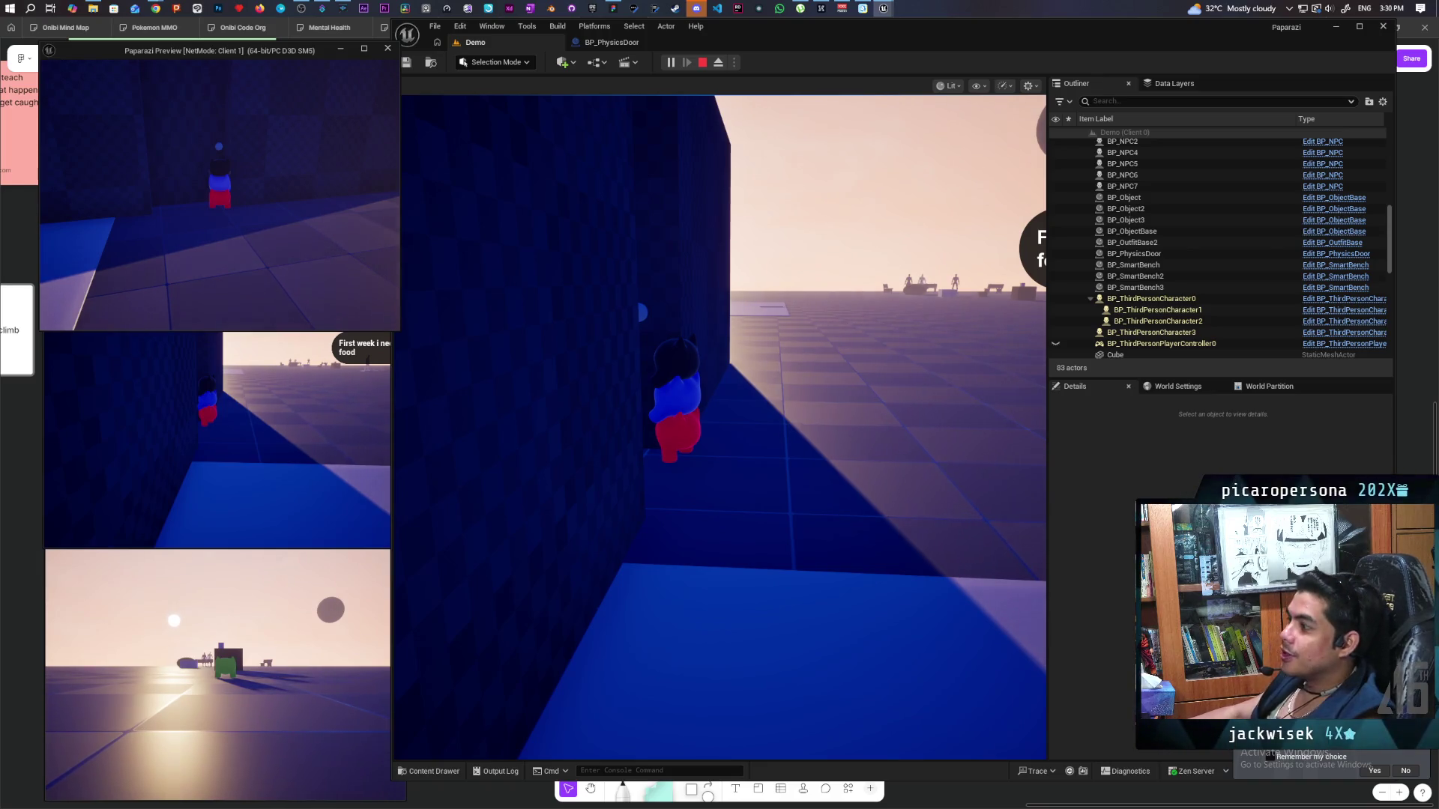
# Stop the play test and open the Alerts page in the Twitch Creator Dashboard.
pyautogui.press('Escape')
pyautogui.moveTo(154, 8)
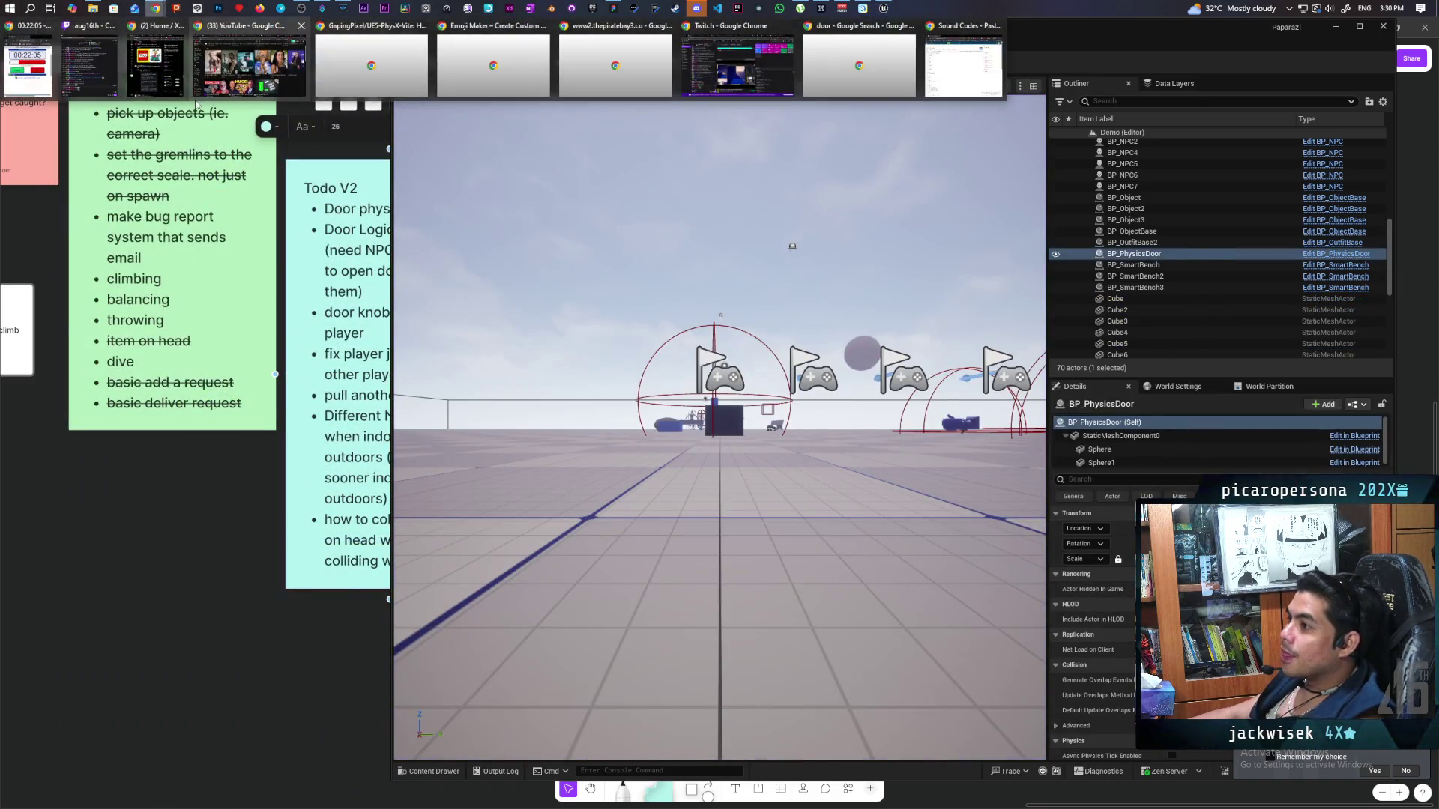
pyautogui.click(639, 64)
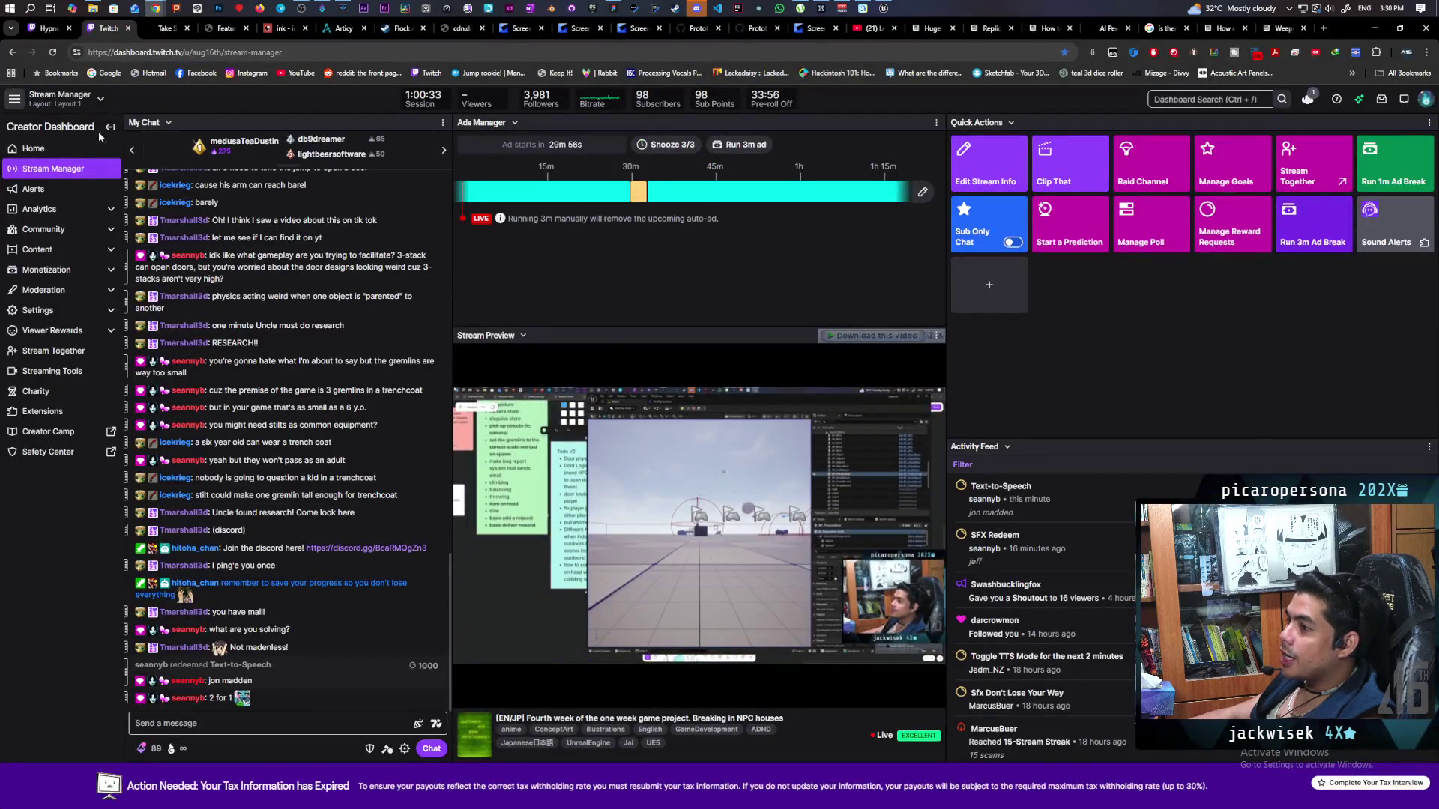
pyautogui.click(34, 189)
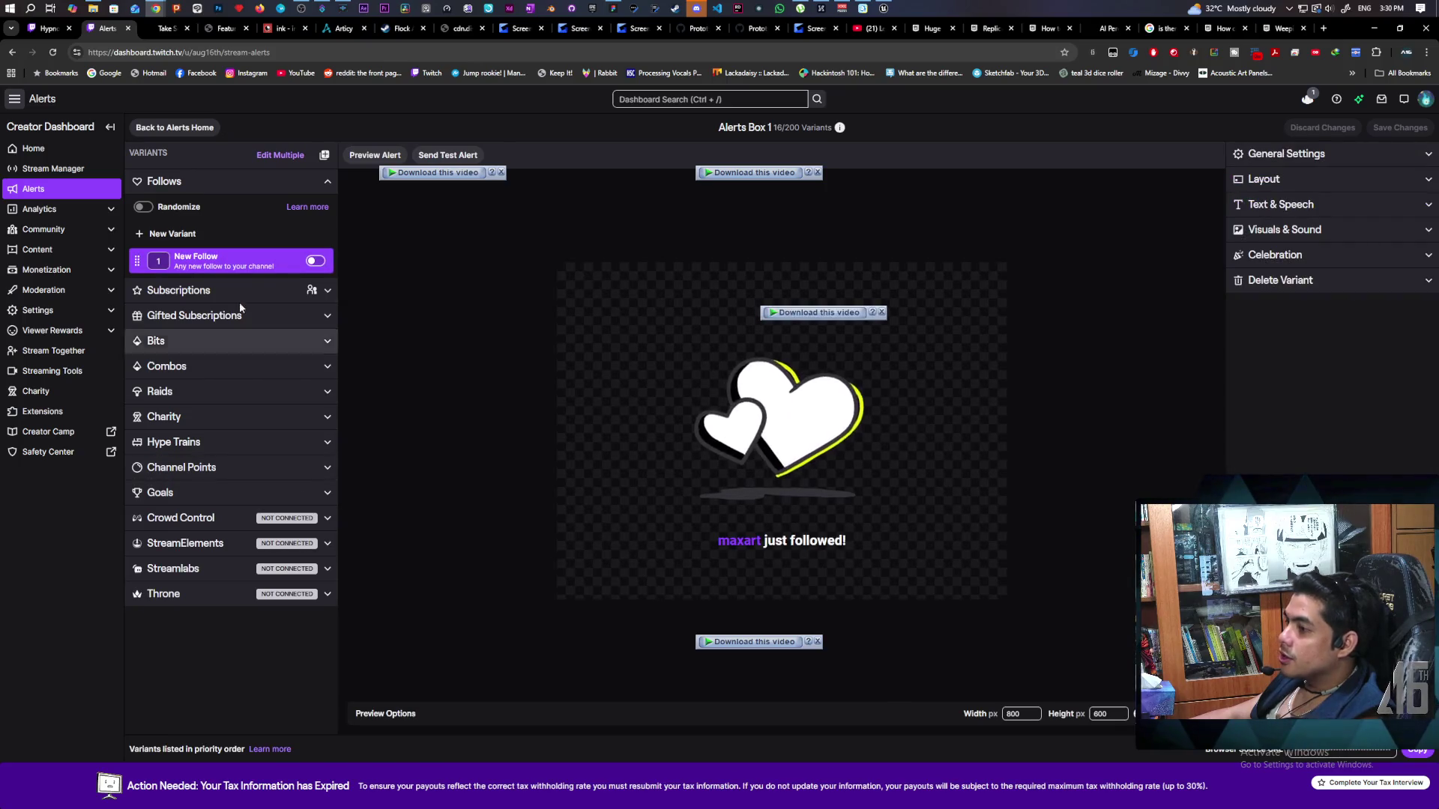
# Show the Channel Points Text To Speech alert's message settings: '{username} just redeemed {reward_title}!' in Roboto Semi-Bold 24px.
pyautogui.click(266, 472)
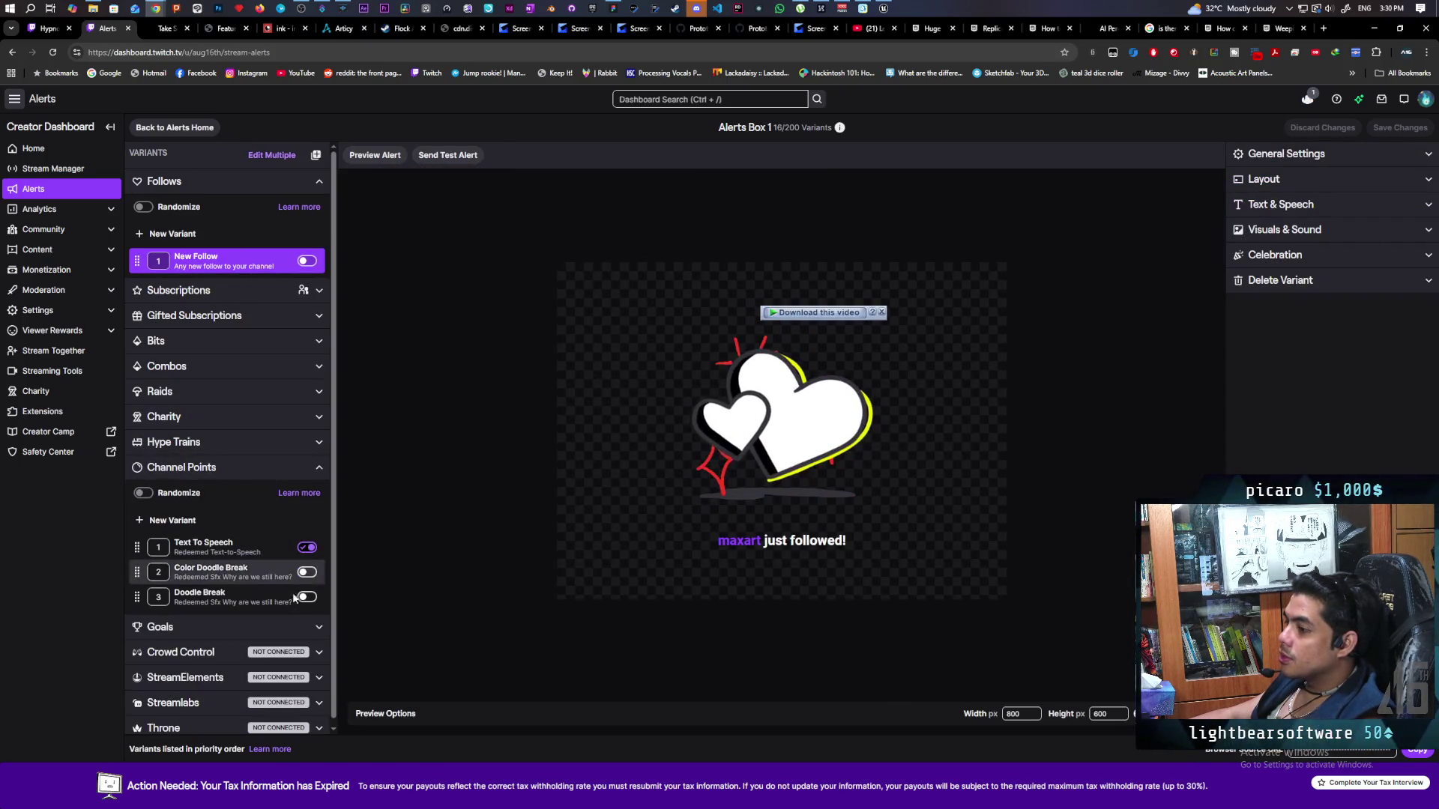
pyautogui.click(303, 549)
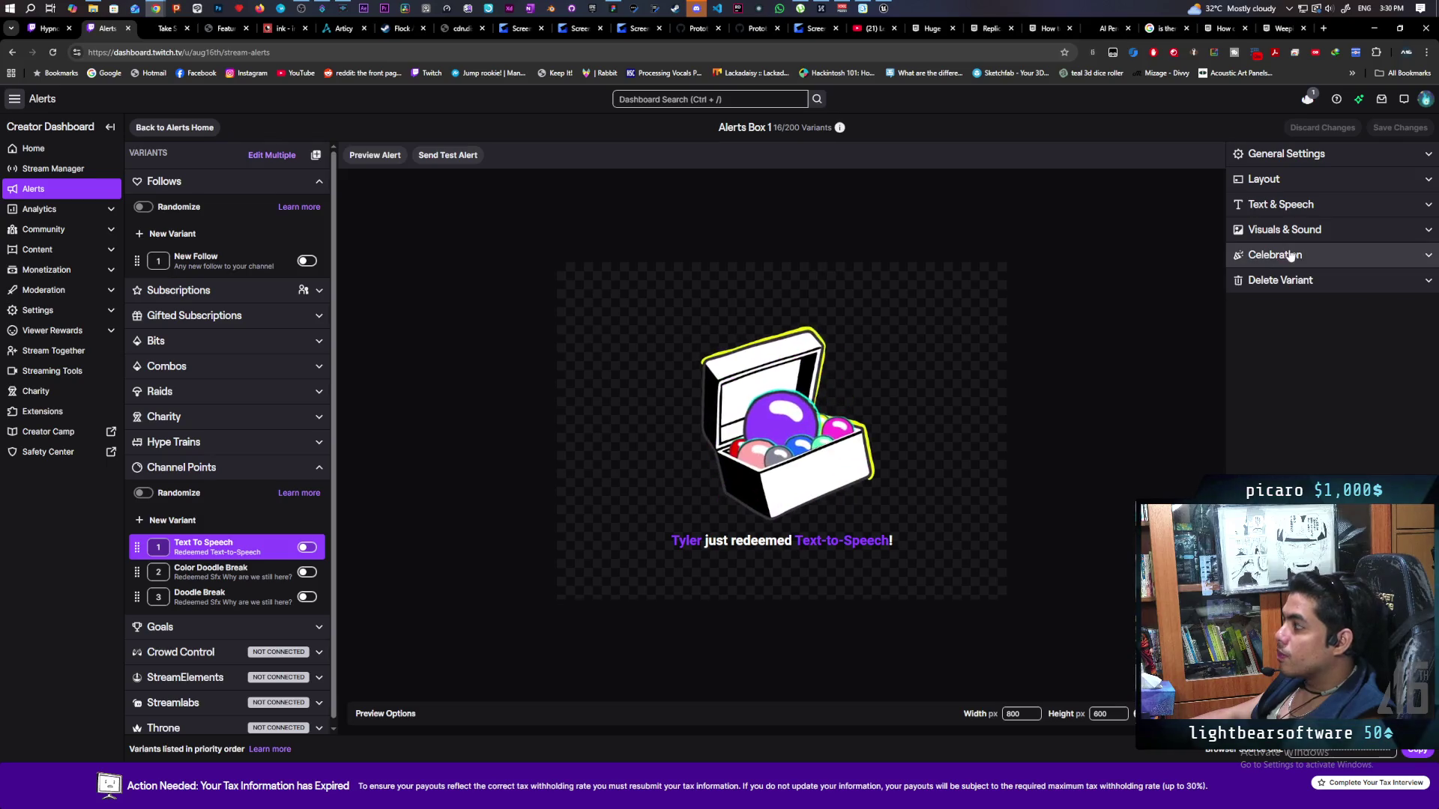
pyautogui.click(1323, 208)
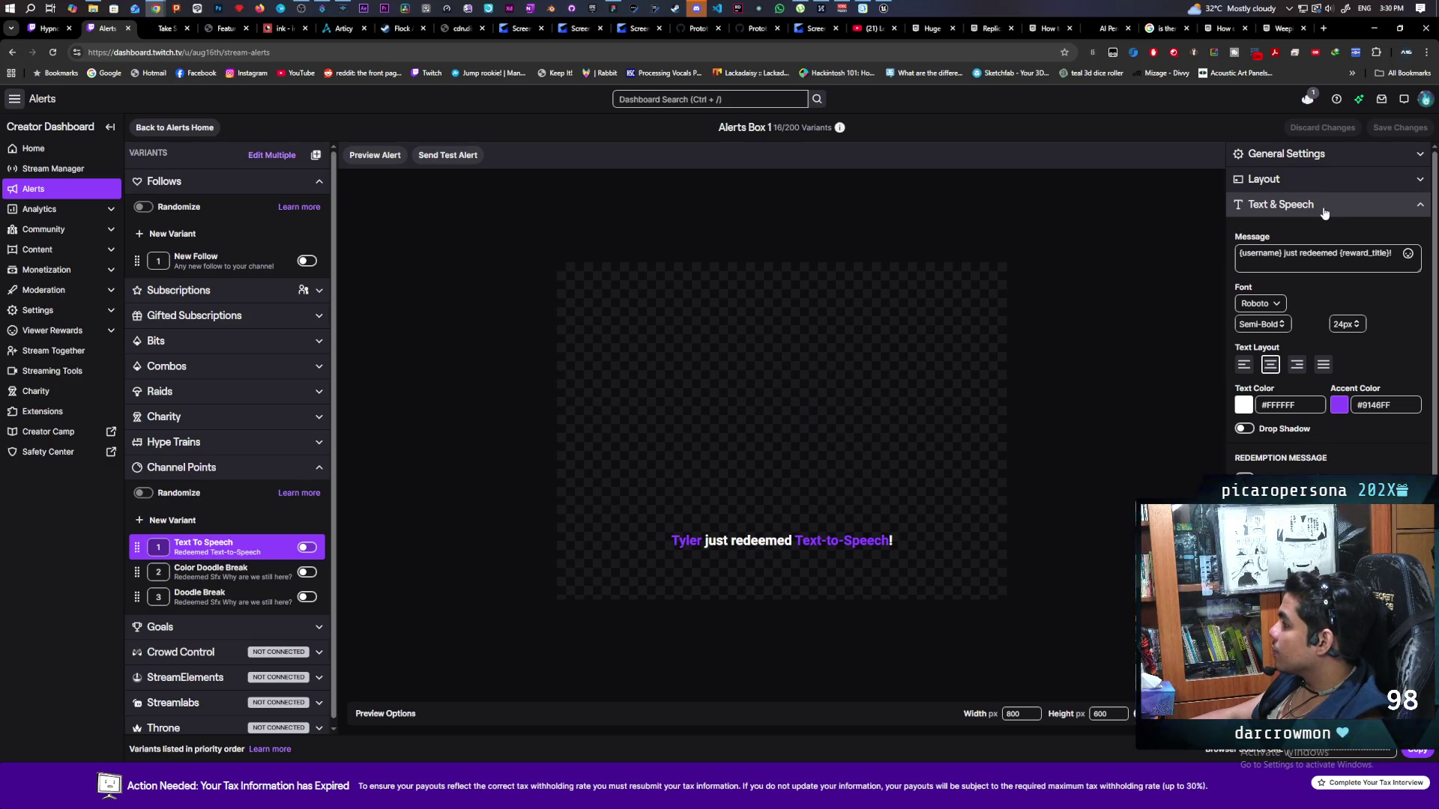
# Review the alert's Redemption Message and Text-to-Speech toggles, then go back to Stream Manager.
pyautogui.scroll(-1, 1323, 214)
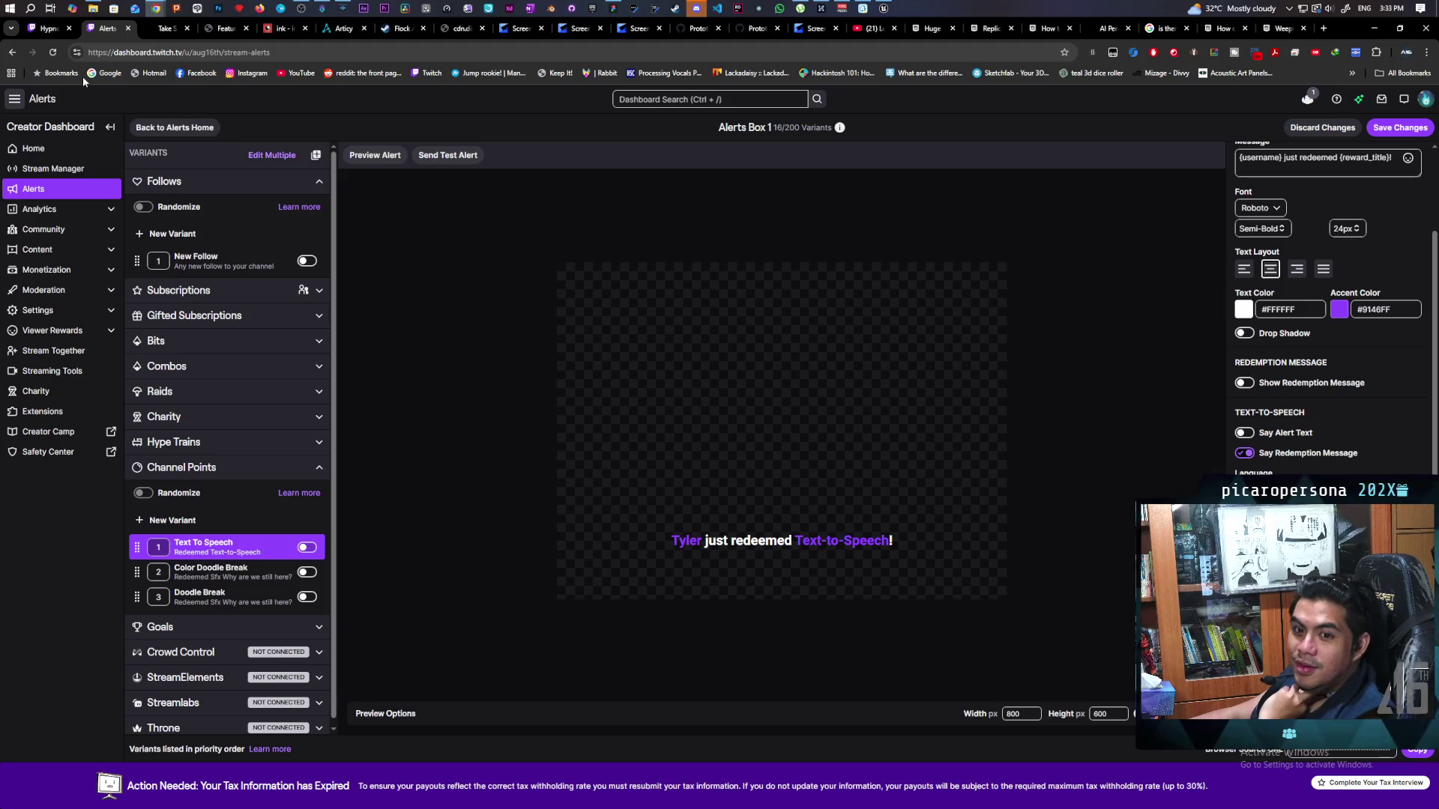
pyautogui.scroll(2, 1330, 403)
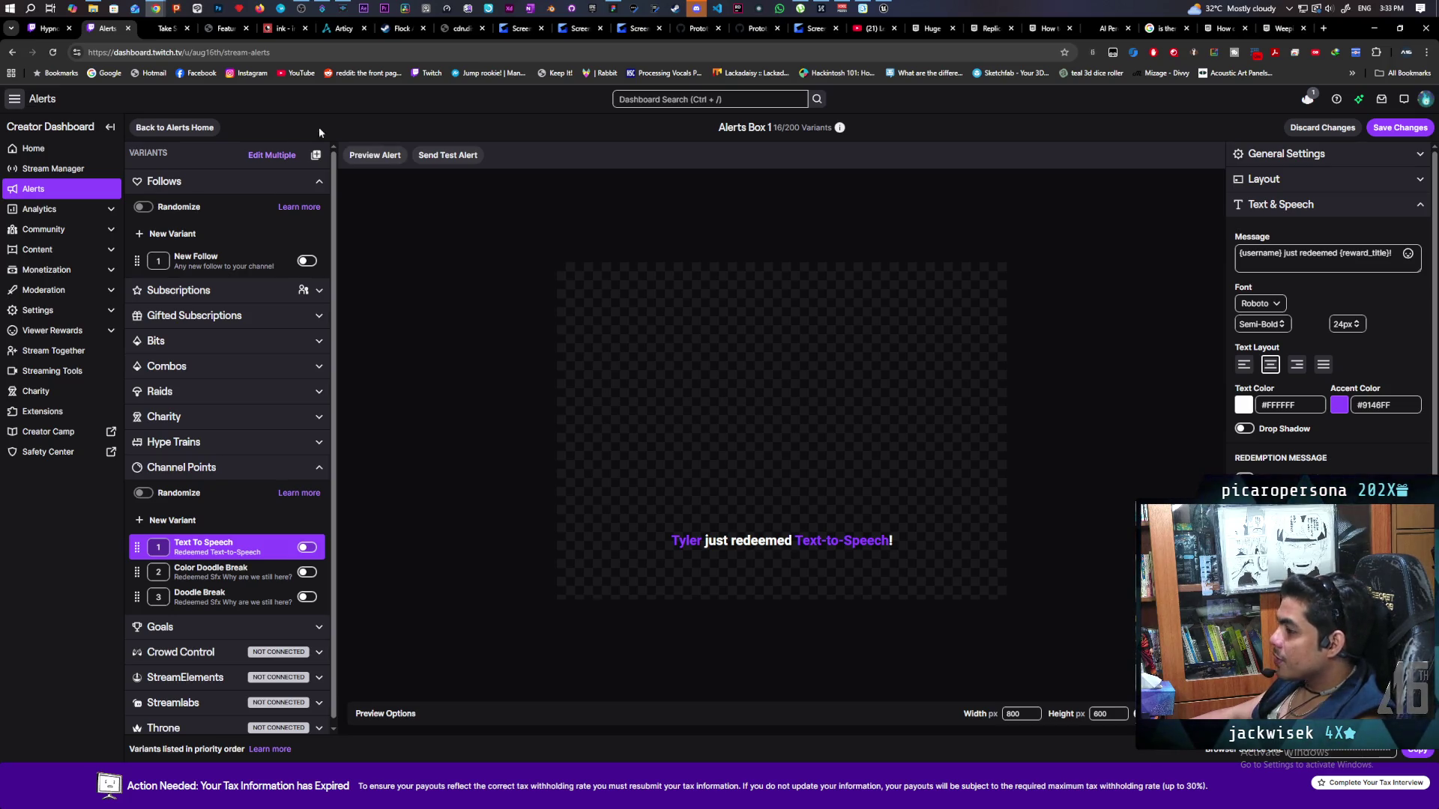
pyautogui.click(64, 168)
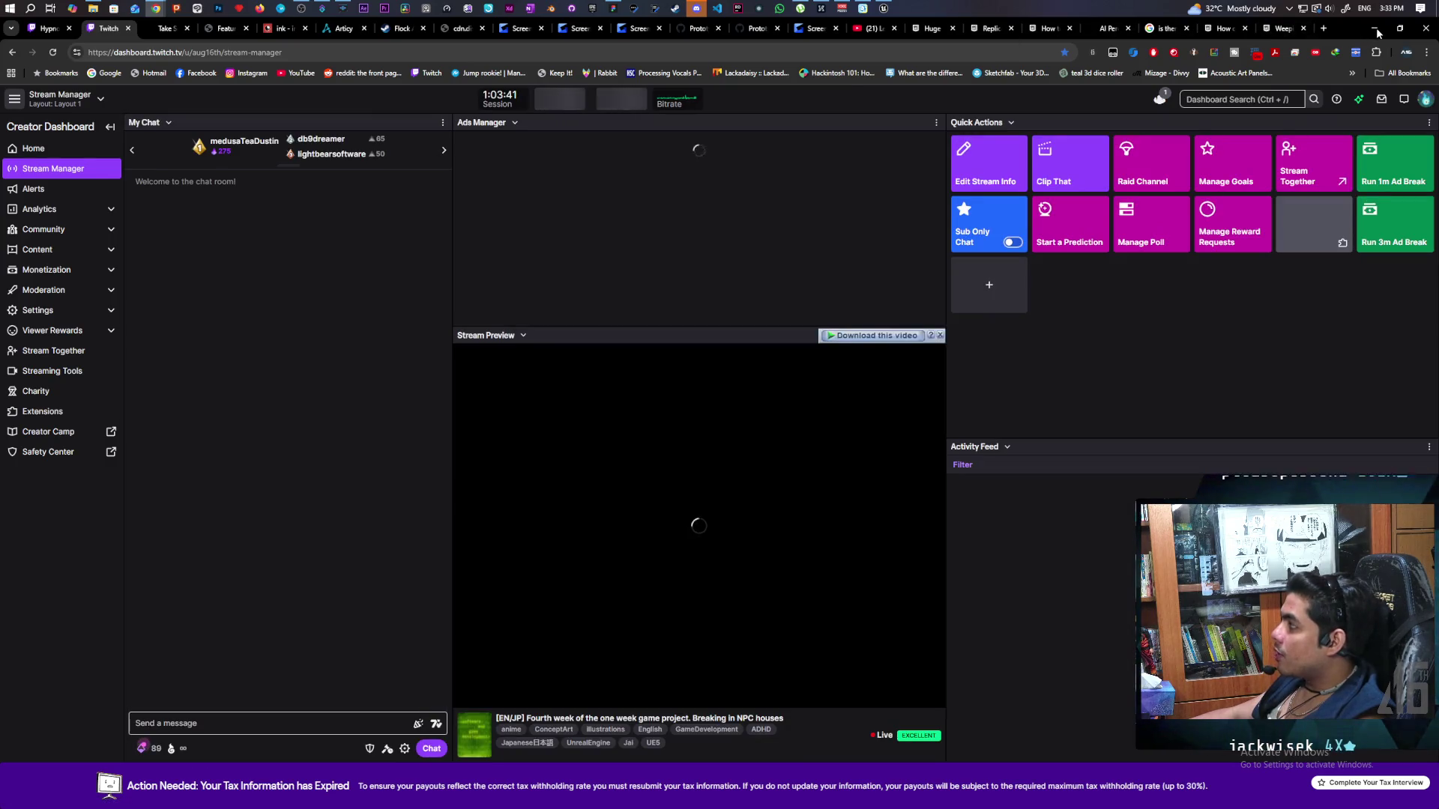
# Minimize Chrome to bring the Unreal Editor with the Demo level back on screen.
pyautogui.click(1374, 30)
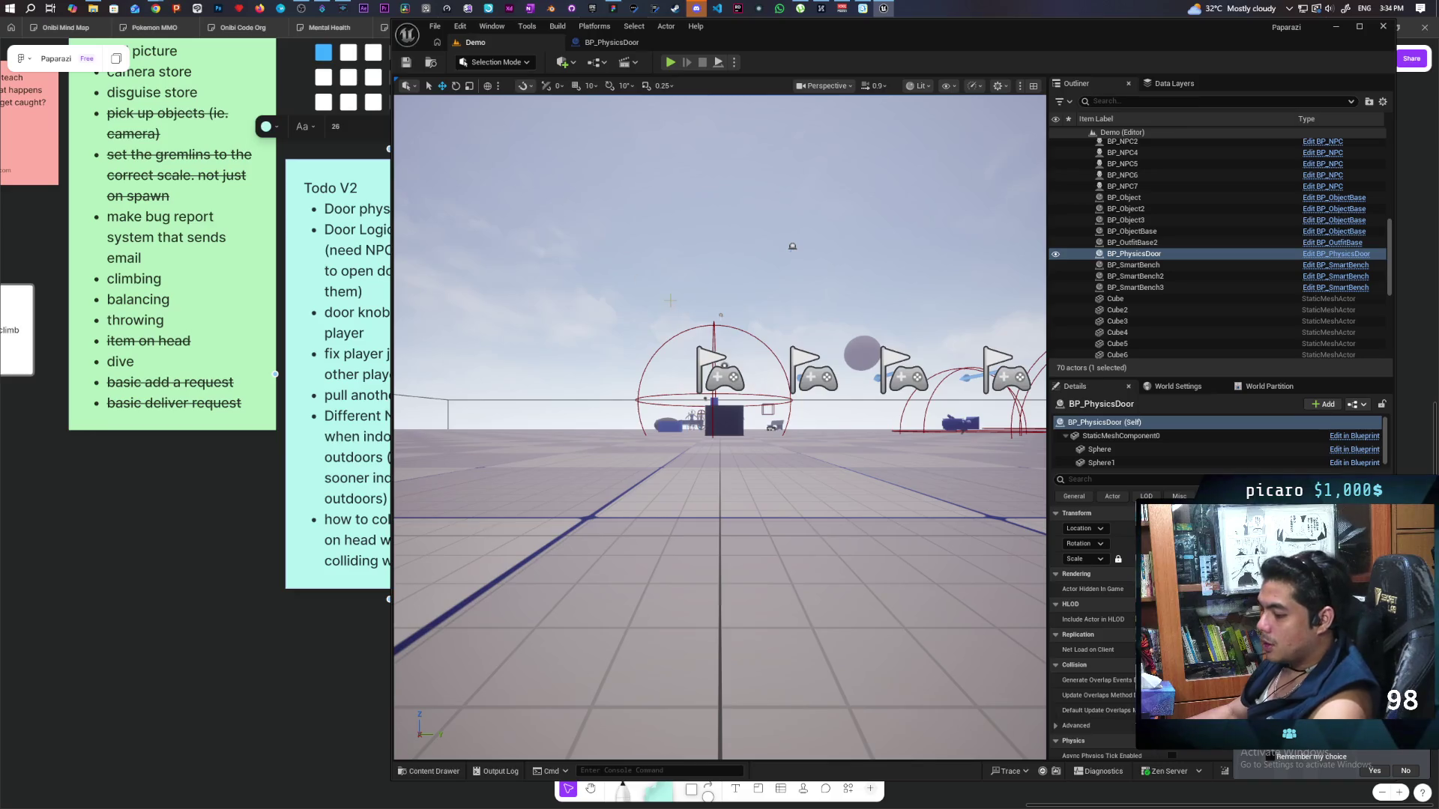
# Focus on the selected BP_PhysicsDoor and fly the camera through it into the building.
pyautogui.press('f')
pyautogui.moveTo(720, 427)
pyautogui.mouseDown()
pyautogui.moveTo(719, 405)
pyautogui.moveTo(794, 397)
pyautogui.moveTo(756, 420)
pyautogui.moveTo(740, 503)
pyautogui.mouseUp()
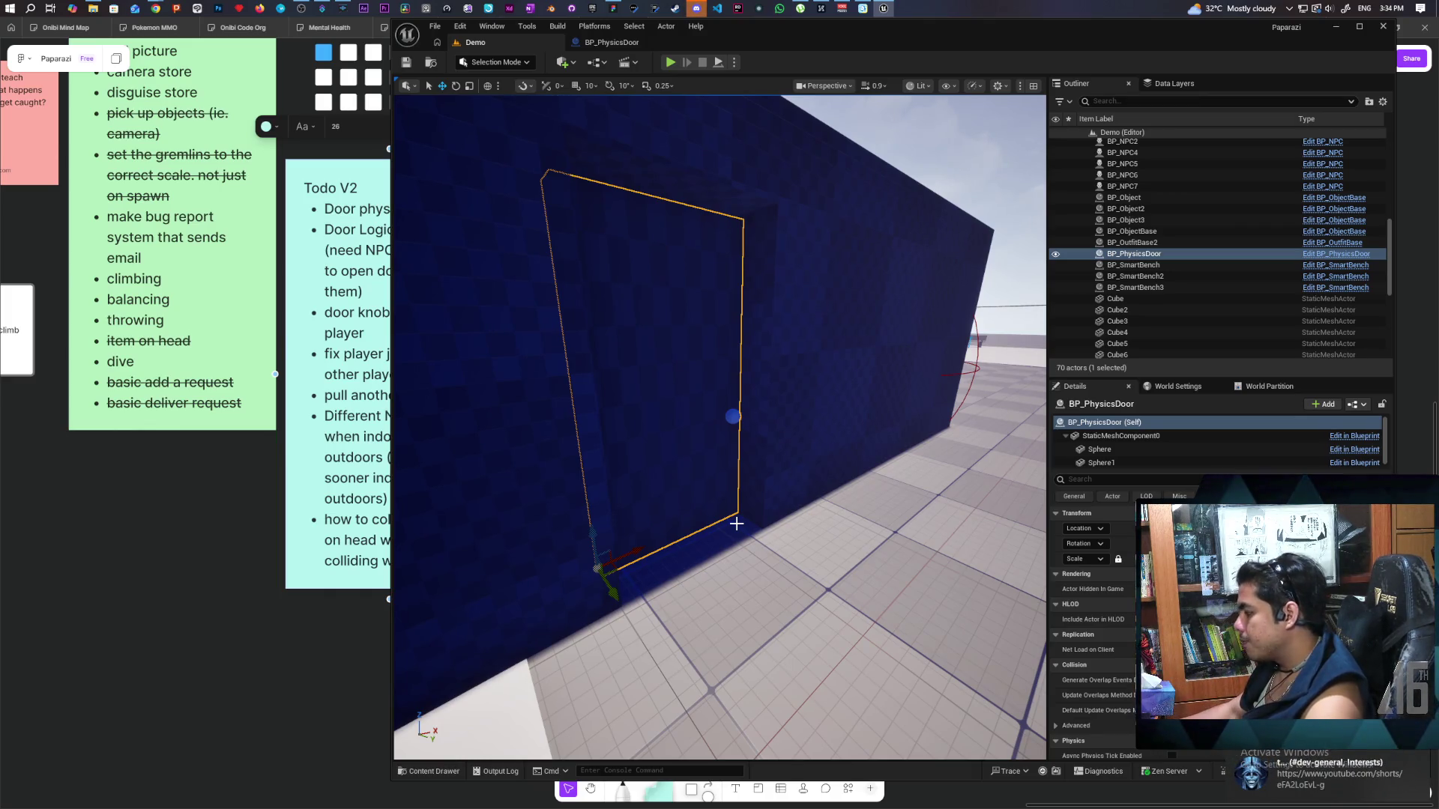
# Fly back out and pull away to see the dark blue building with its physics door from outside.
pyautogui.moveTo(761, 504)
pyautogui.mouseDown()
pyautogui.moveTo(813, 492)
pyautogui.moveTo(757, 584)
pyautogui.moveTo(719, 525)
pyautogui.moveTo(731, 435)
pyautogui.moveTo(742, 494)
pyautogui.moveTo(697, 483)
pyautogui.moveTo(865, 509)
pyautogui.mouseUp()
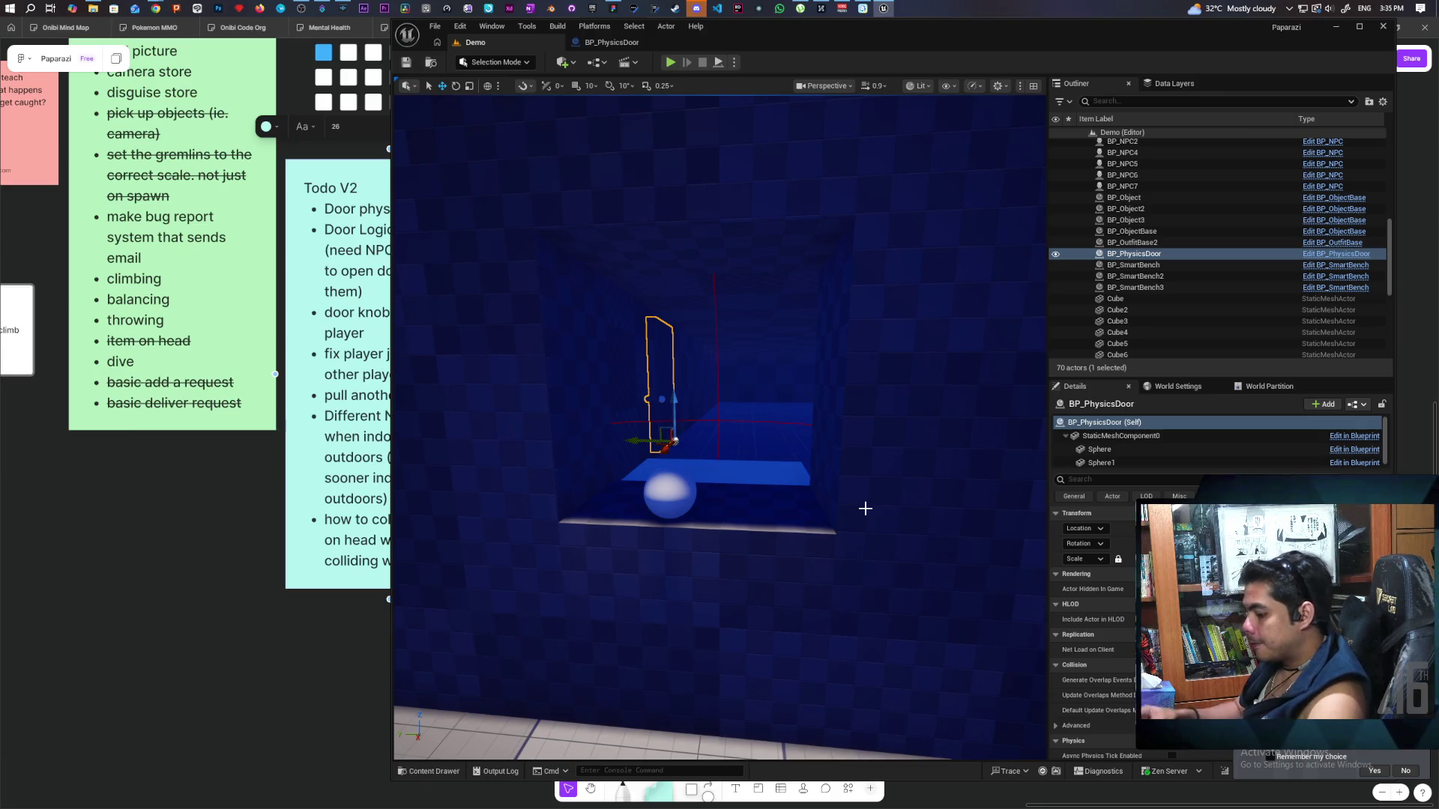
pyautogui.moveTo(864, 509)
pyautogui.mouseDown()
pyautogui.moveTo(840, 569)
pyautogui.moveTo(810, 532)
pyautogui.moveTo(877, 523)
pyautogui.moveTo(775, 542)
pyautogui.moveTo(865, 506)
pyautogui.mouseUp()
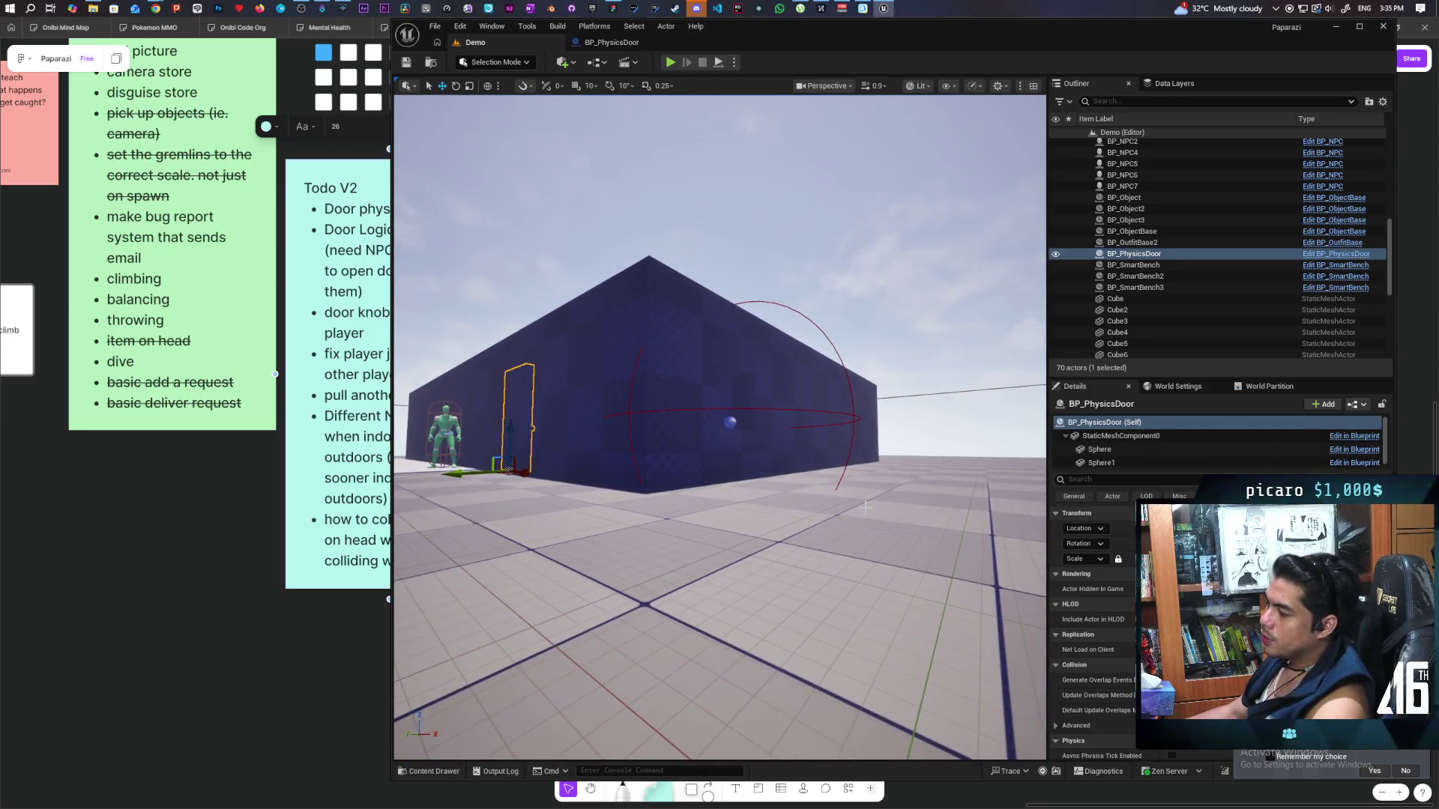
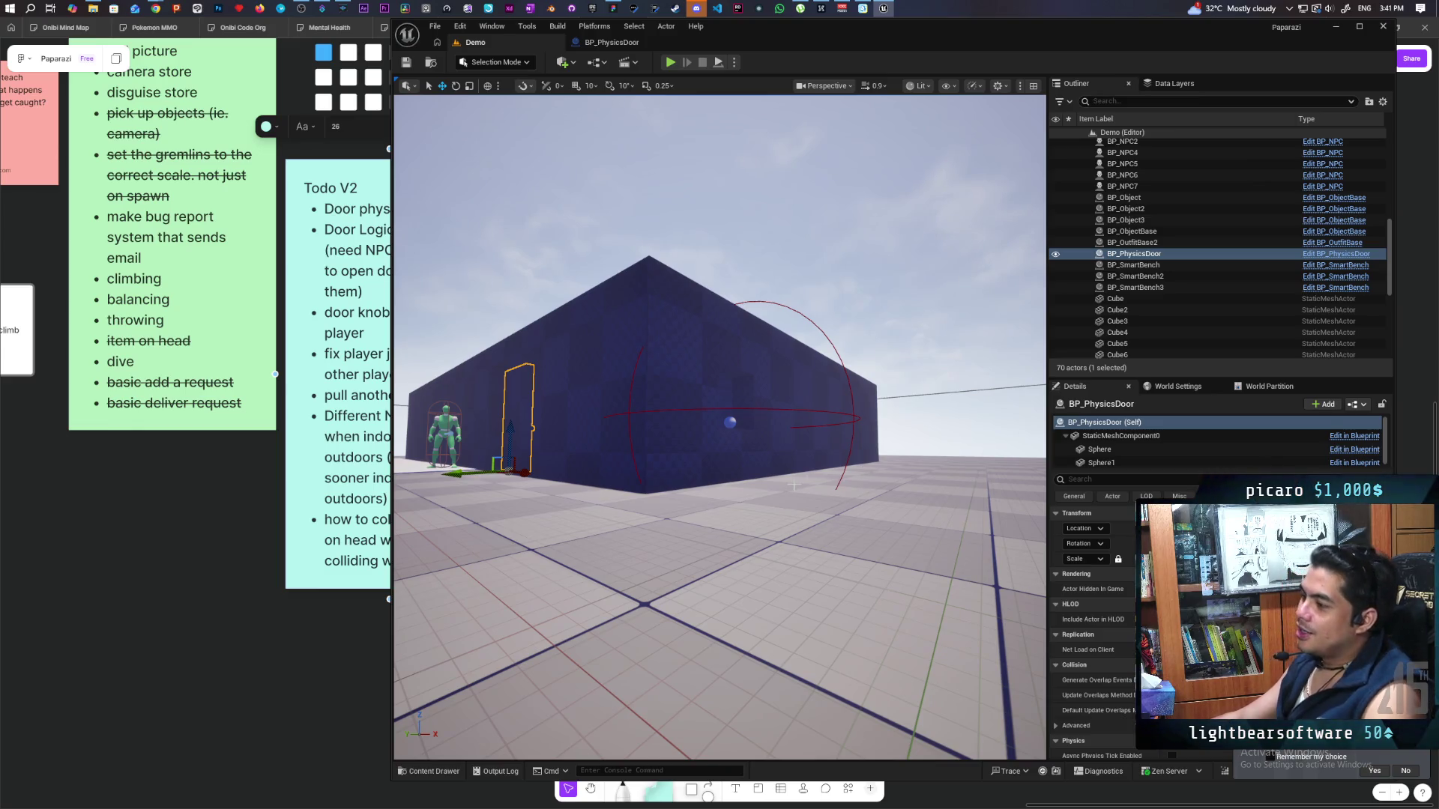
# Focus on the door and fly the viewport around the wall to reframe it.
pyautogui.press('f')
pyautogui.moveTo(720, 427)
pyautogui.mouseDown()
pyautogui.moveTo(675, 420)
pyautogui.moveTo(749, 427)
pyautogui.moveTo(659, 442)
pyautogui.moveTo(630, 428)
pyautogui.moveTo(667, 431)
pyautogui.mouseUp()
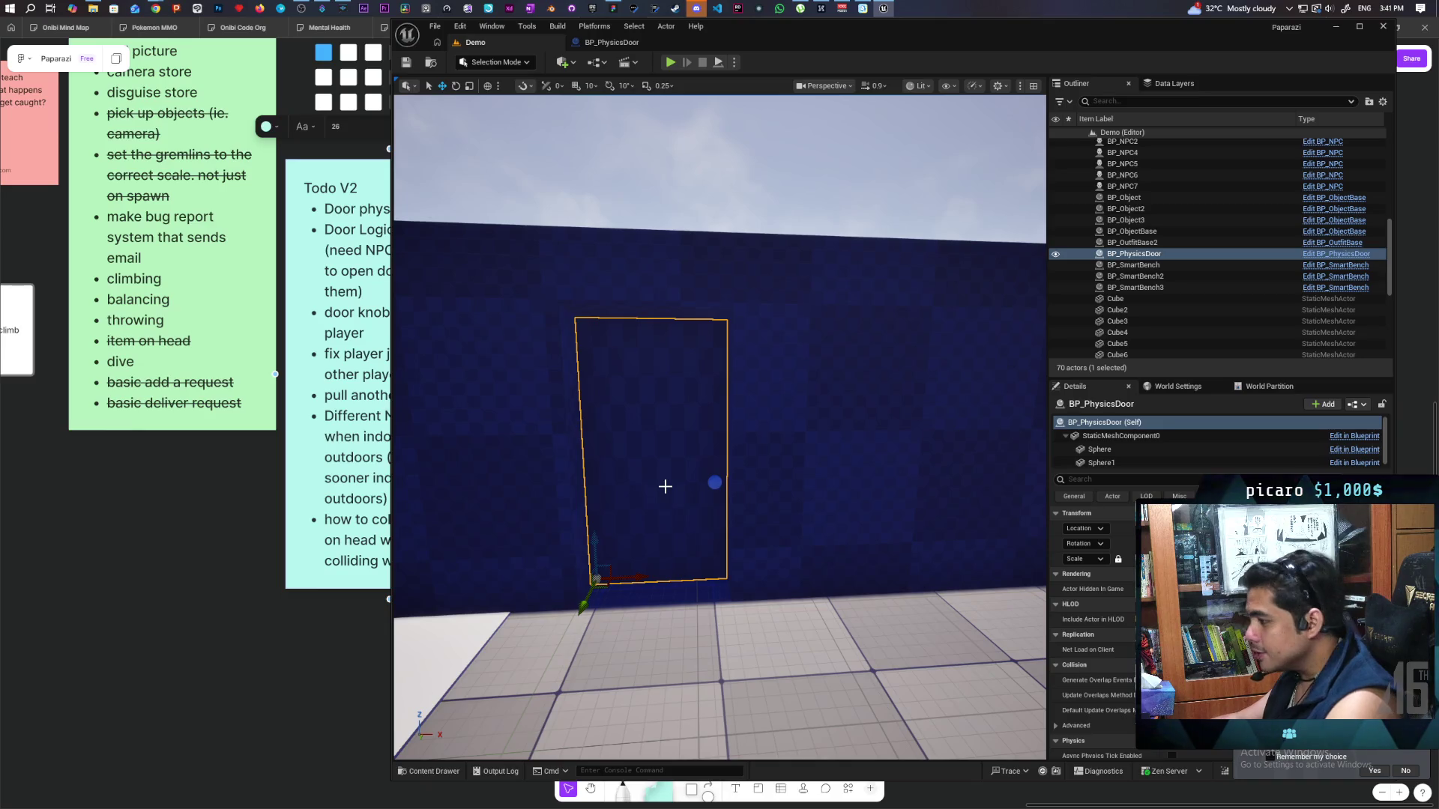
pyautogui.scroll(-5, 665, 487)
pyautogui.moveTo(664, 486)
pyautogui.mouseDown()
pyautogui.moveTo(757, 480)
pyautogui.moveTo(798, 390)
pyautogui.moveTo(739, 446)
pyautogui.moveTo(746, 397)
pyautogui.moveTo(693, 537)
pyautogui.mouseUp()
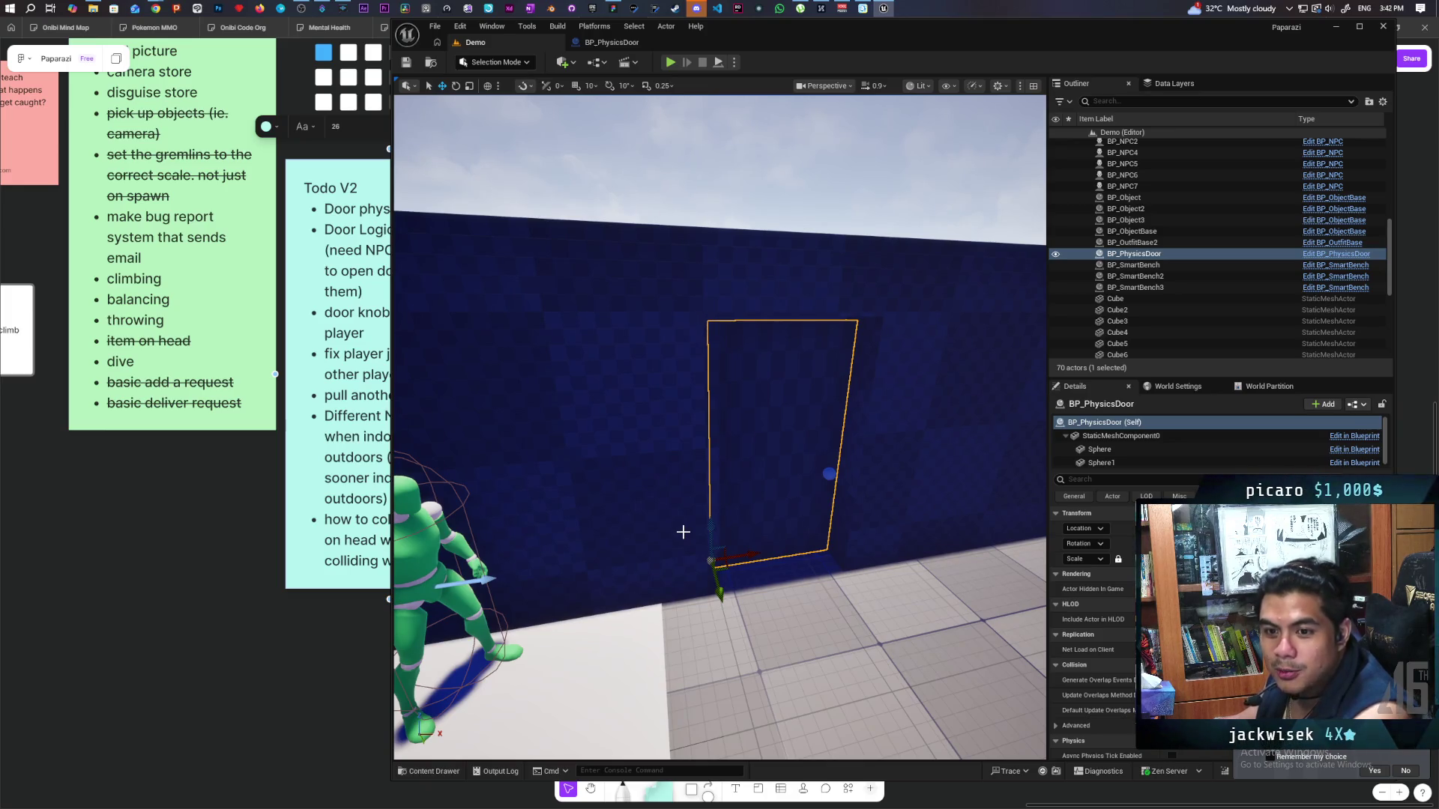
pyautogui.moveTo(748, 514)
pyautogui.mouseDown()
pyautogui.moveTo(787, 449)
pyautogui.moveTo(754, 435)
pyautogui.mouseUp()
pyautogui.moveTo(740, 493)
pyautogui.mouseDown()
pyautogui.moveTo(739, 517)
pyautogui.moveTo(738, 490)
pyautogui.mouseUp()
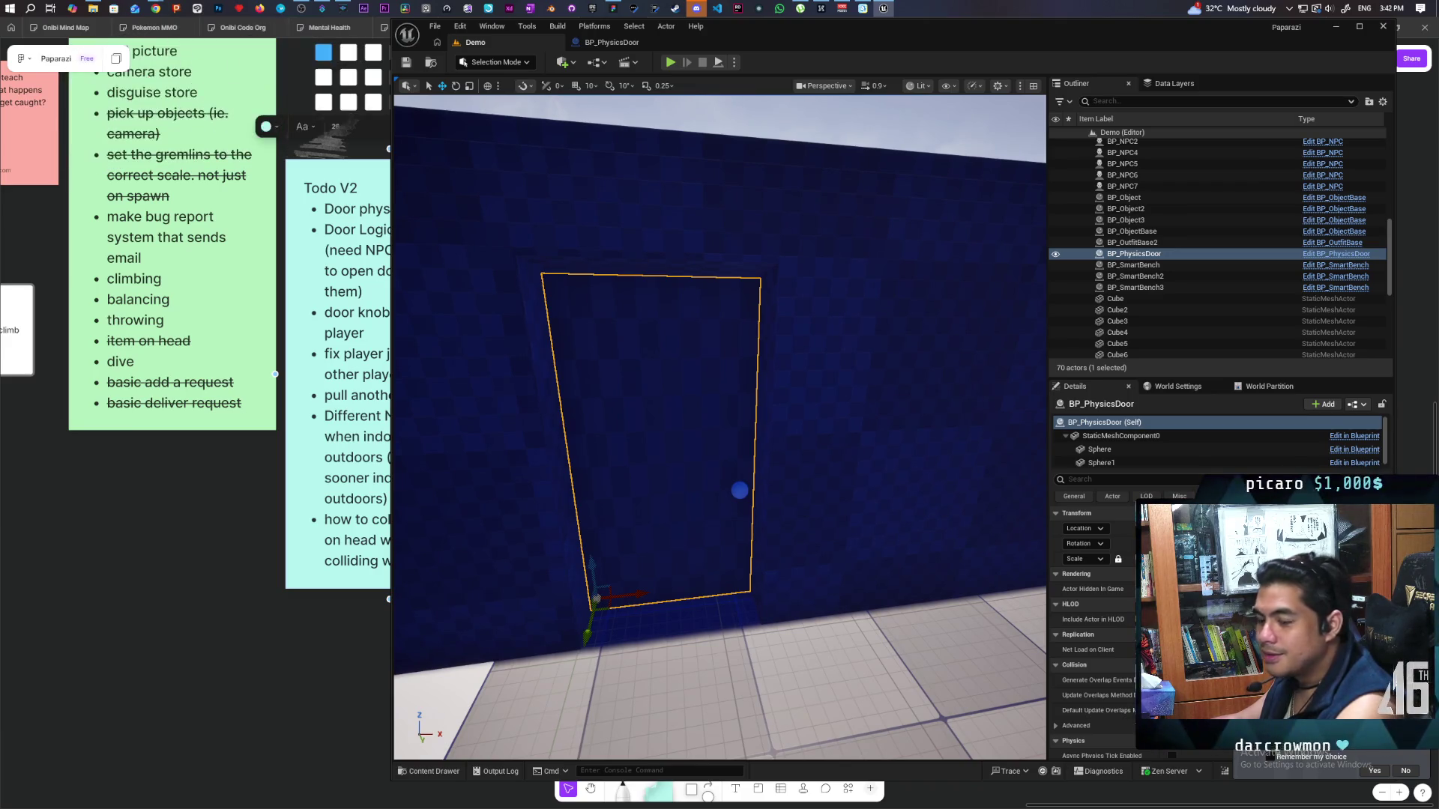
pyautogui.press('s')
pyautogui.press('d')
pyautogui.press('f')
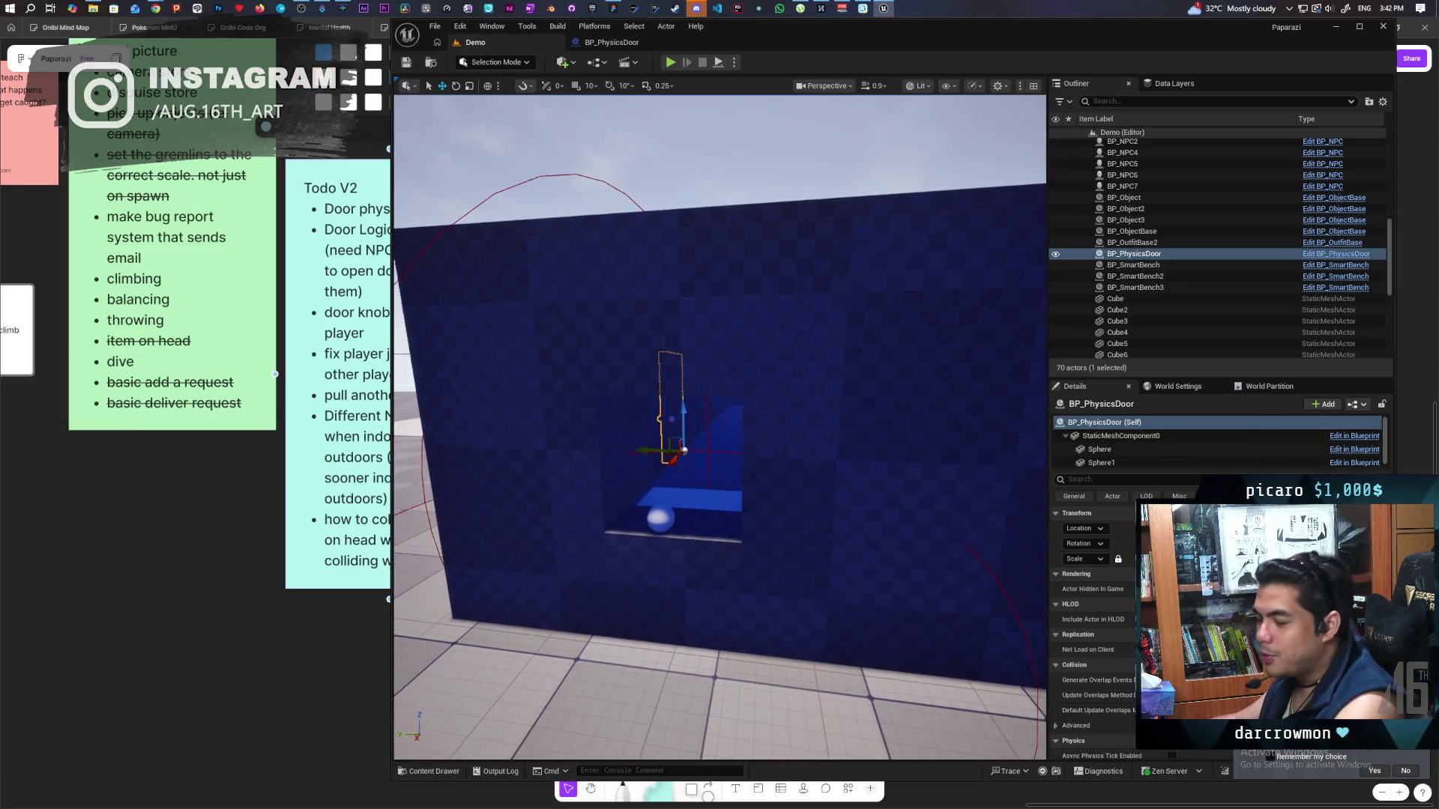
pyautogui.press('w')
pyautogui.press('w')
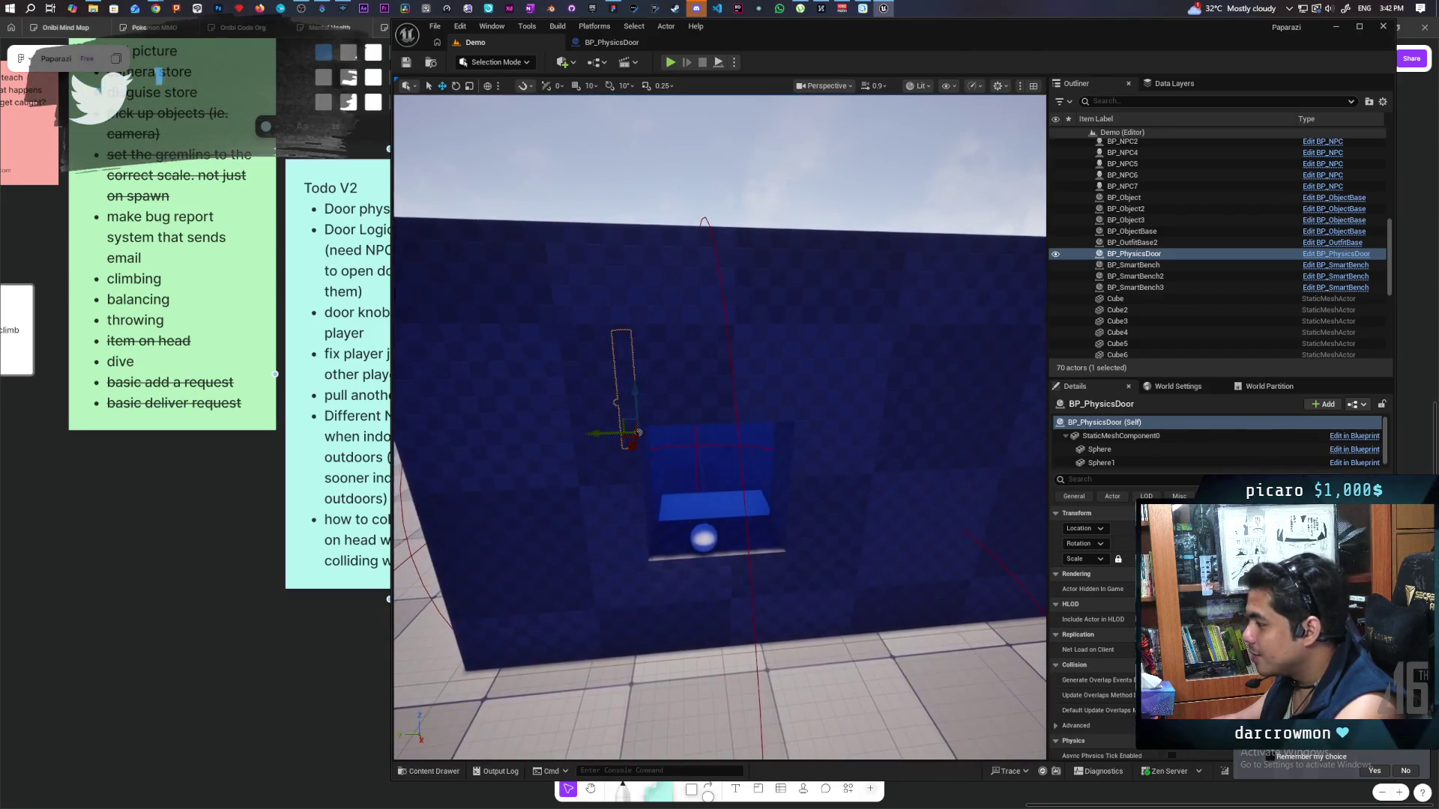
# Frame the door straight on, then start a multiplayer Play-In-Editor session with three clients.
pyautogui.moveTo(546, 575); pyautogui.dragTo(546, 575)
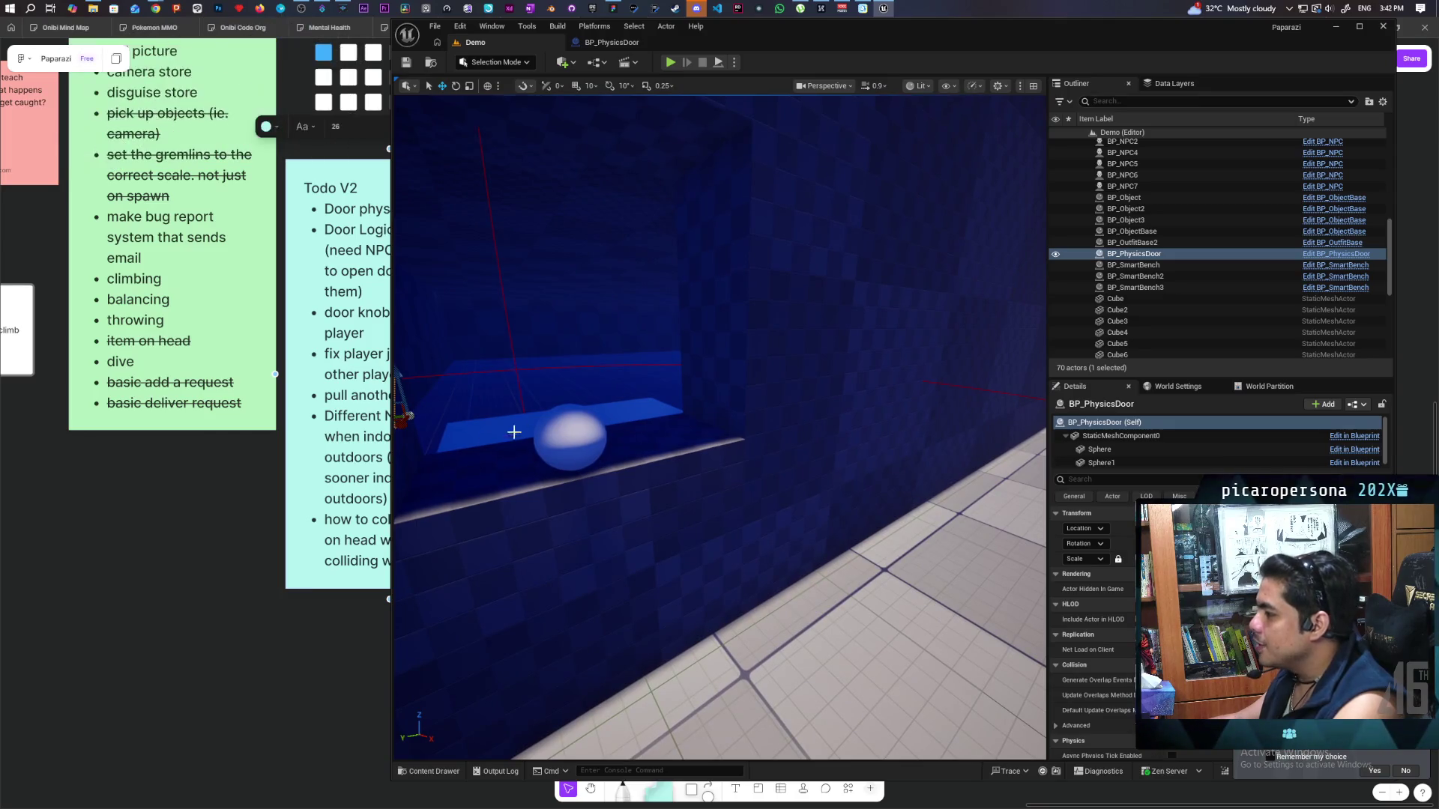
pyautogui.moveTo(704, 498); pyautogui.dragTo(704, 498)
pyautogui.moveTo(610, 412); pyautogui.dragTo(610, 412)
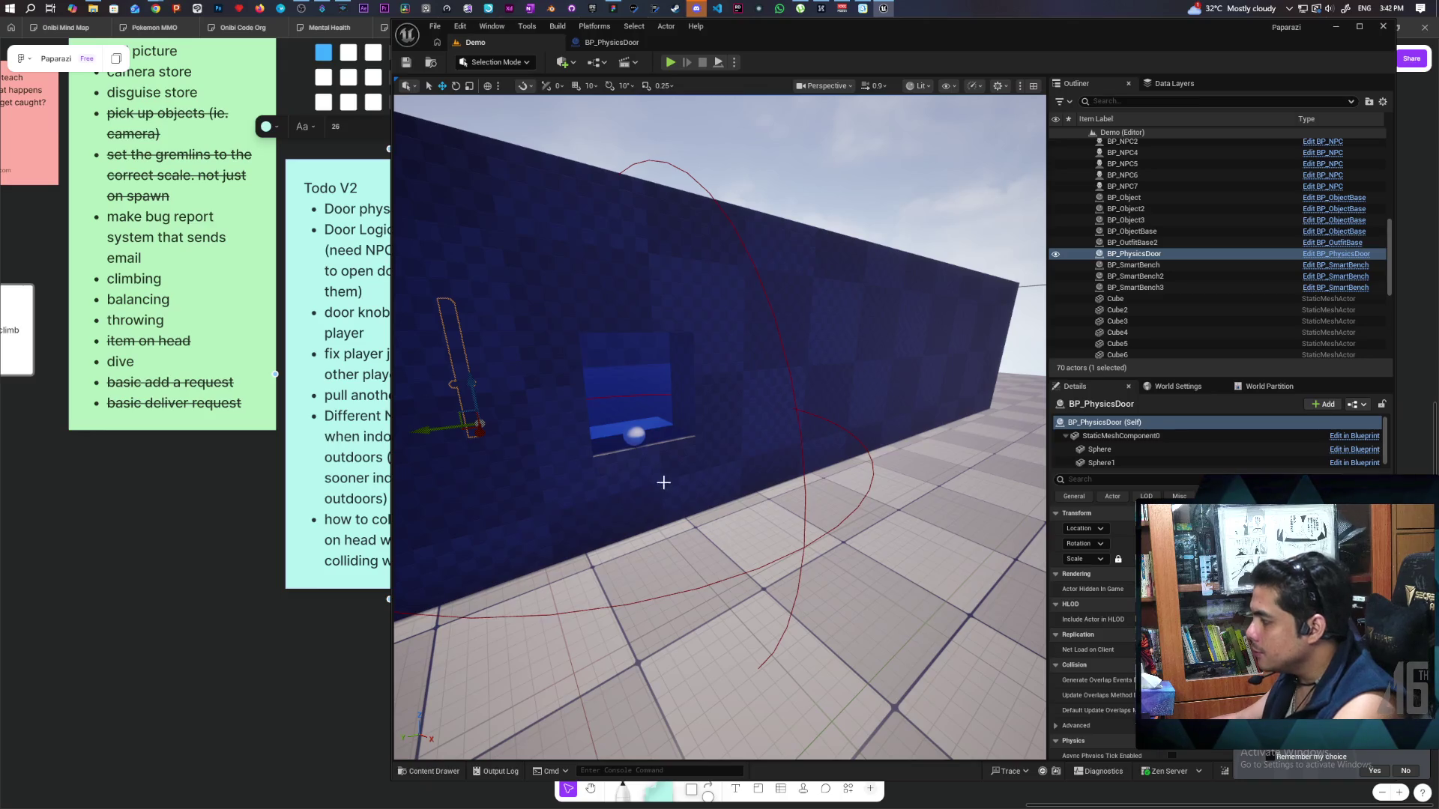
pyautogui.moveTo(659, 478); pyautogui.dragTo(658, 478)
pyautogui.moveTo(719, 537); pyautogui.dragTo(719, 537)
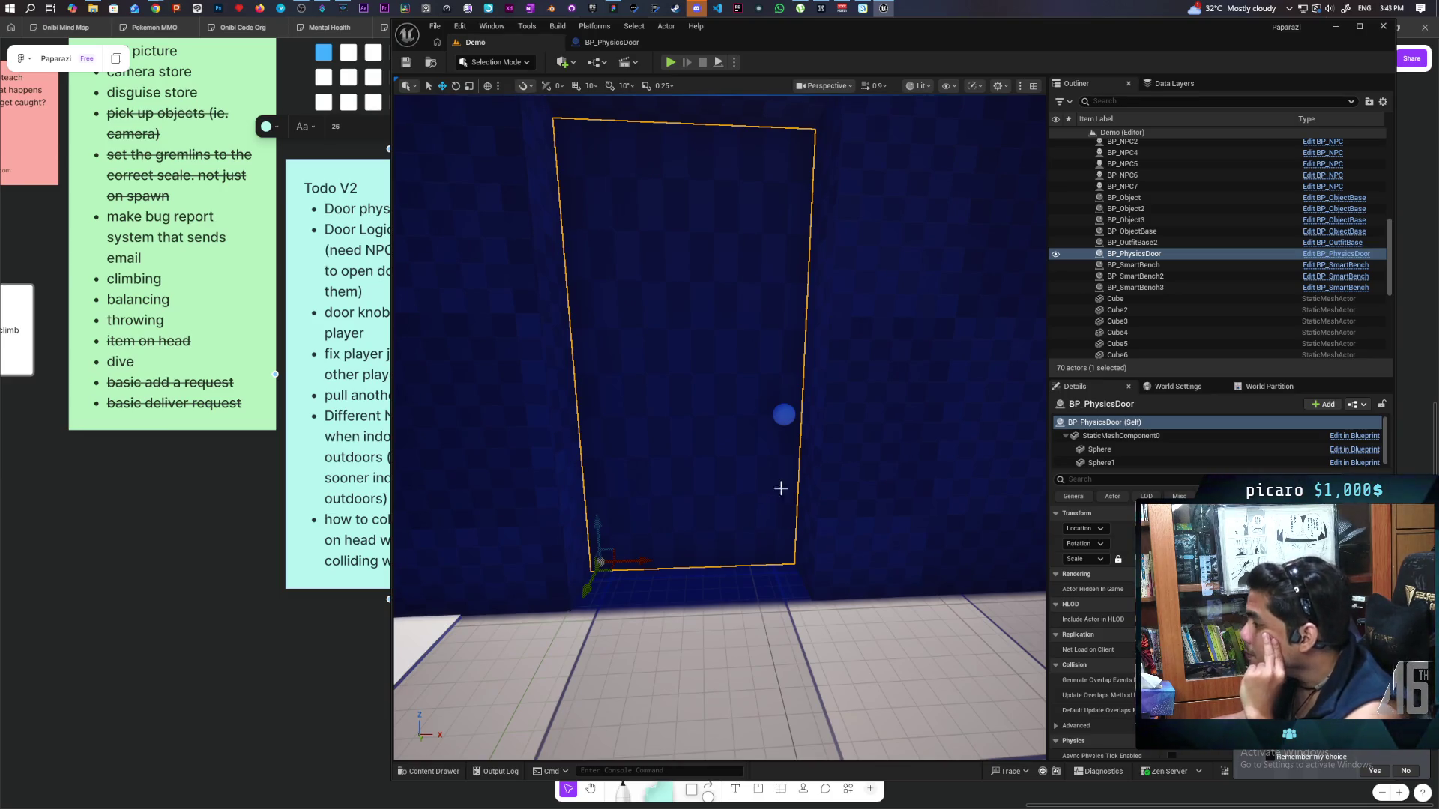
pyautogui.moveTo(881, 600)
pyautogui.mouseDown()
pyautogui.moveTo(882, 645)
pyautogui.moveTo(855, 689)
pyautogui.moveTo(849, 645)
pyautogui.mouseUp()
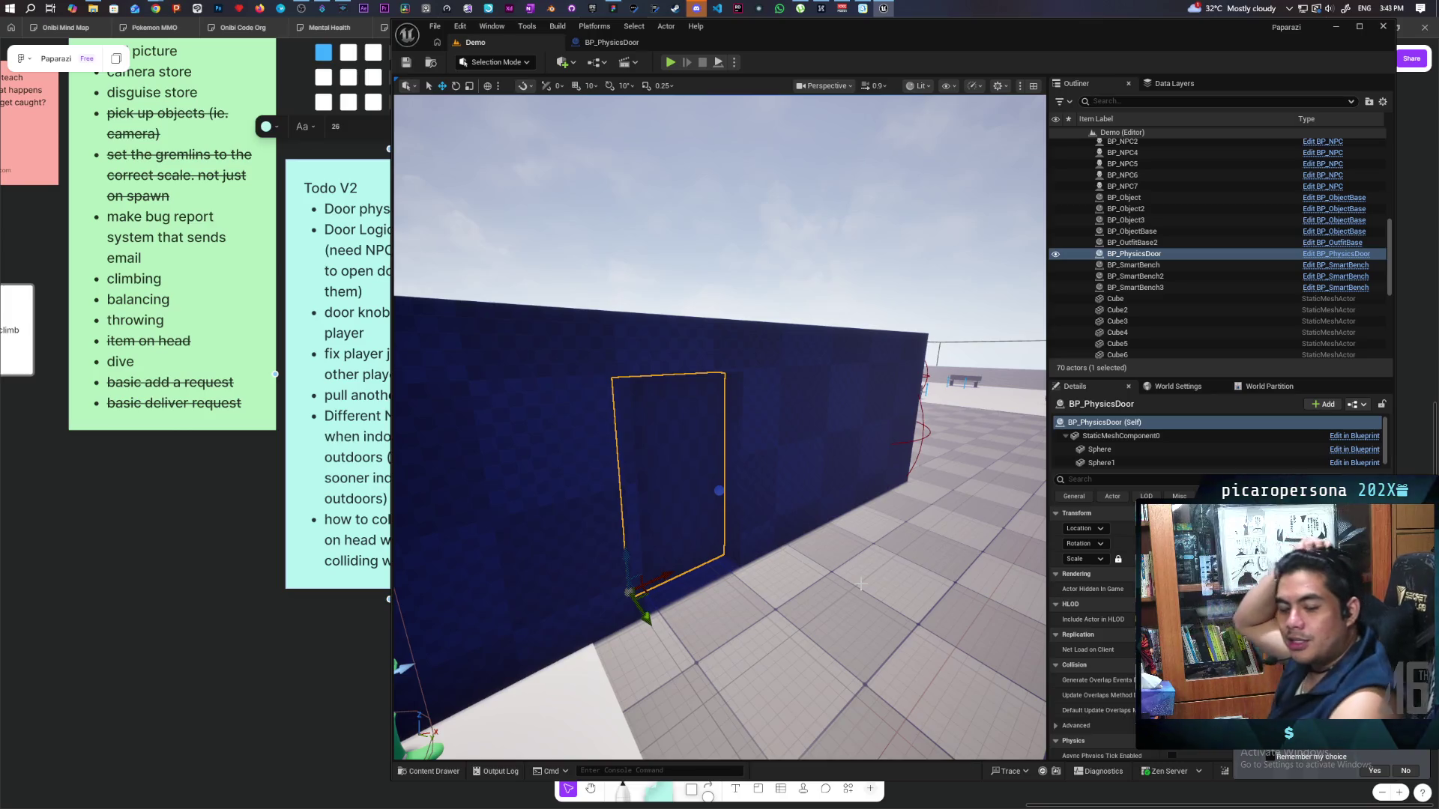
pyautogui.moveTo(860, 584)
pyautogui.mouseDown()
pyautogui.moveTo(860, 524)
pyautogui.moveTo(801, 574)
pyautogui.mouseUp()
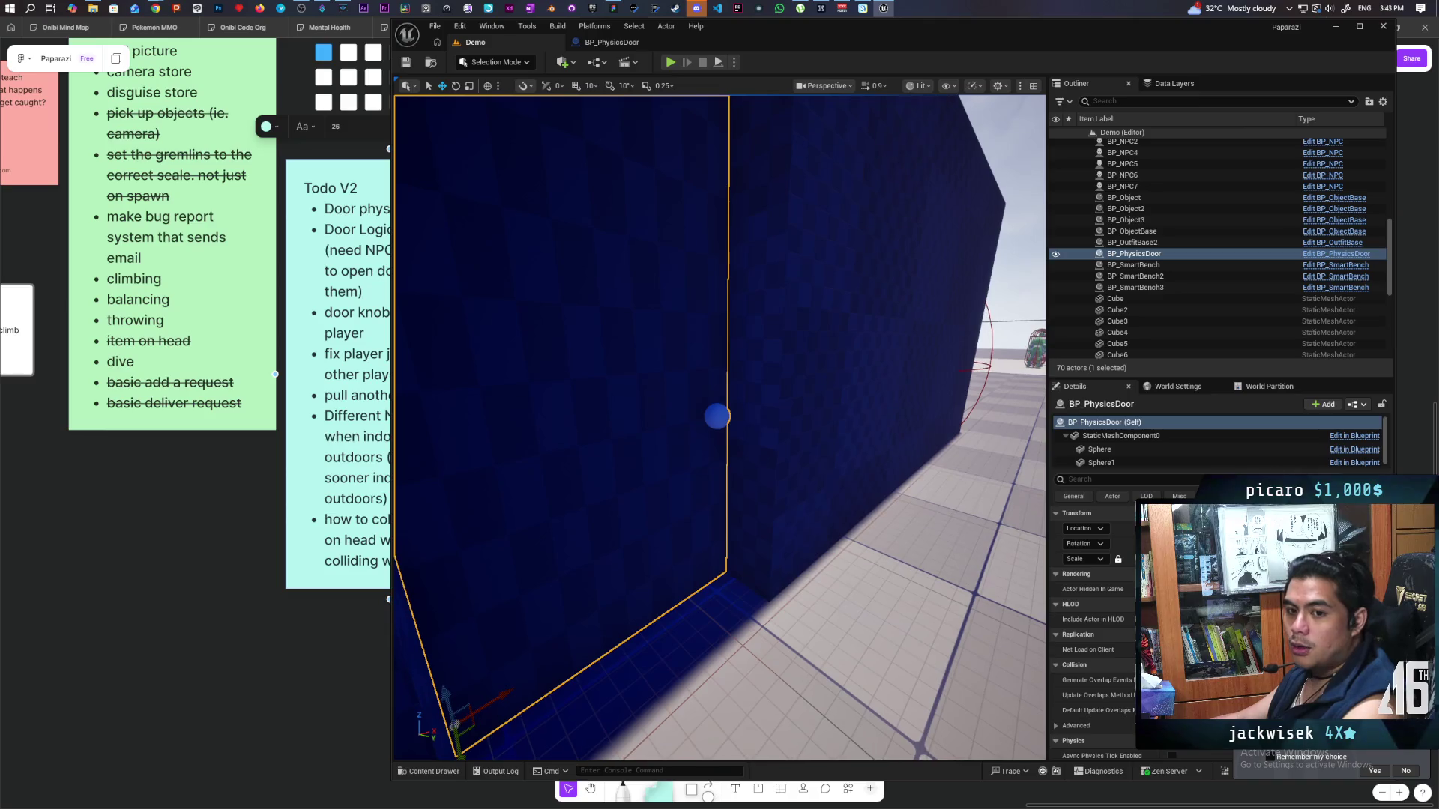
pyautogui.moveTo(688, 450); pyautogui.dragTo(689, 450)
pyautogui.moveTo(813, 474)
pyautogui.mouseDown()
pyautogui.moveTo(824, 543)
pyautogui.moveTo(761, 427)
pyautogui.mouseUp()
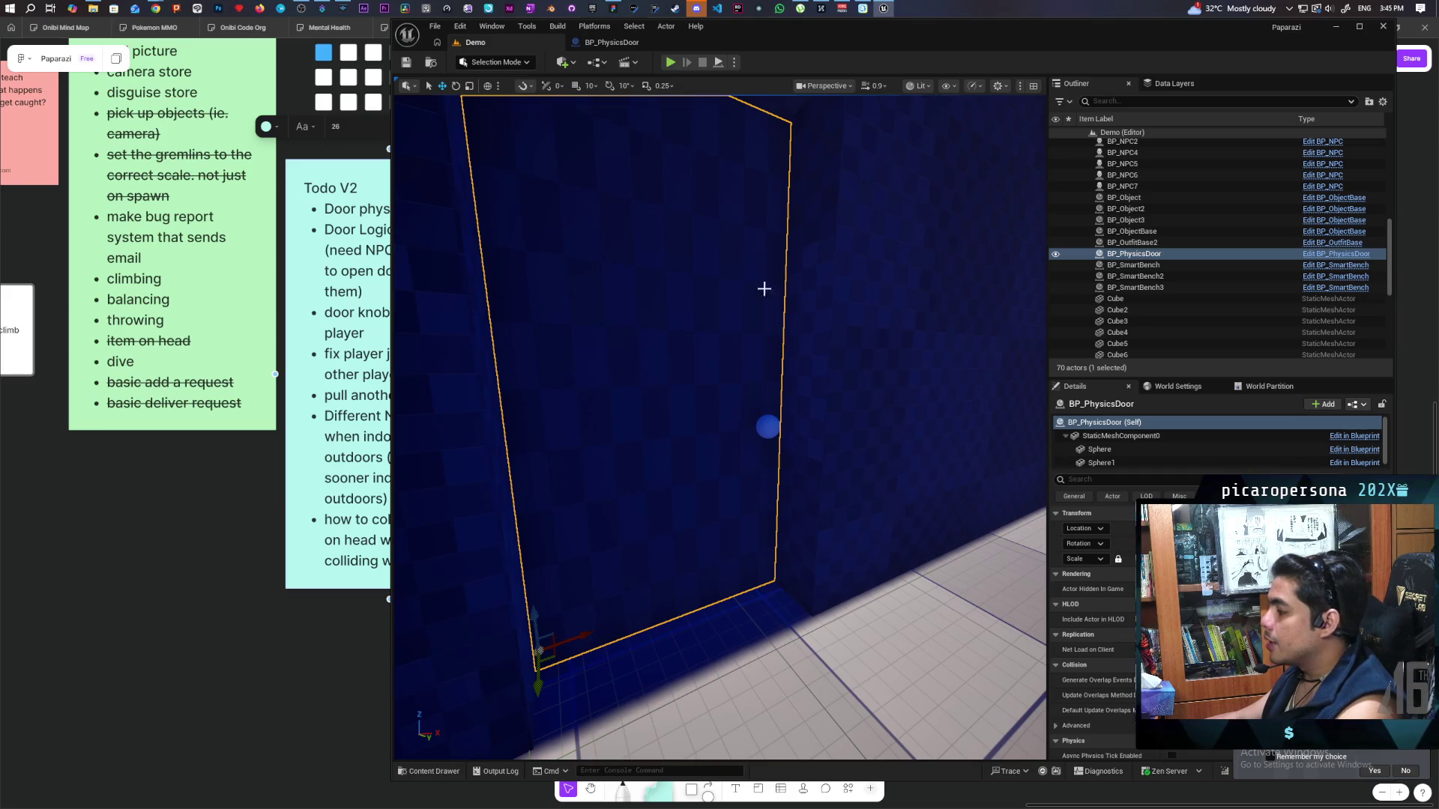
pyautogui.click(670, 62)
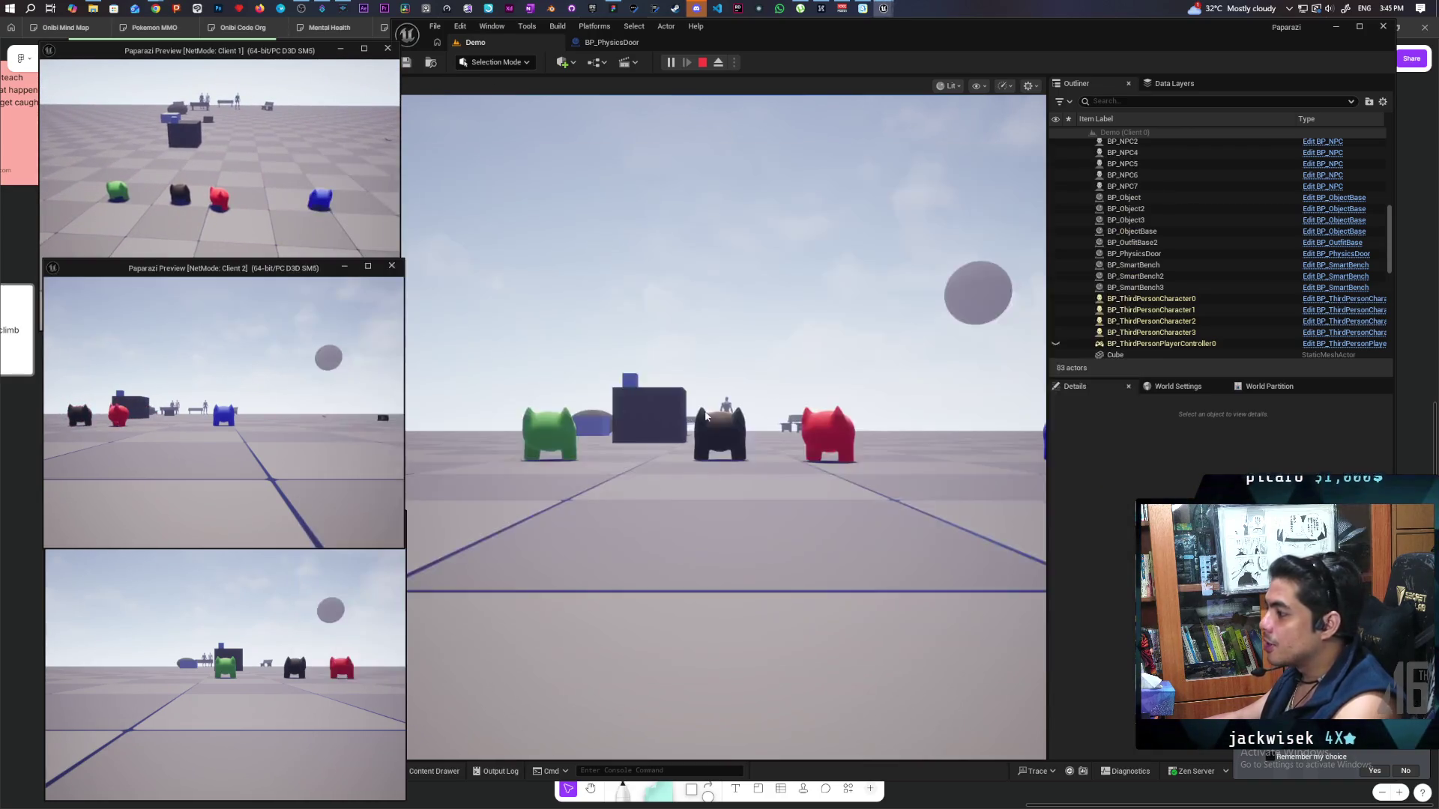
# Walk the red character toward the wall, cycling through client windows and taking control in Client 1.
pyautogui.press('w')
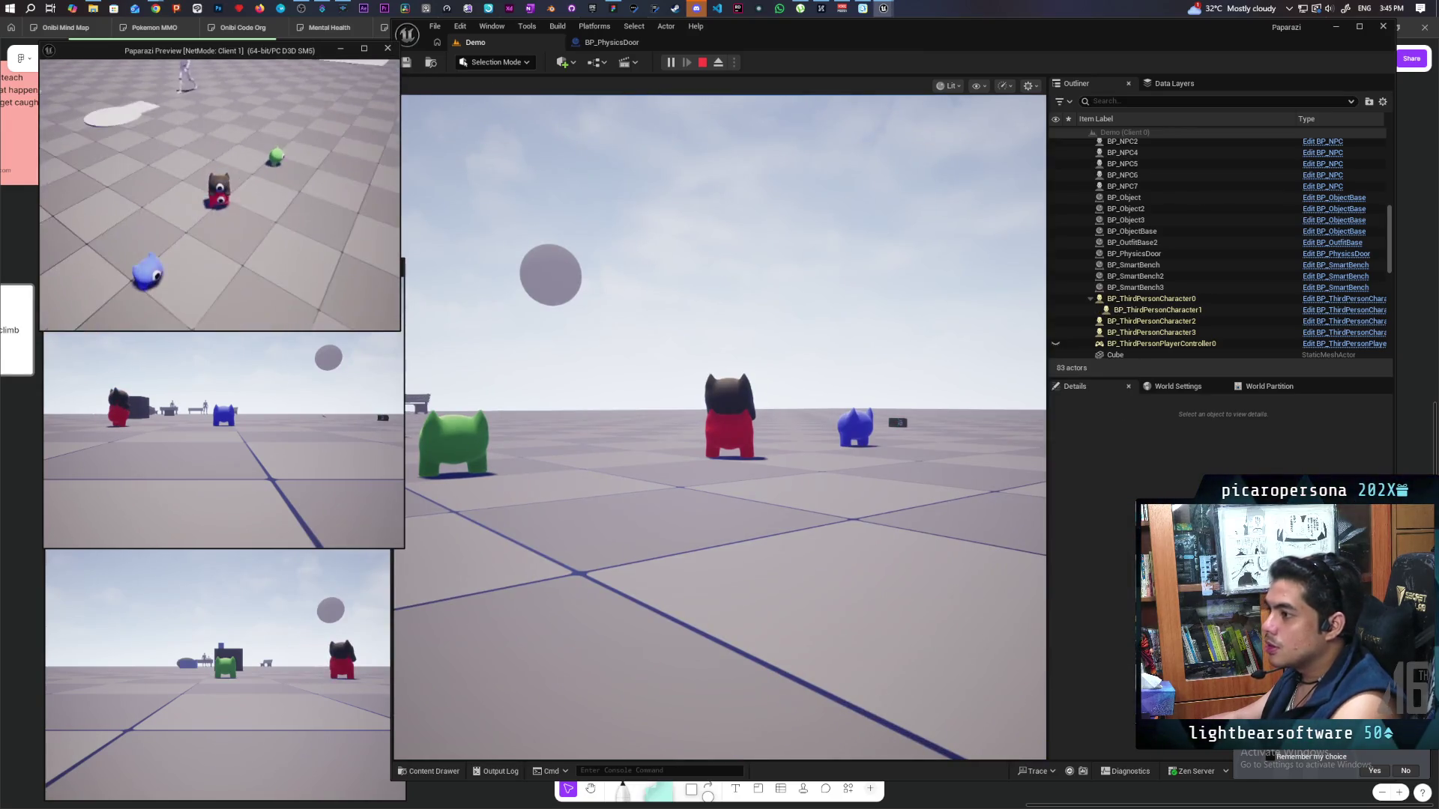
pyautogui.hotkey('alt', 'Tab')
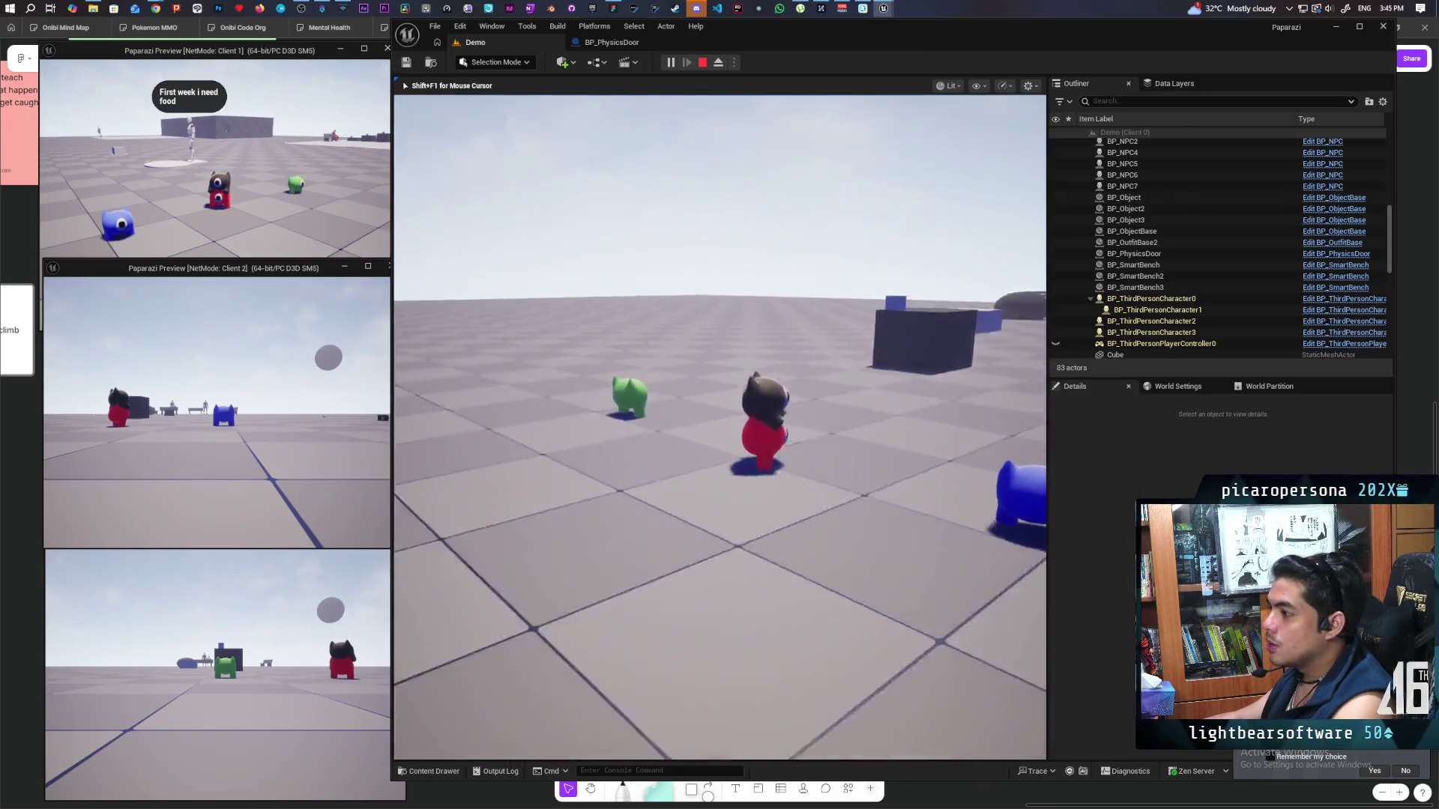
pyautogui.hotkey('alt', 'Tab')
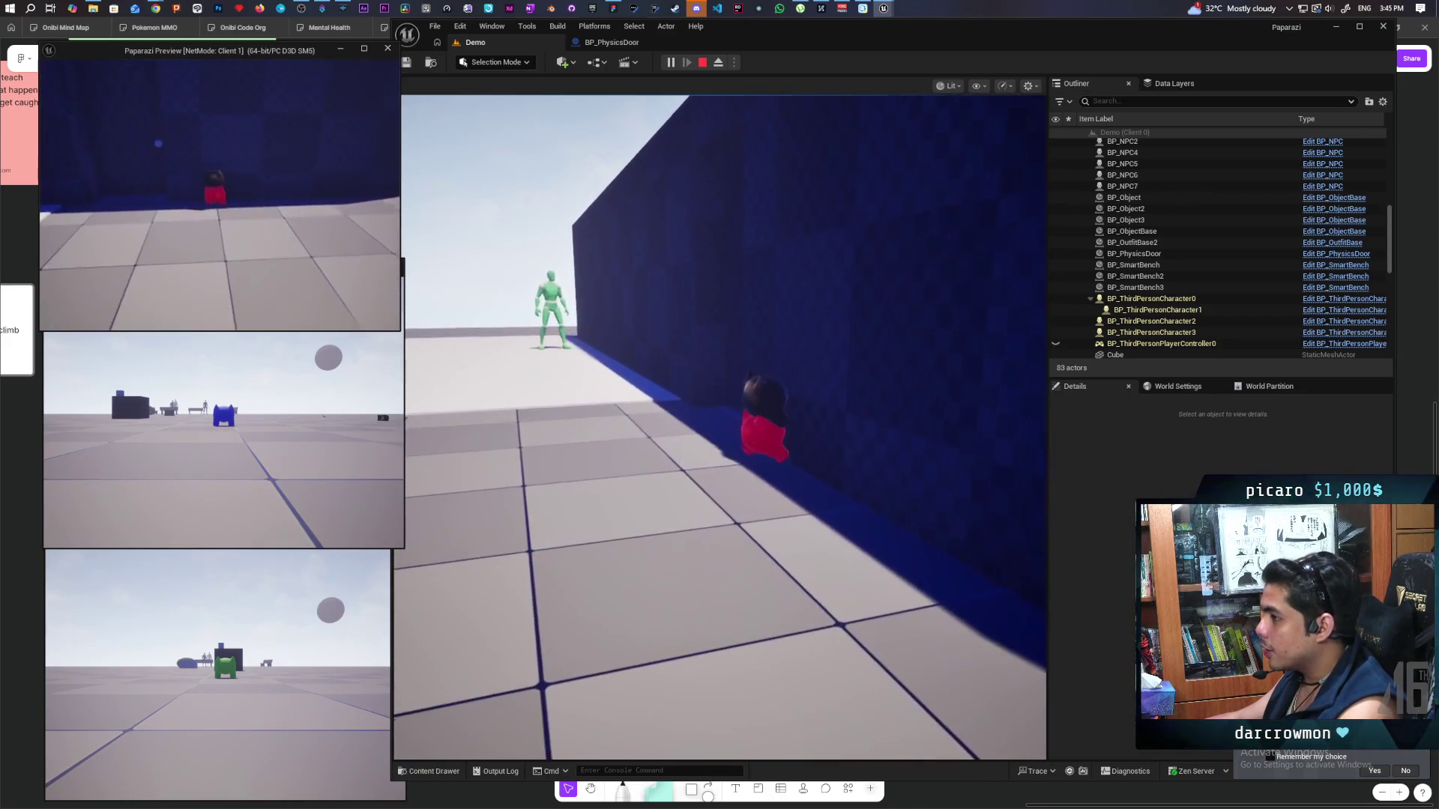
pyautogui.hotkey('alt', 'Tab')
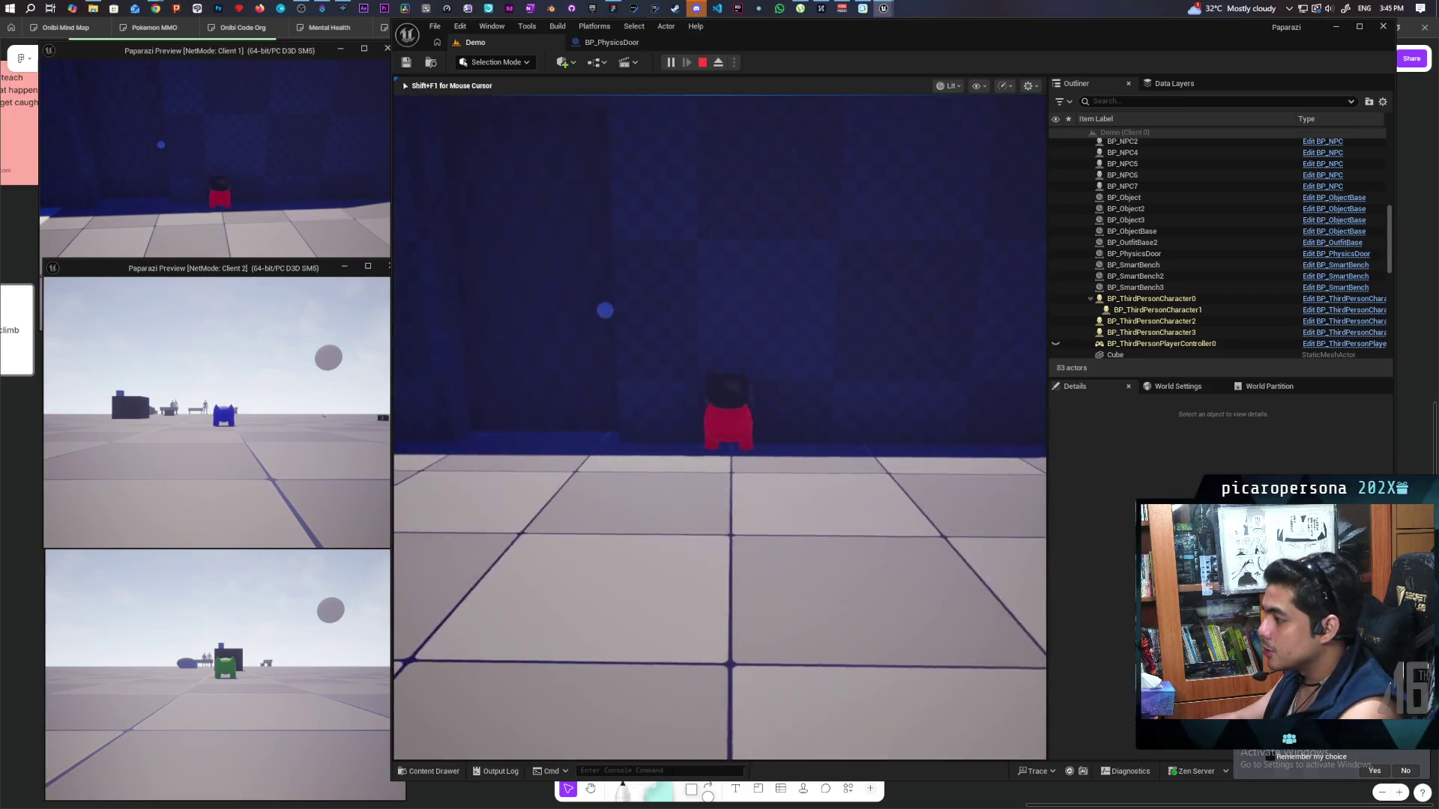
pyautogui.click(343, 170)
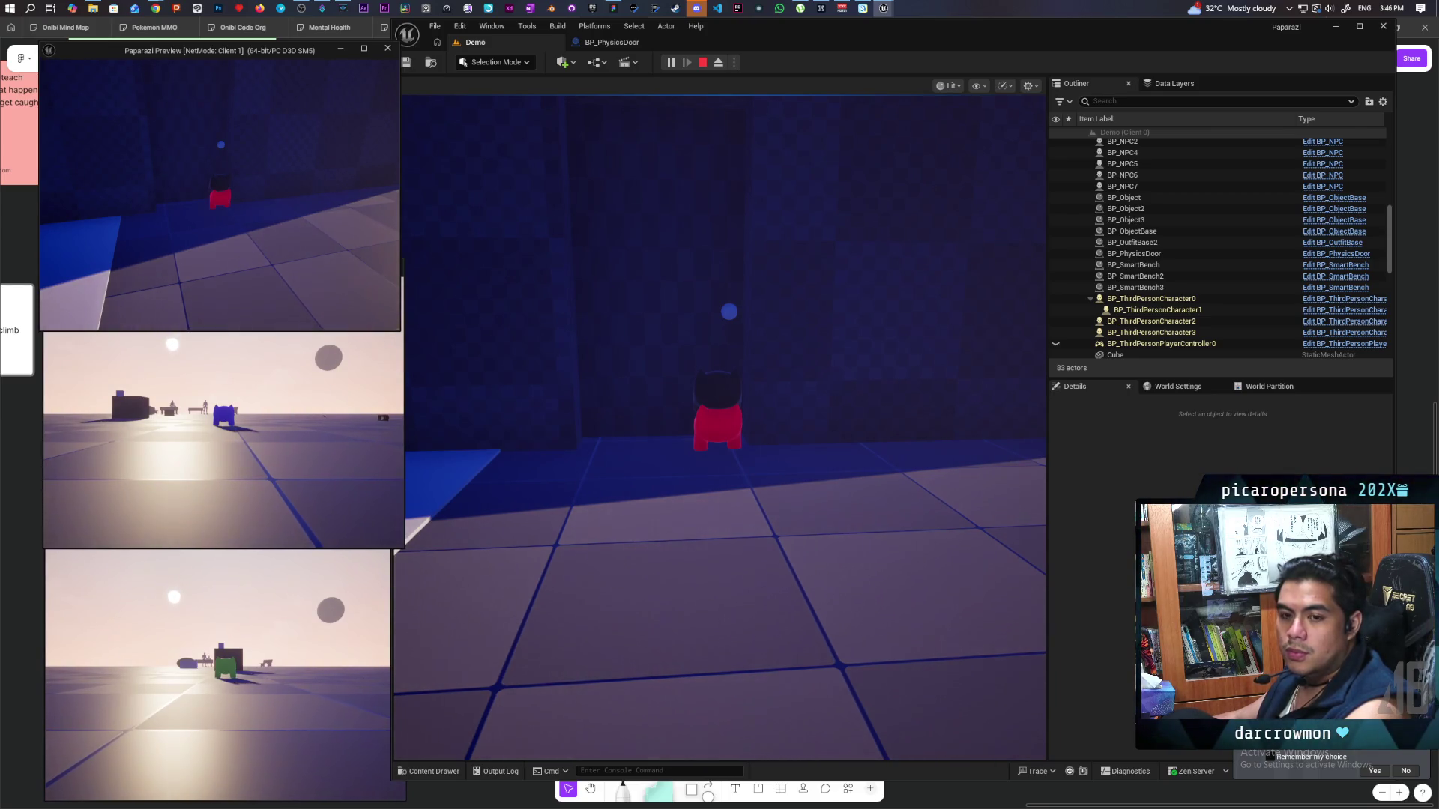
# Take control in the main game view, walk to the wall window, and stop play with Esc.
pyautogui.click(257, 162)
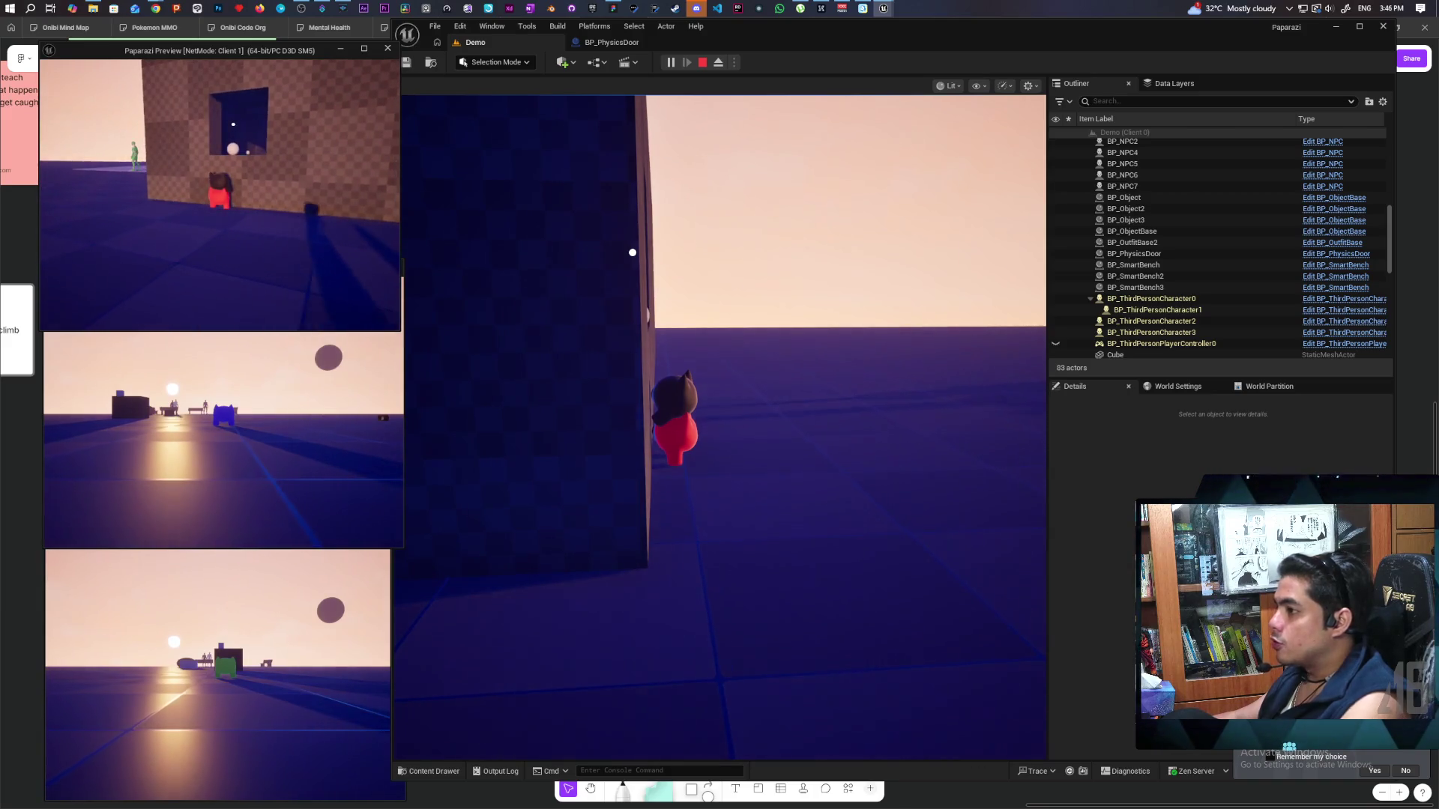
pyautogui.click(632, 253)
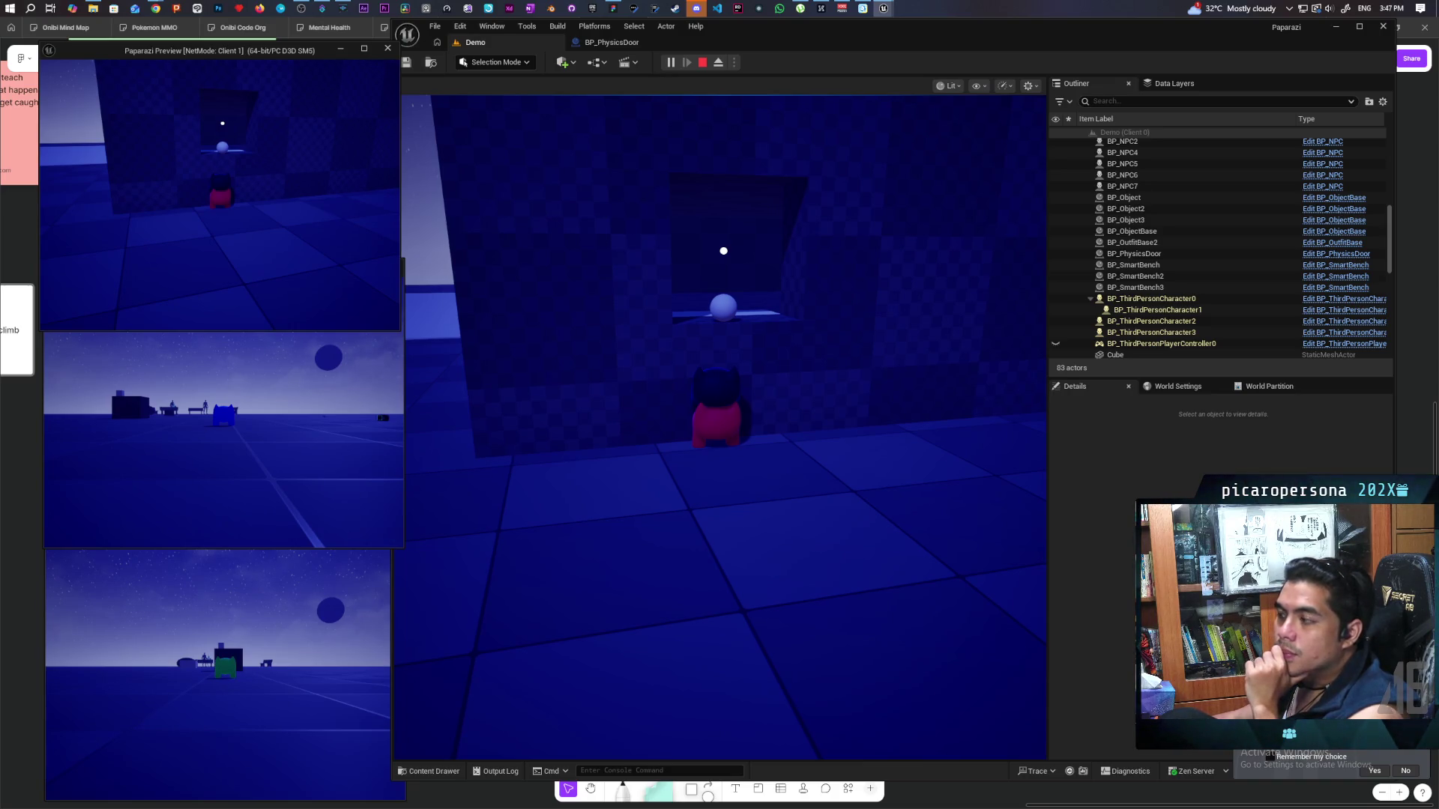
pyautogui.press('Escape')
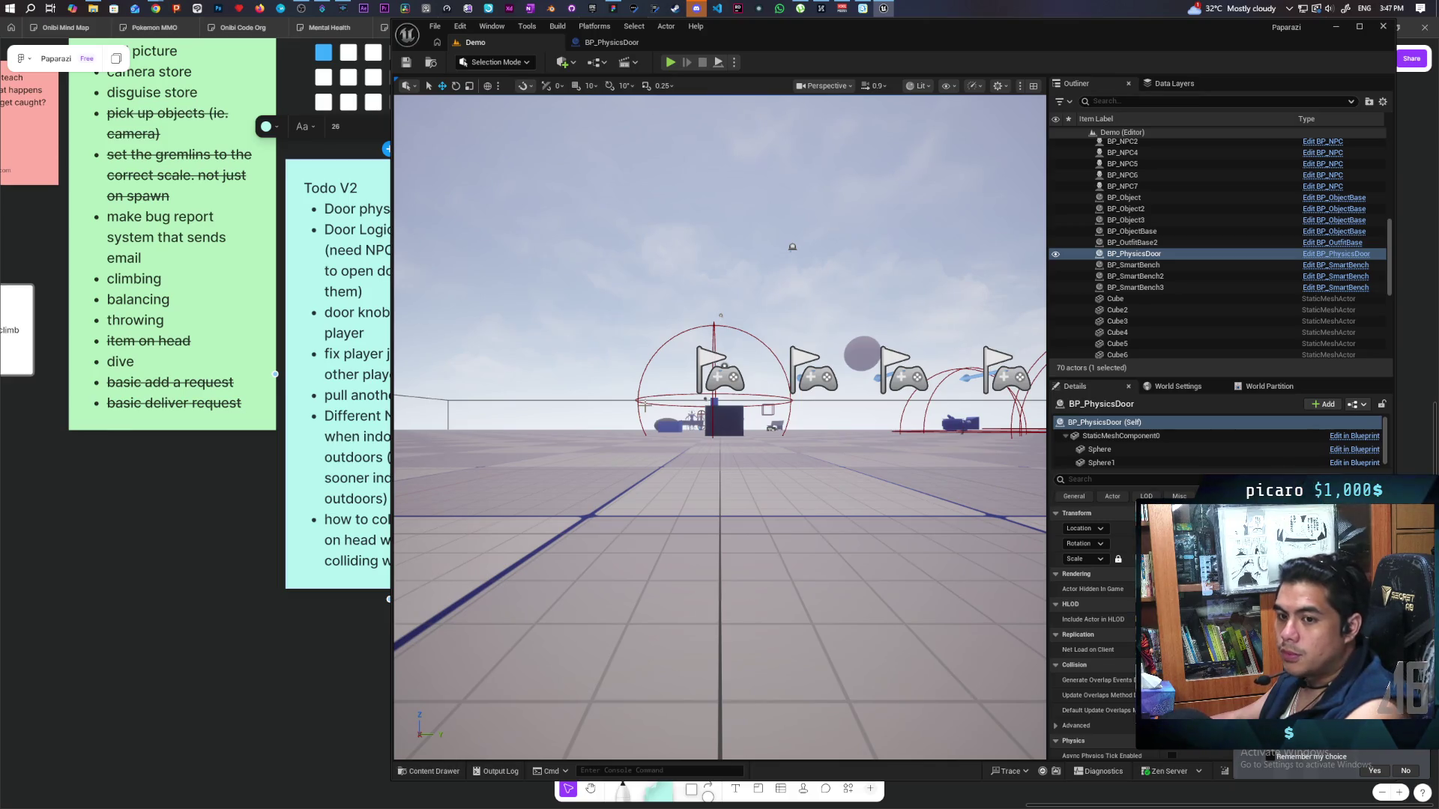
pyautogui.press('f')
pyautogui.press('w')
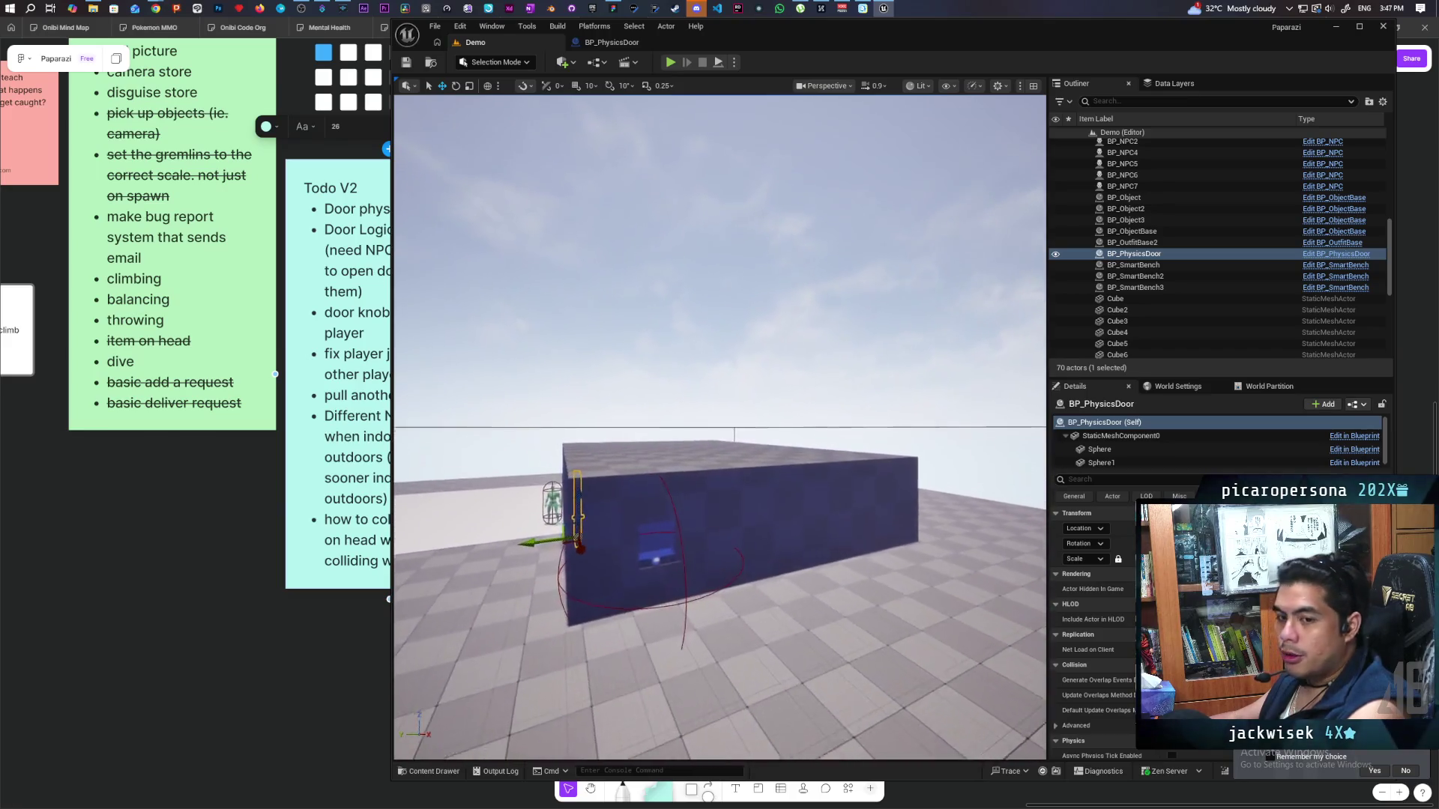
pyautogui.press('w')
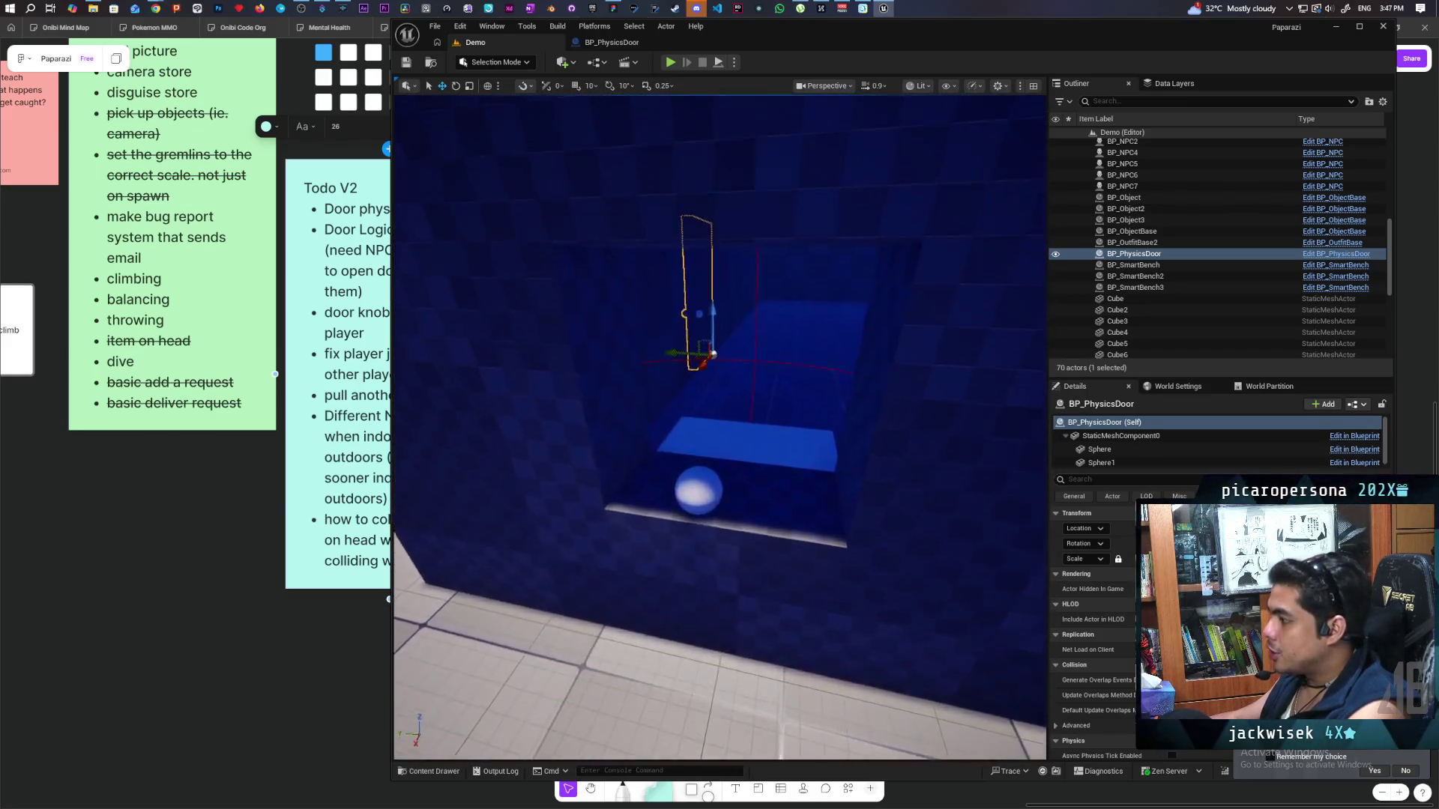
pyautogui.press('w')
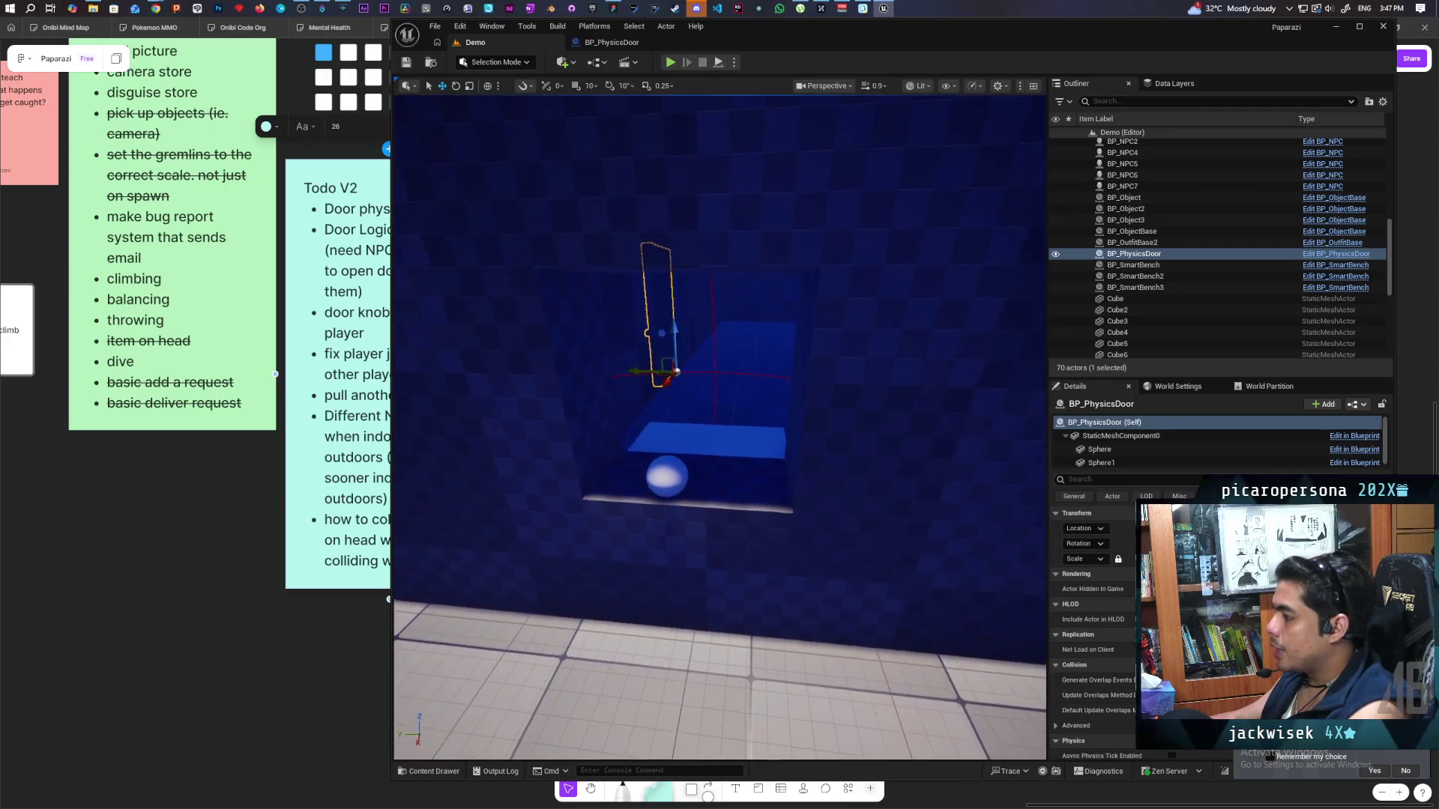
pyautogui.press('a')
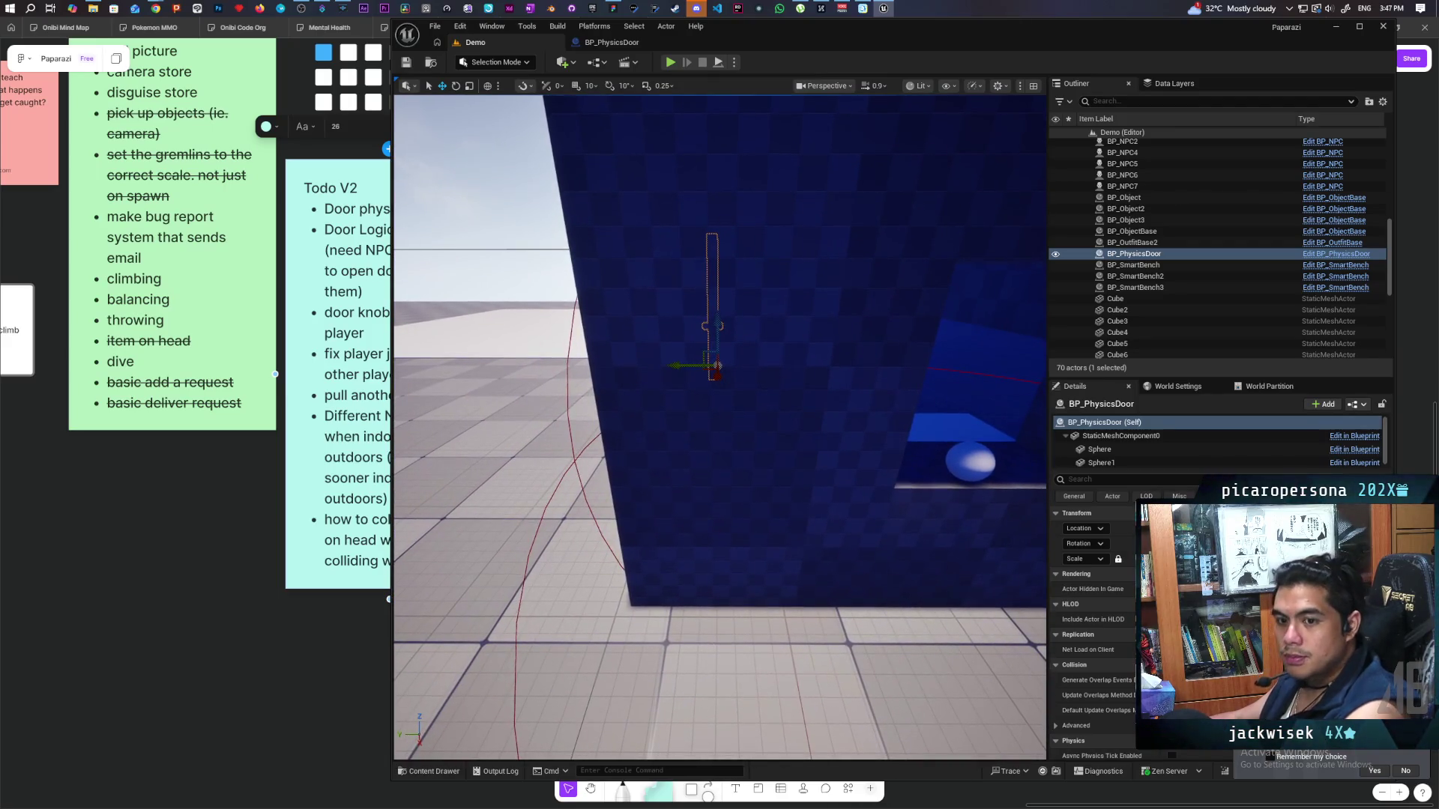
pyautogui.press('e')
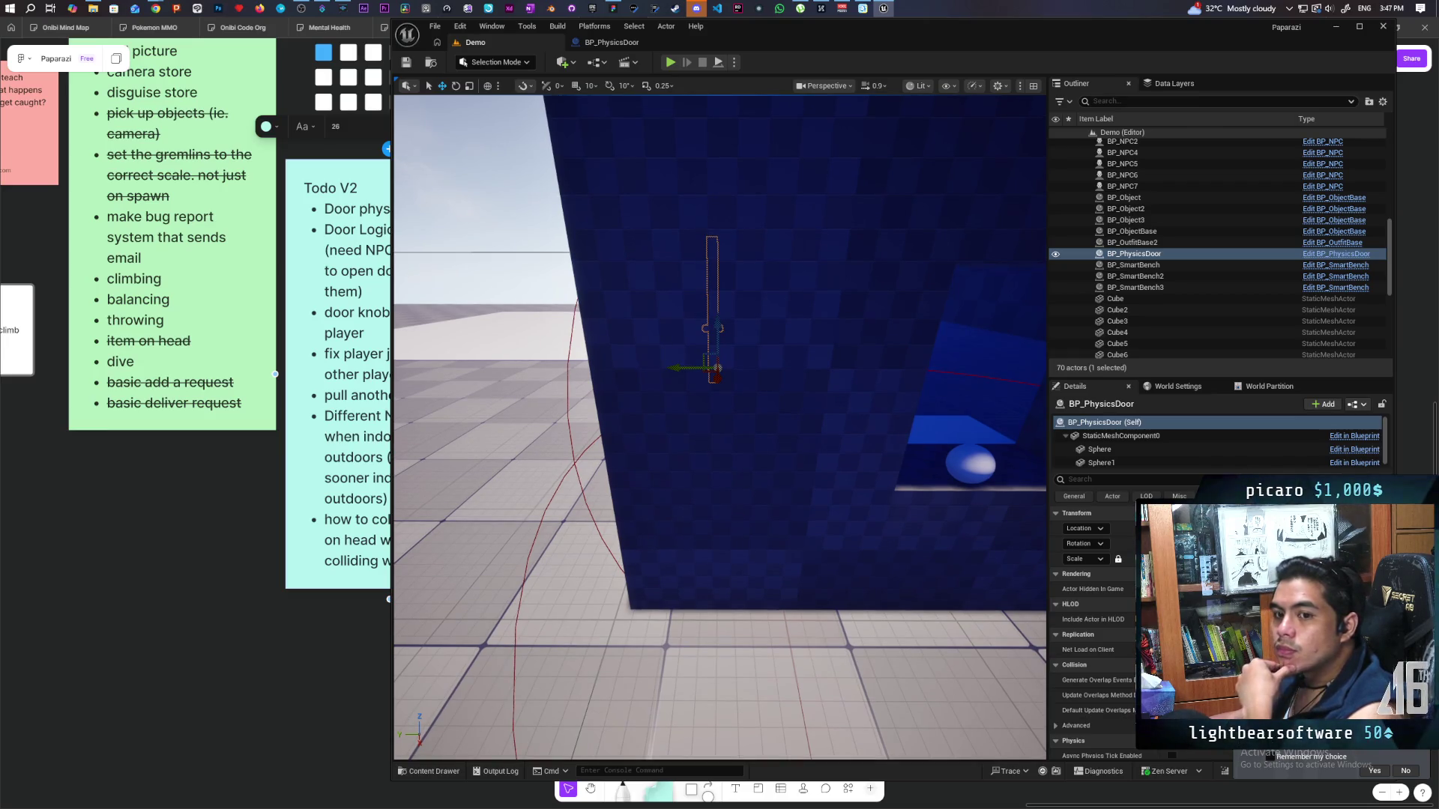
pyautogui.press('e')
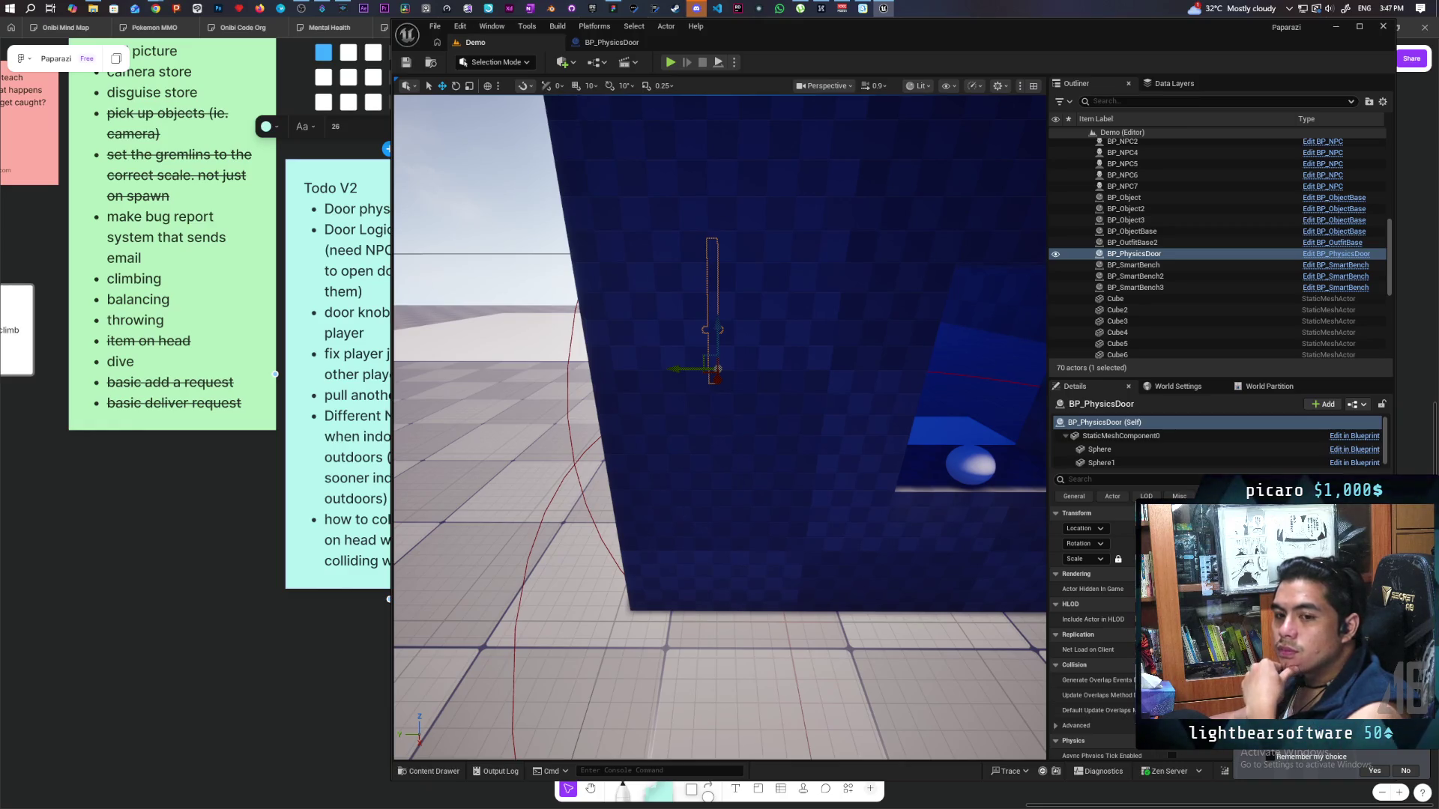
pyautogui.moveTo(720, 427)
pyautogui.mouseDown()
pyautogui.moveTo(674, 480)
pyautogui.moveTo(697, 435)
pyautogui.moveTo(652, 435)
pyautogui.moveTo(707, 473)
pyautogui.mouseUp()
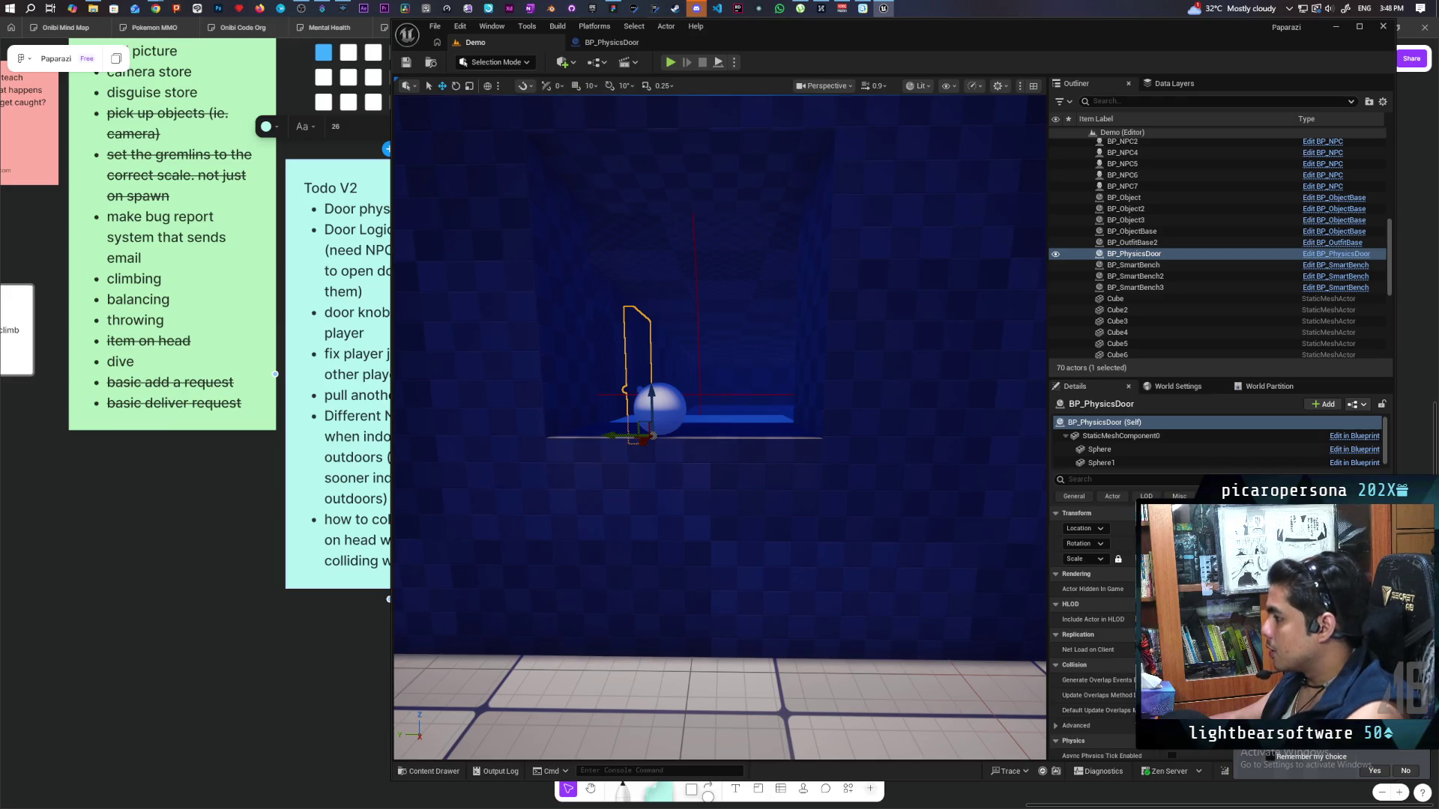
pyautogui.moveTo(720, 427)
pyautogui.mouseDown()
pyautogui.moveTo(686, 424)
pyautogui.moveTo(860, 461)
pyautogui.moveTo(847, 463)
pyautogui.mouseUp()
# Select BP_Food8 by the box wall and open its parent BP_ObjectBase blueprint.
pyautogui.click(860, 461)
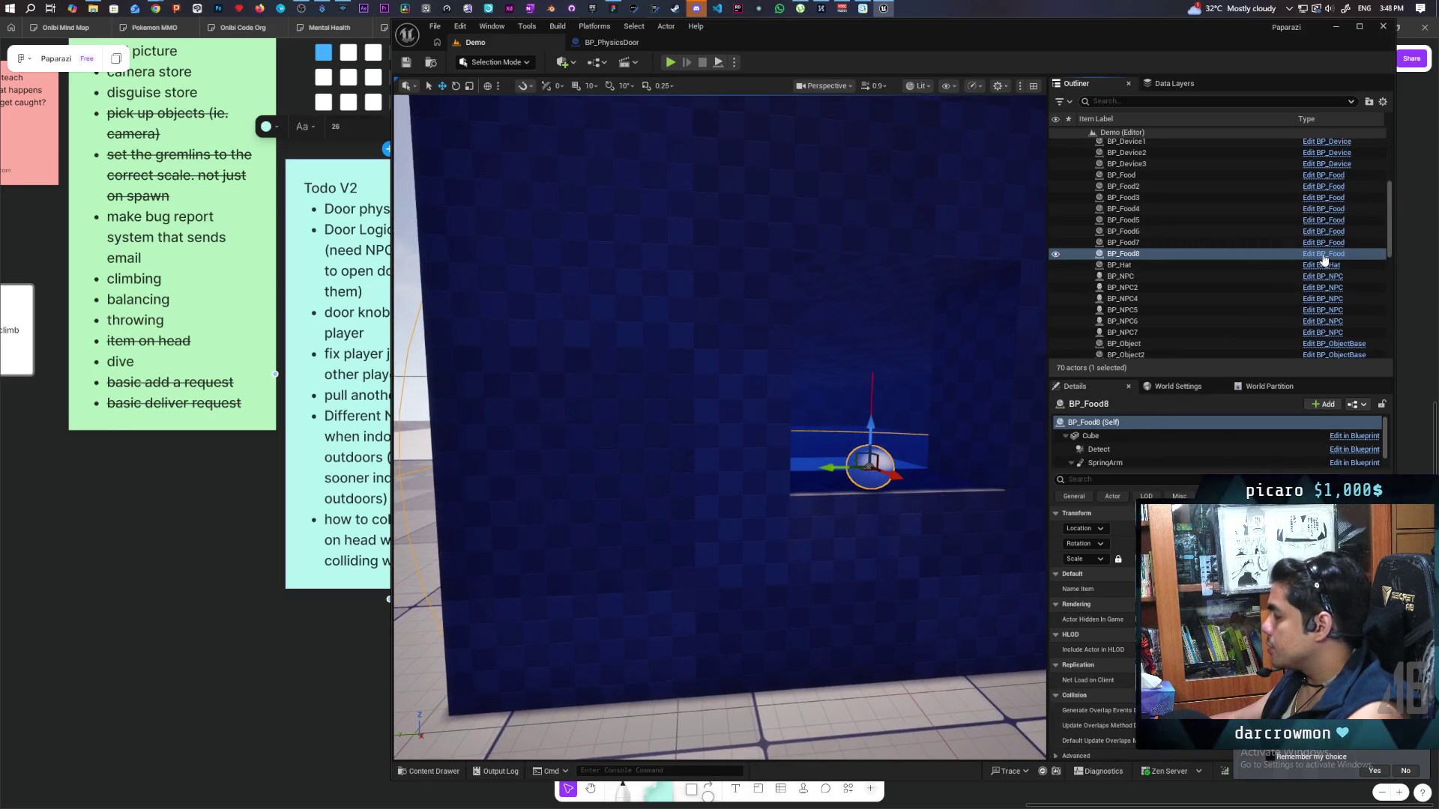
pyautogui.click(1324, 256)
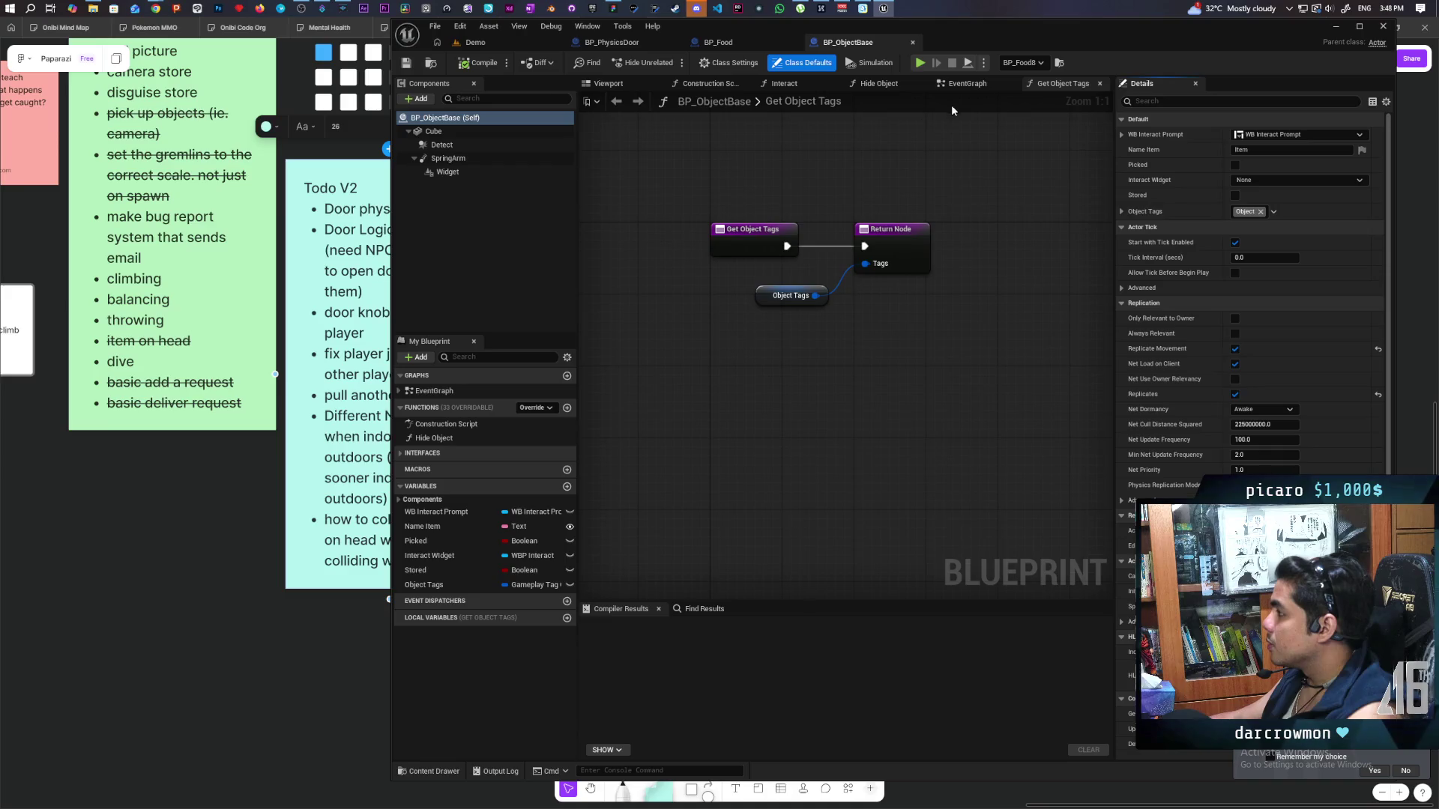
# Show BP_ObjectBase's EventGraph zoomed onto the Event Drop Item and Client Side UI nodes.
pyautogui.click(964, 84)
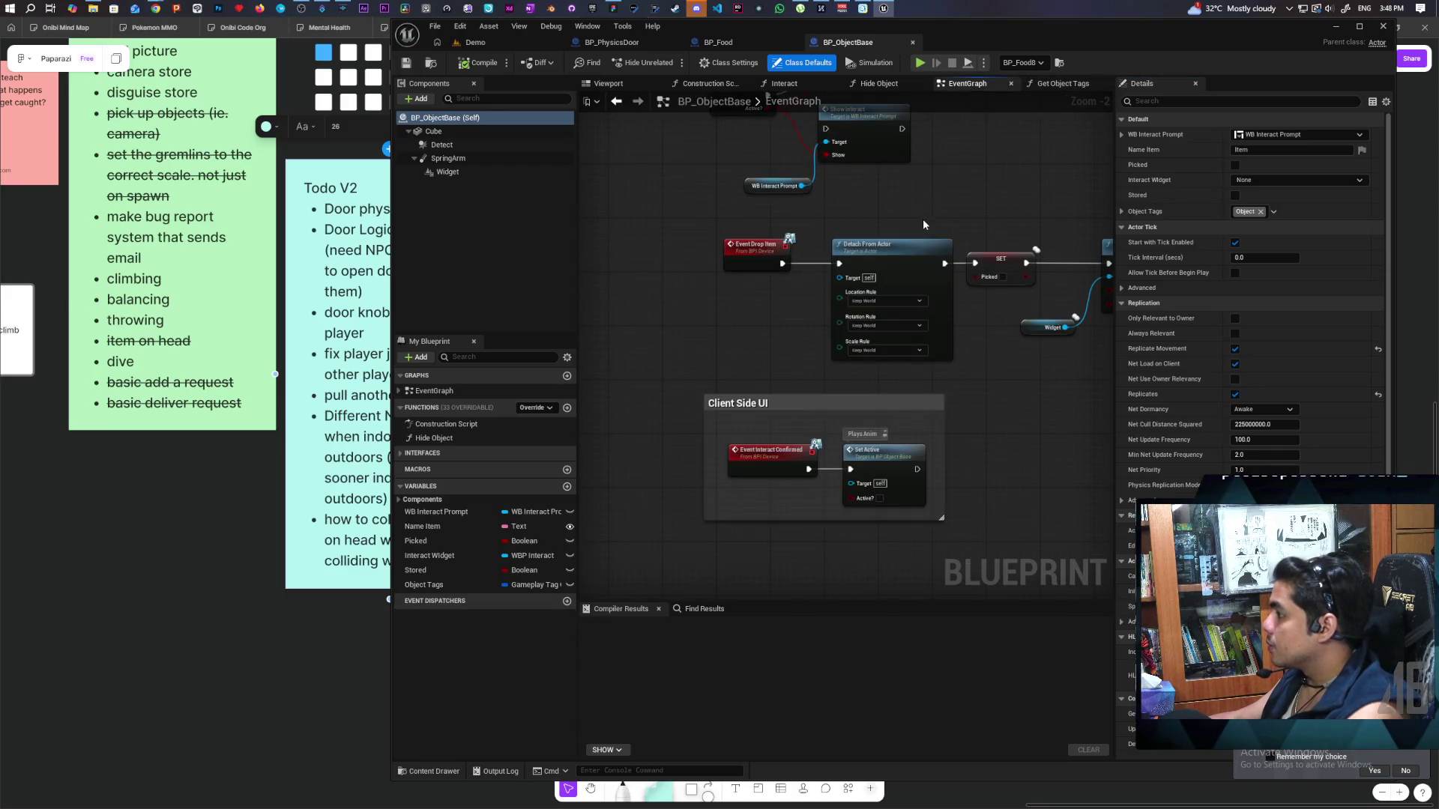
pyautogui.scroll(-4, 790, 307)
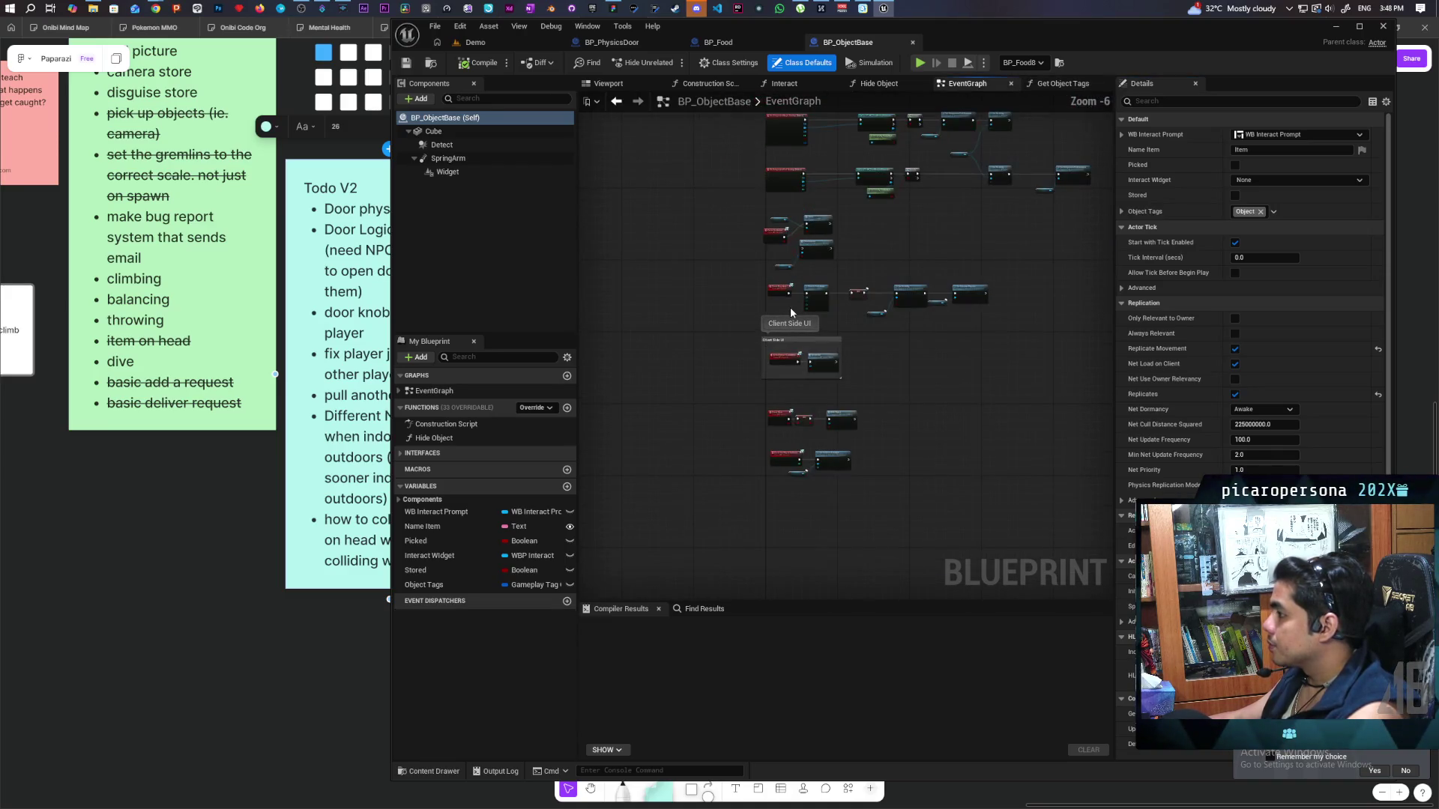
pyautogui.scroll(2, 753, 358)
pyautogui.scroll(1, 752, 358)
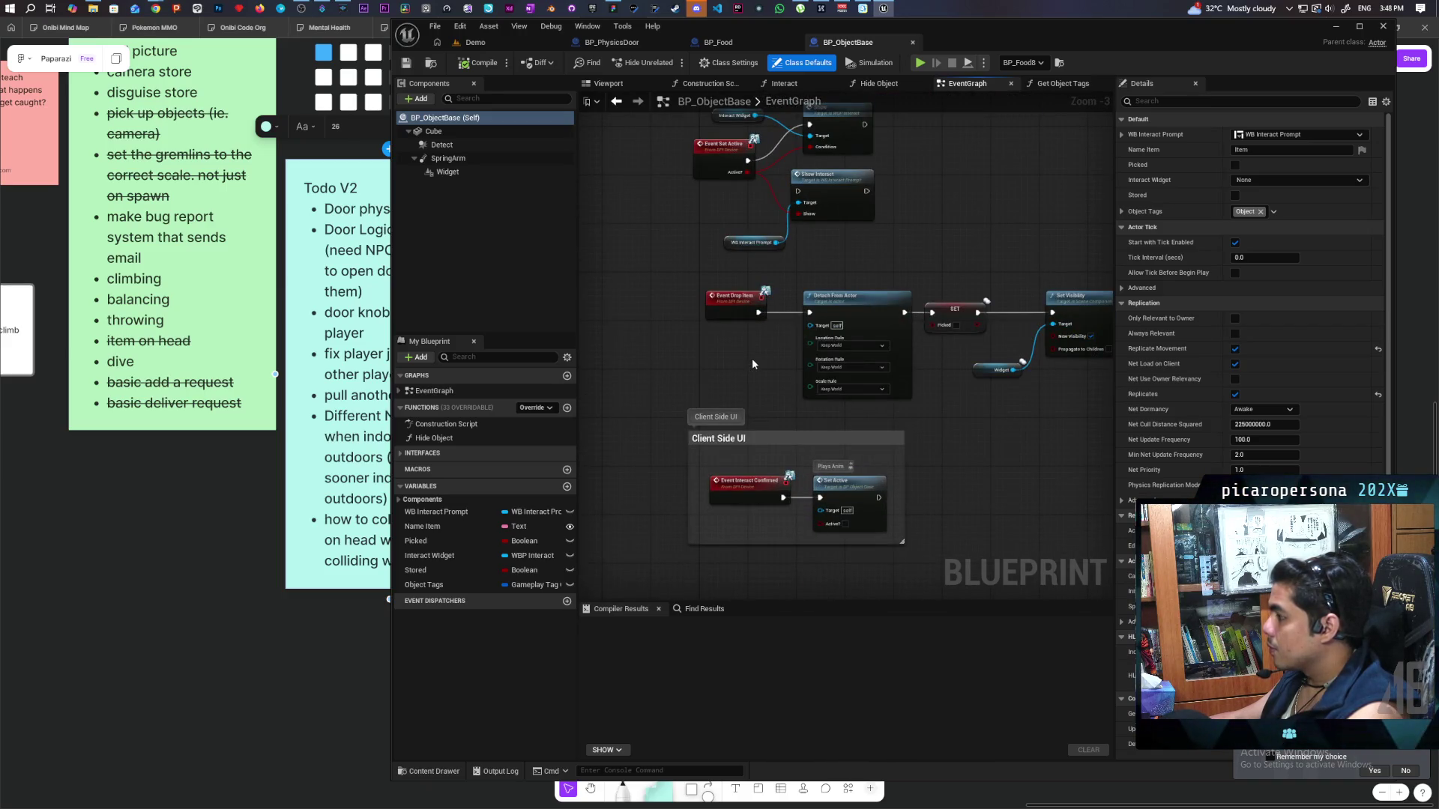
pyautogui.scroll(2, 684, 370)
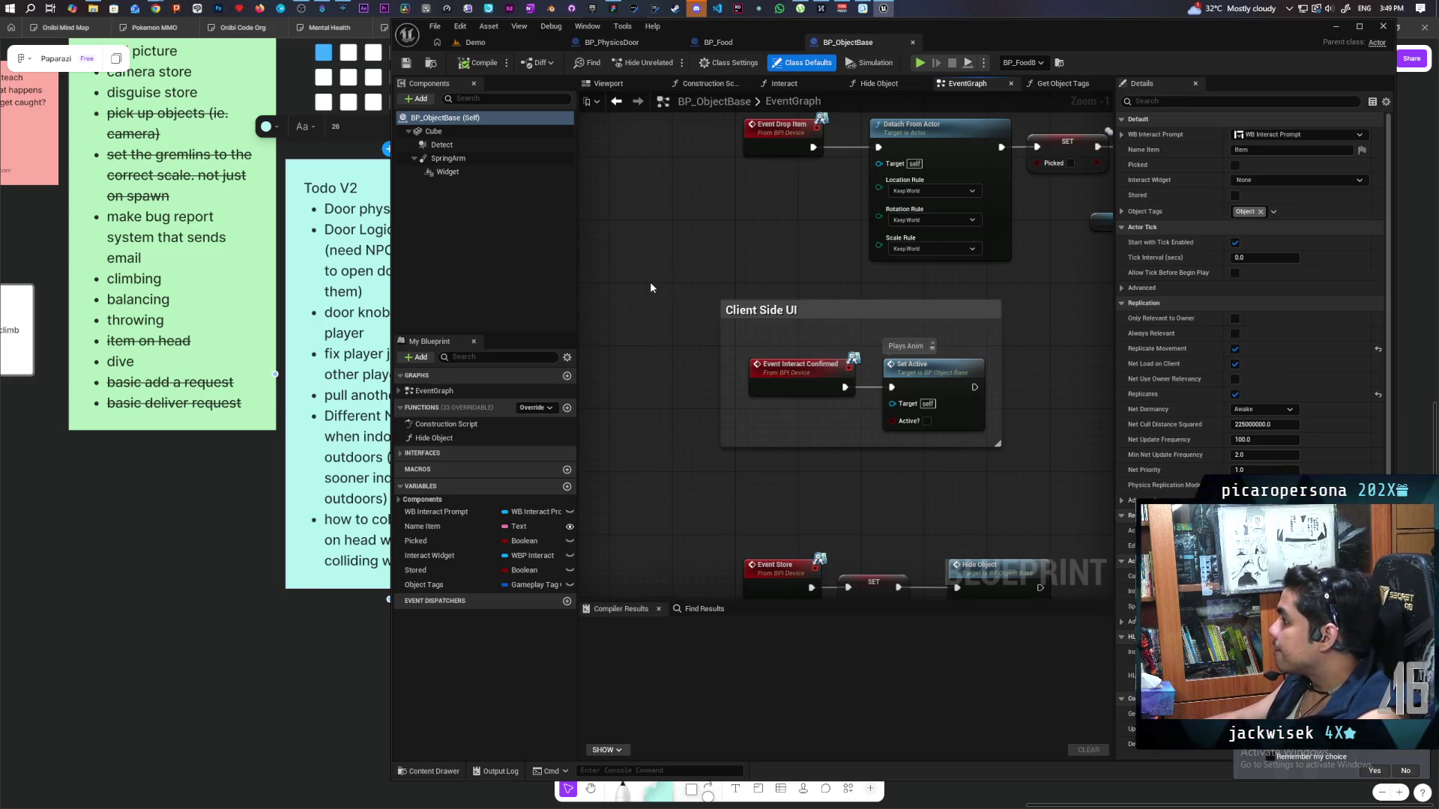
pyautogui.scroll(-2, 650, 287)
pyautogui.moveTo(634, 240)
pyautogui.mouseDown()
pyautogui.moveTo(631, 210)
pyautogui.moveTo(640, 275)
pyautogui.mouseUp()
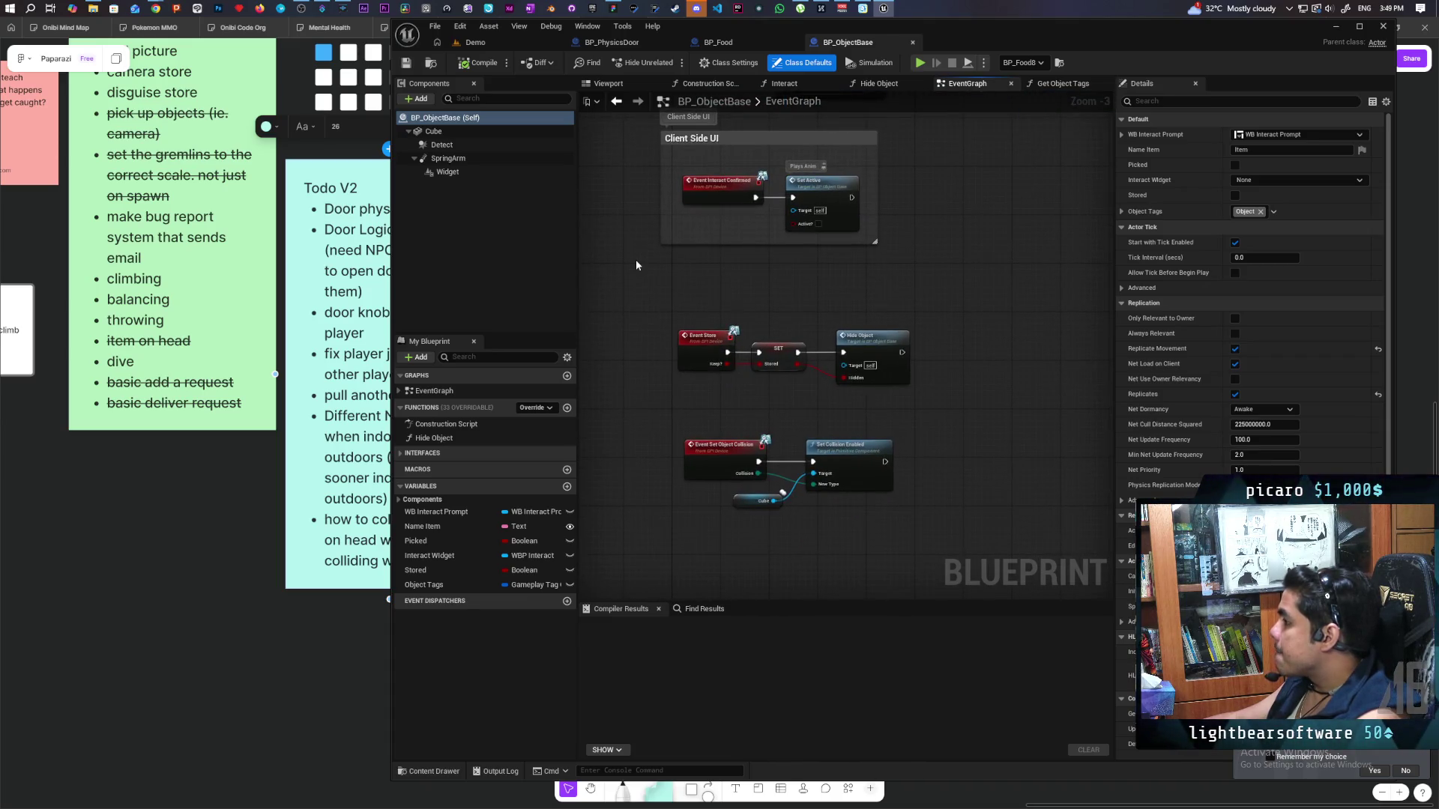
pyautogui.moveTo(632, 259)
pyautogui.mouseDown()
pyautogui.moveTo(621, 441)
pyautogui.moveTo(607, 346)
pyautogui.mouseUp()
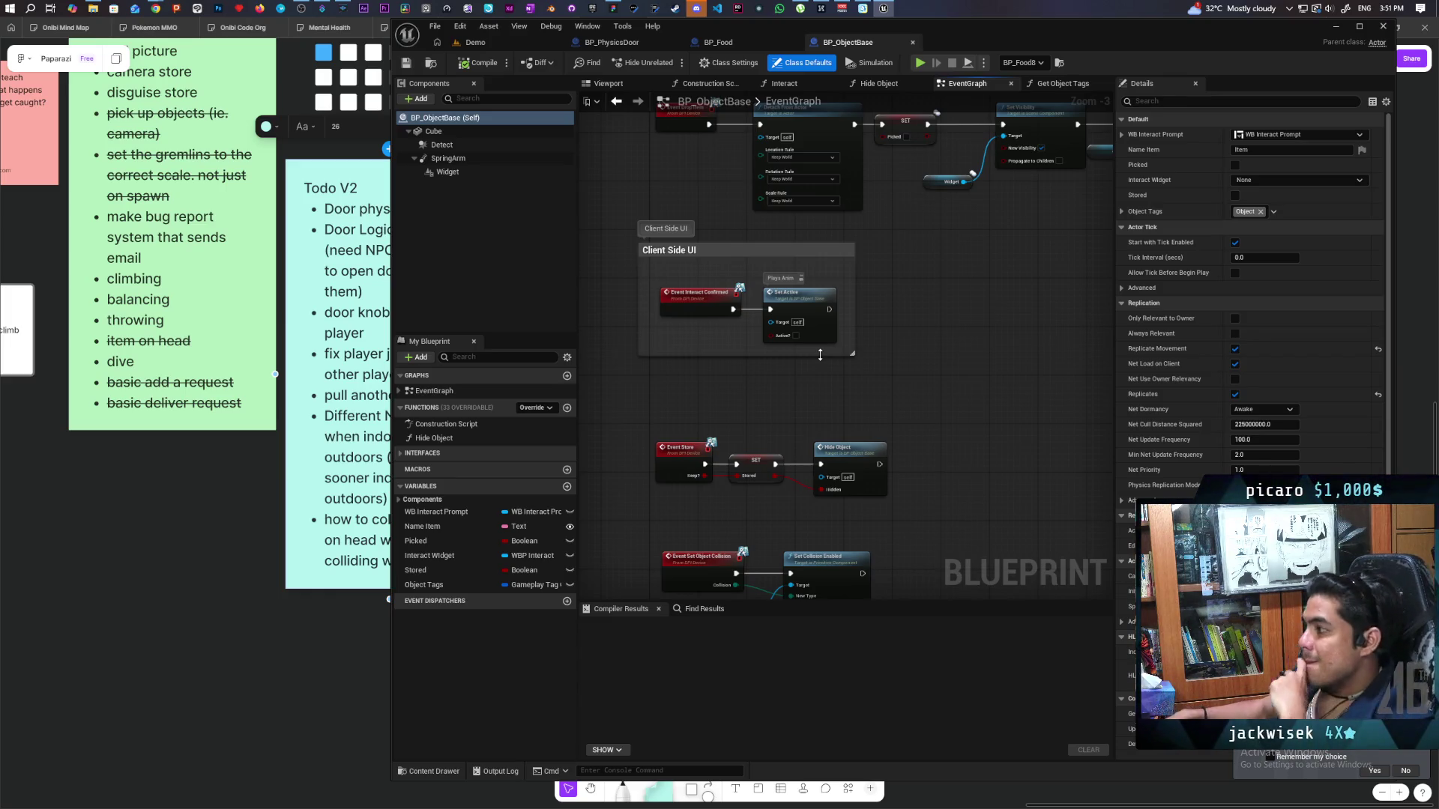
pyautogui.scroll(-4, 887, 460)
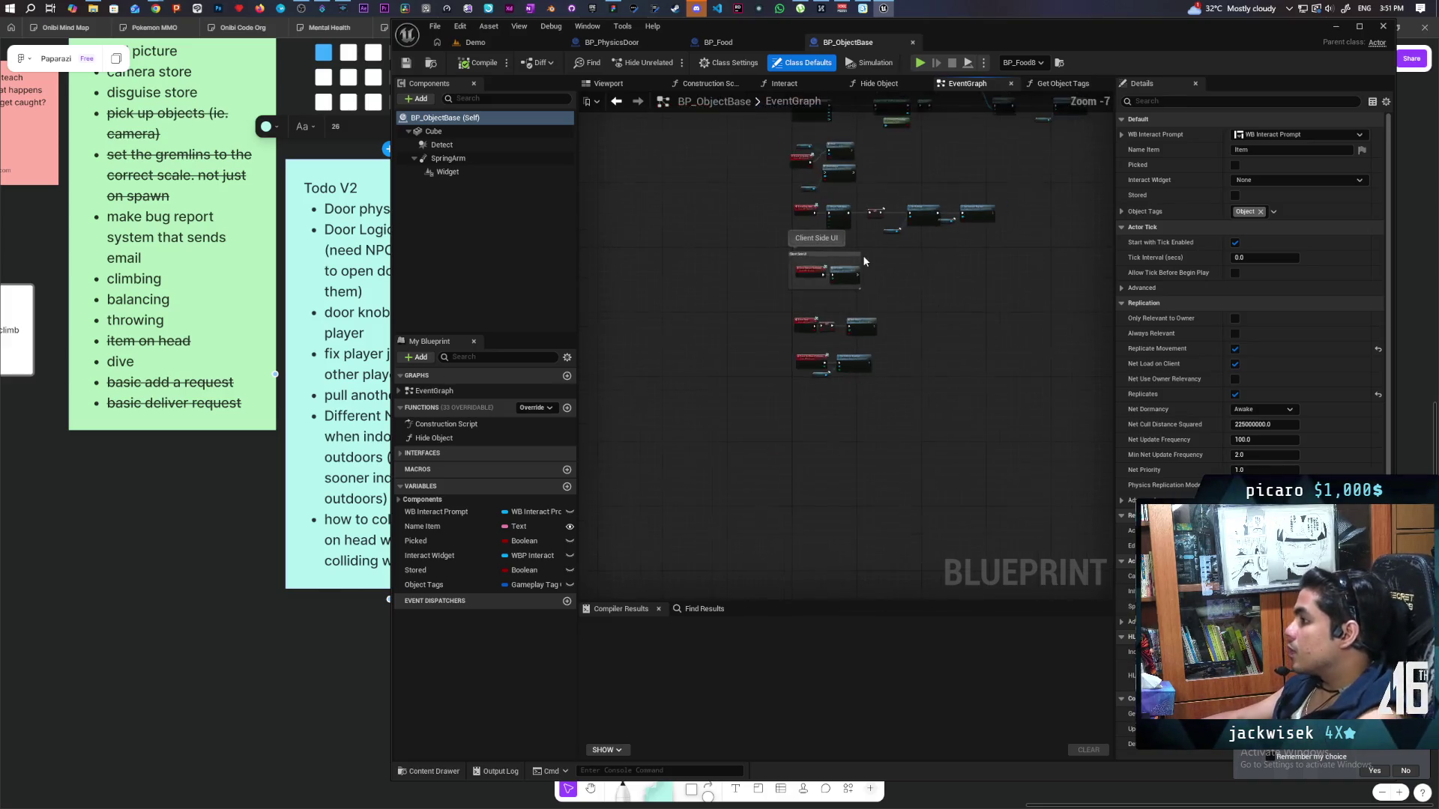
# Review the overlap logic's Cast and visibility nodes, check the Detect component, then bring up BP_PhysicsDoor.
pyautogui.scroll(2, 887, 353)
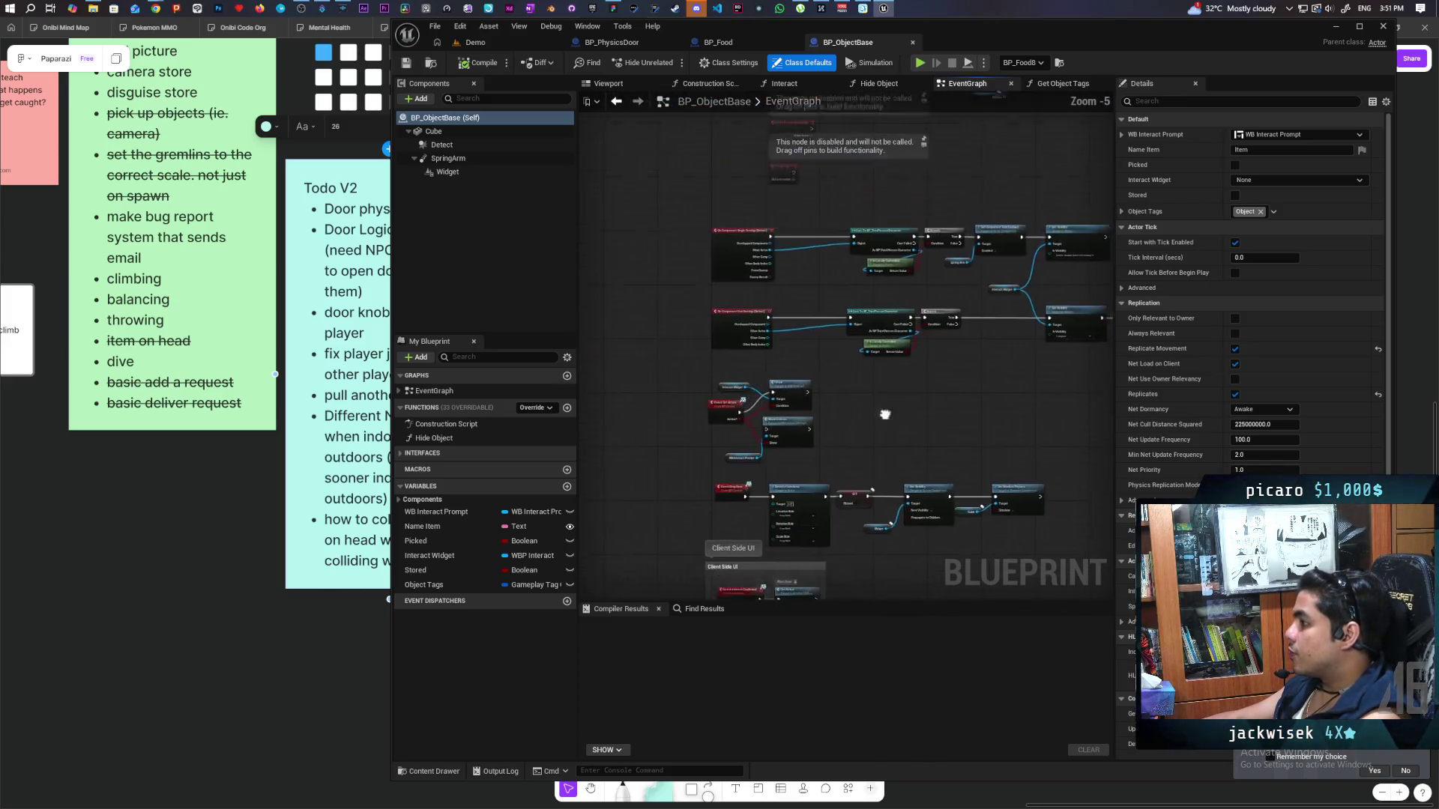
pyautogui.scroll(2, 881, 450)
pyautogui.scroll(-1, 880, 451)
pyautogui.scroll(1, 880, 451)
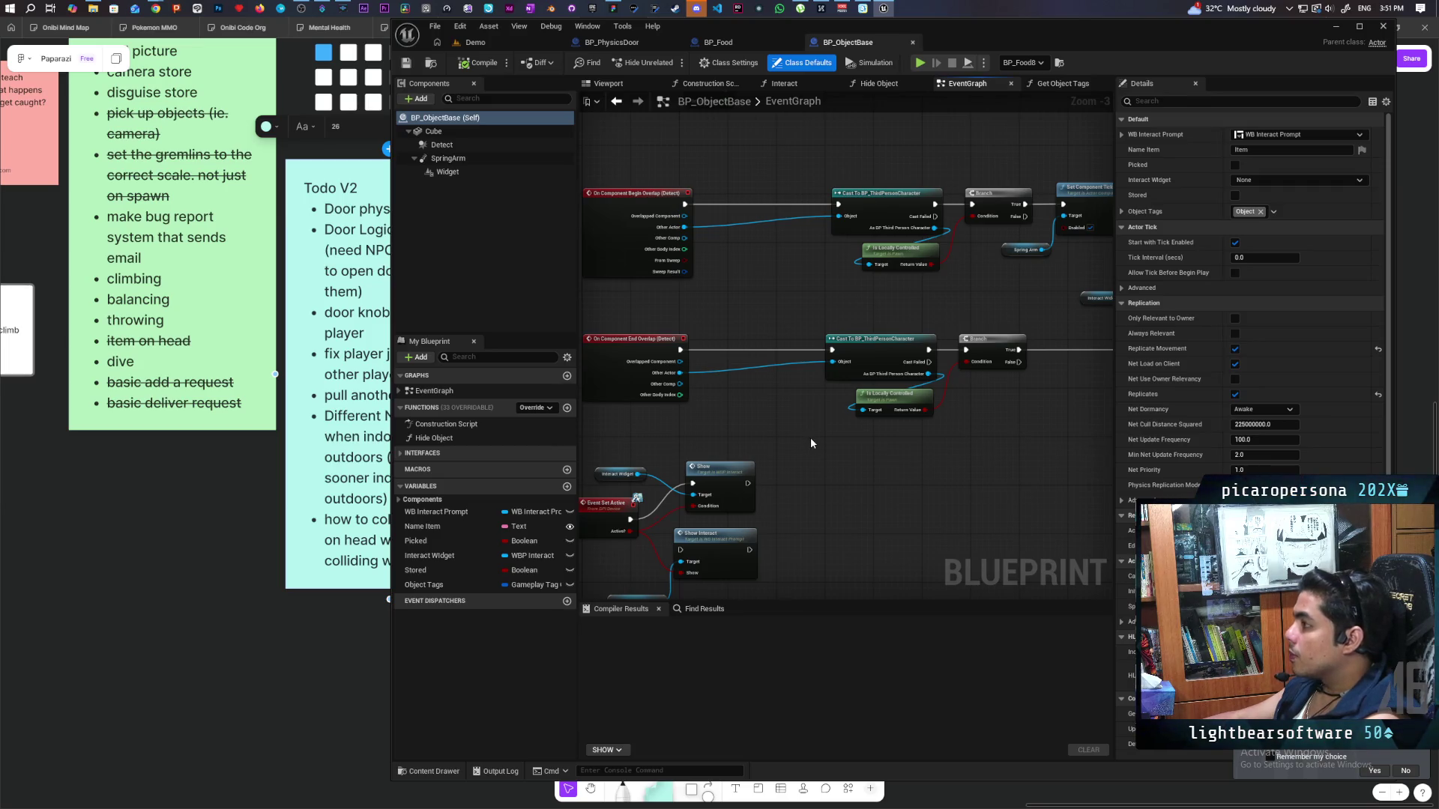
pyautogui.scroll(-1, 810, 438)
pyautogui.scroll(1, 851, 453)
pyautogui.moveTo(894, 448); pyautogui.dragTo(761, 456)
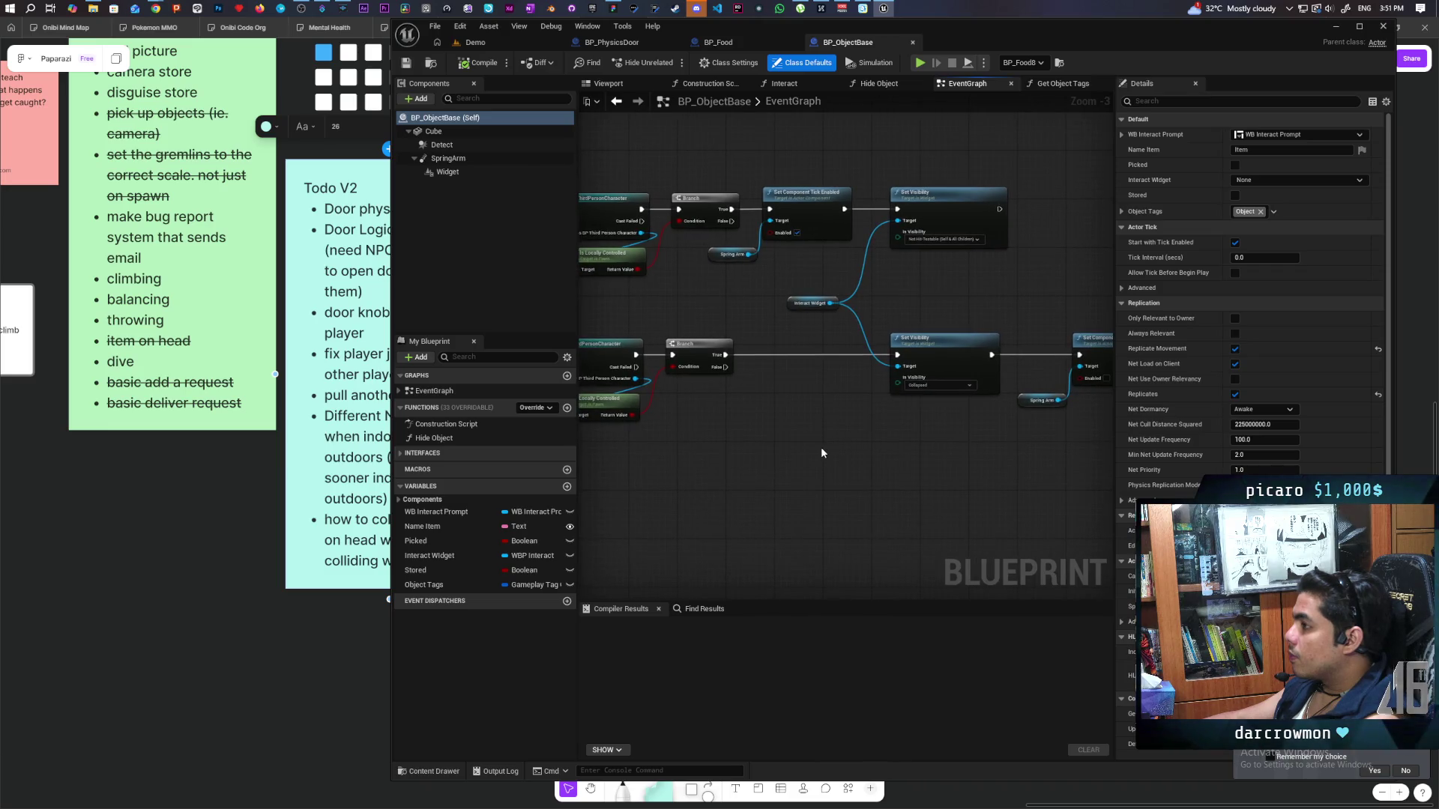
pyautogui.moveTo(759, 439)
pyautogui.mouseDown()
pyautogui.moveTo(867, 455)
pyautogui.moveTo(933, 443)
pyautogui.mouseUp()
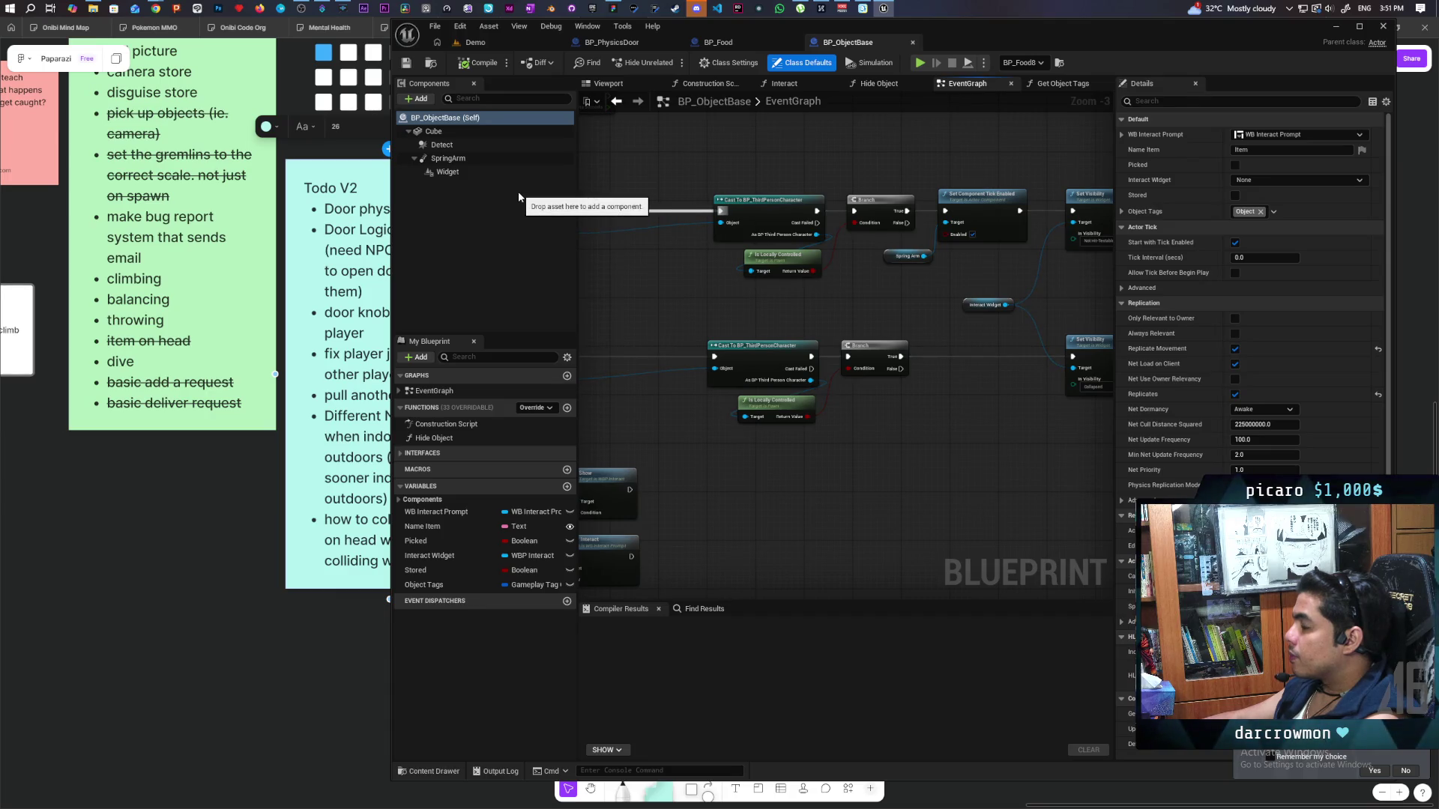
pyautogui.click(442, 146)
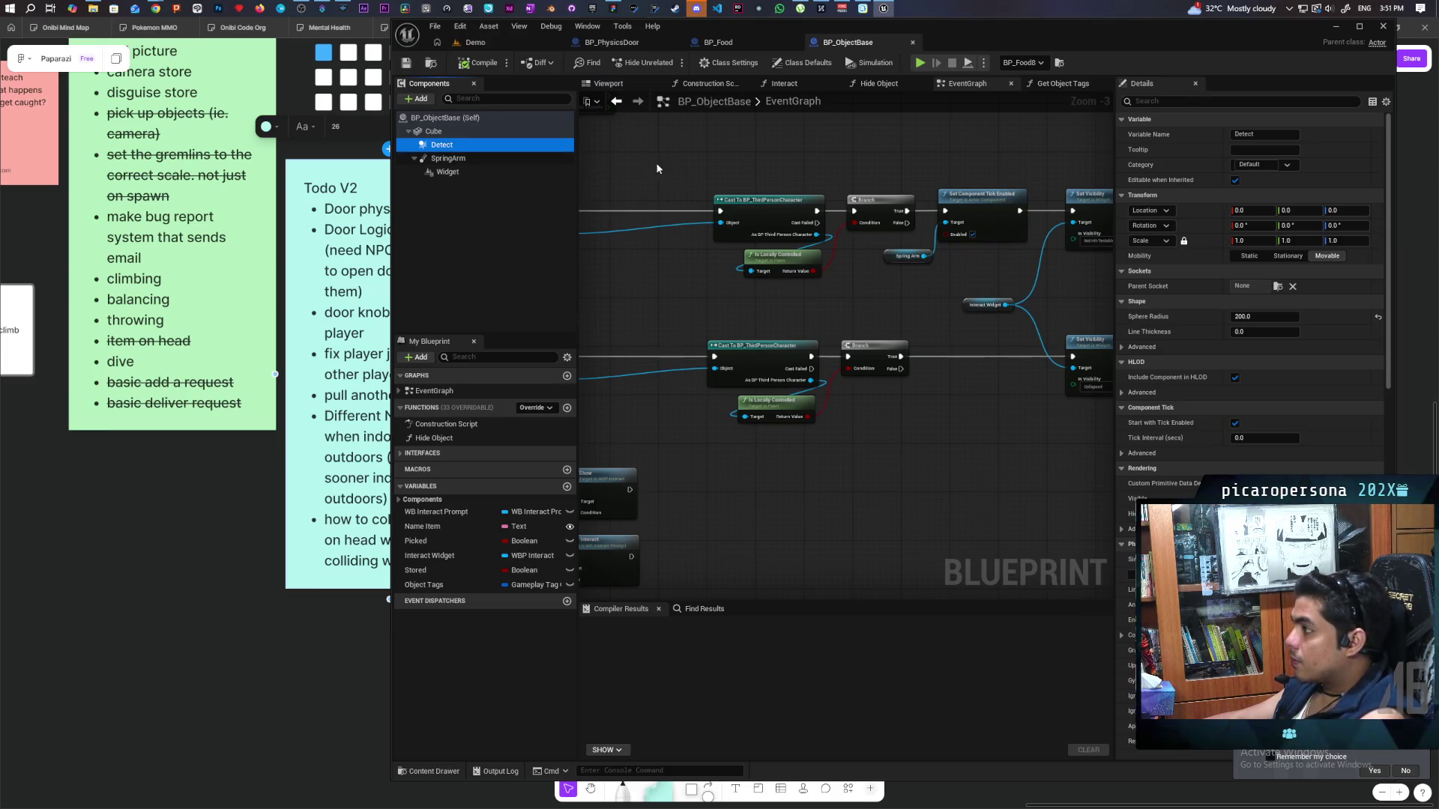
pyautogui.click(618, 43)
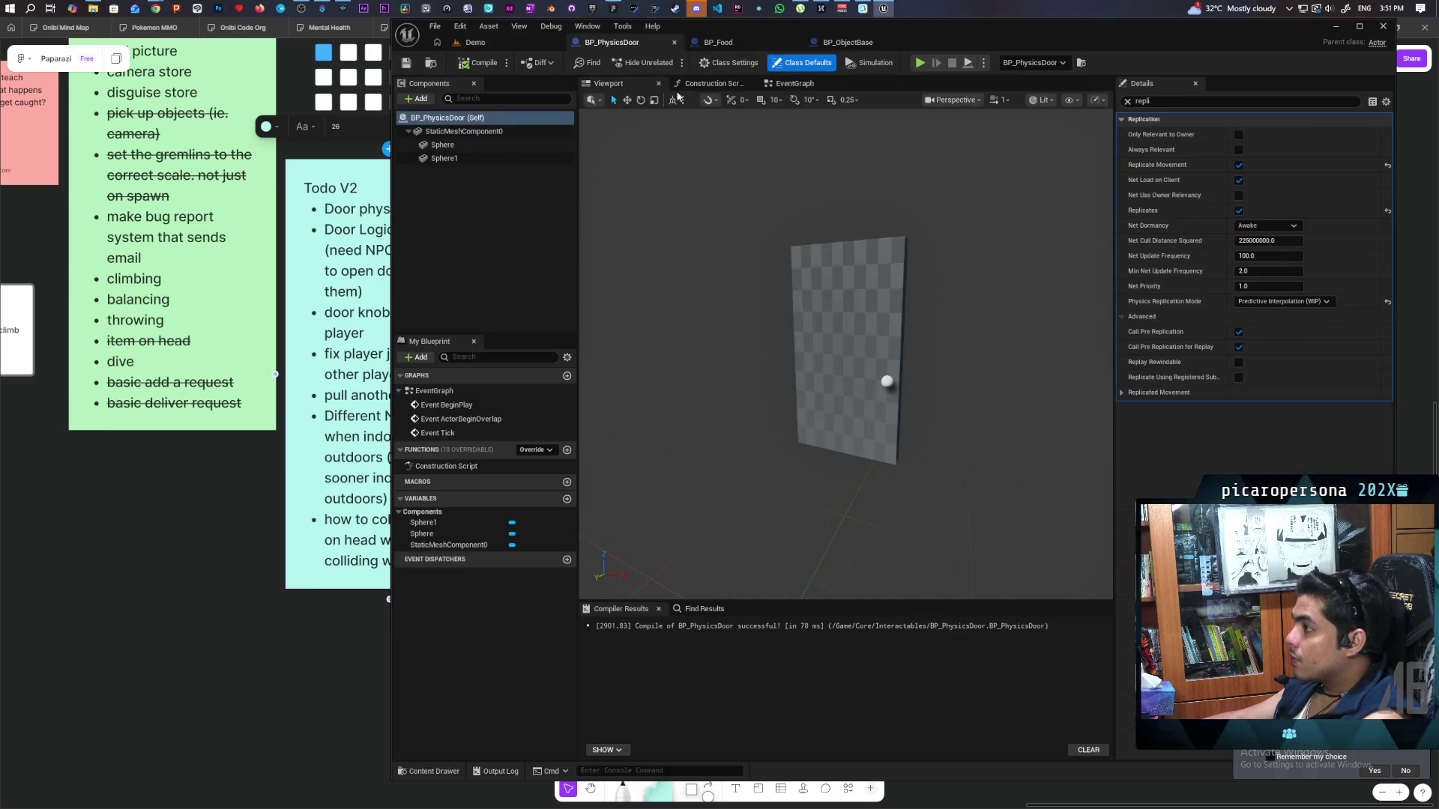
# Duplicate the sphere collision into Sphere2 and set its scale to World (absolute).
pyautogui.click(498, 132)
pyautogui.hotkey('ctrl', 'v')
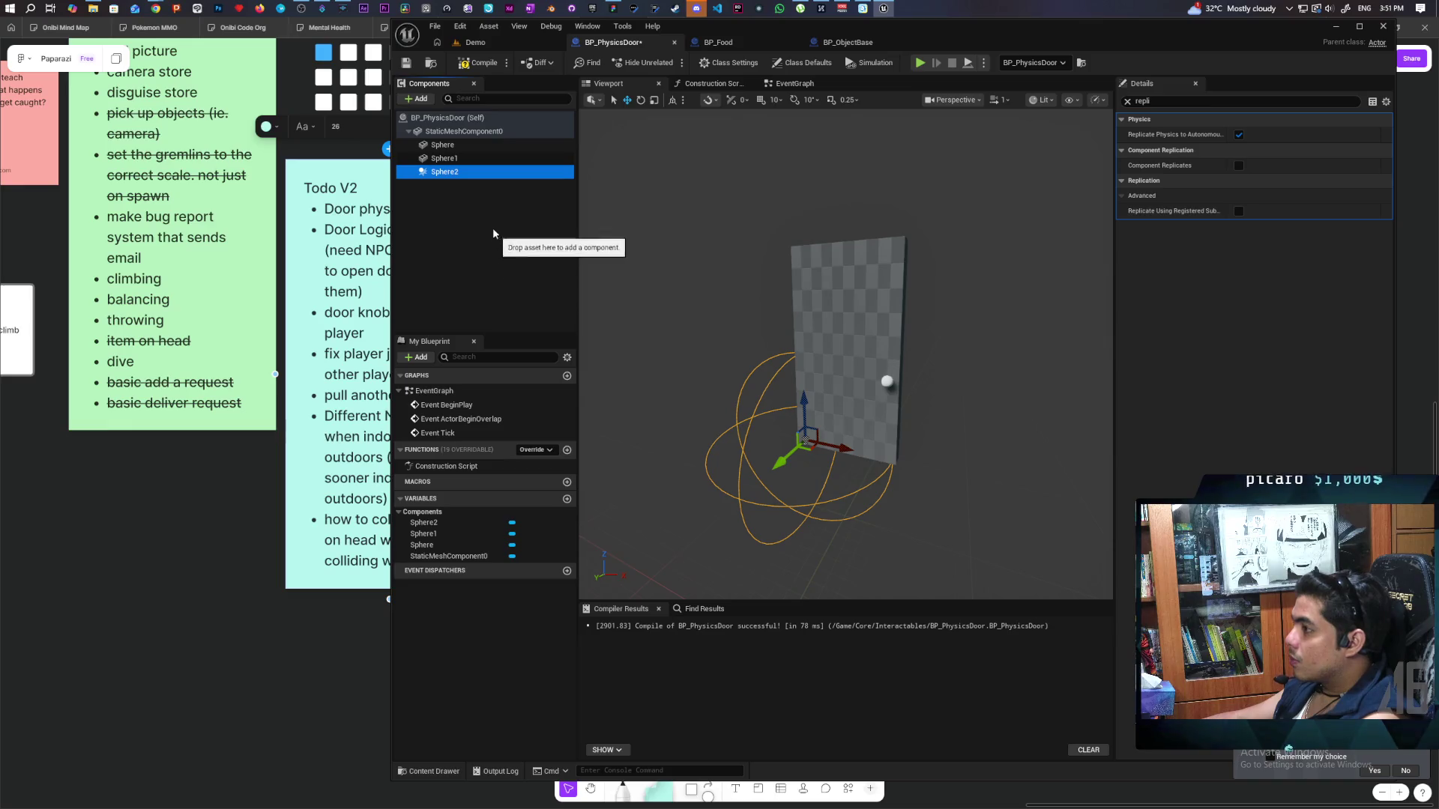
pyautogui.click(464, 131)
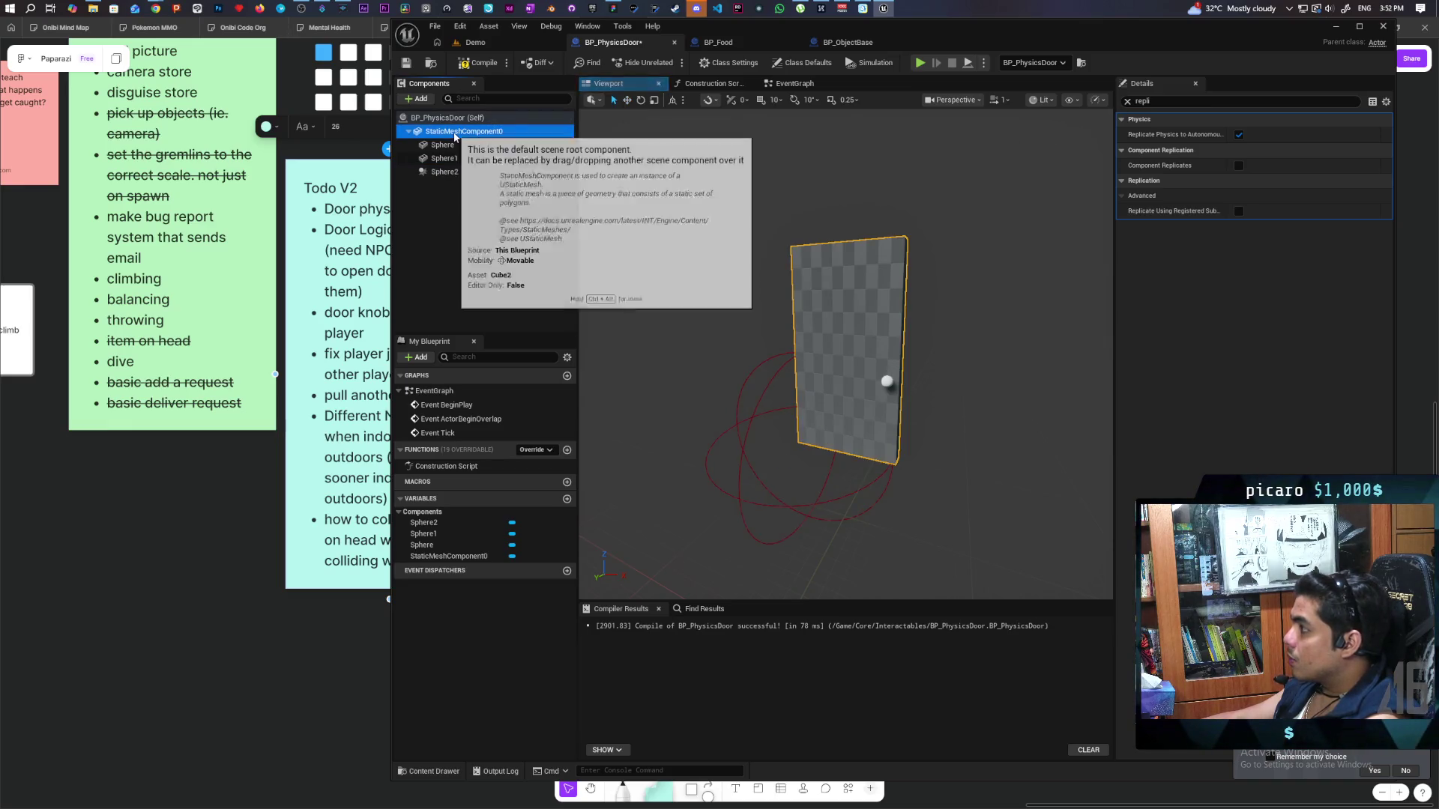
pyautogui.click(447, 118)
pyautogui.click(1127, 102)
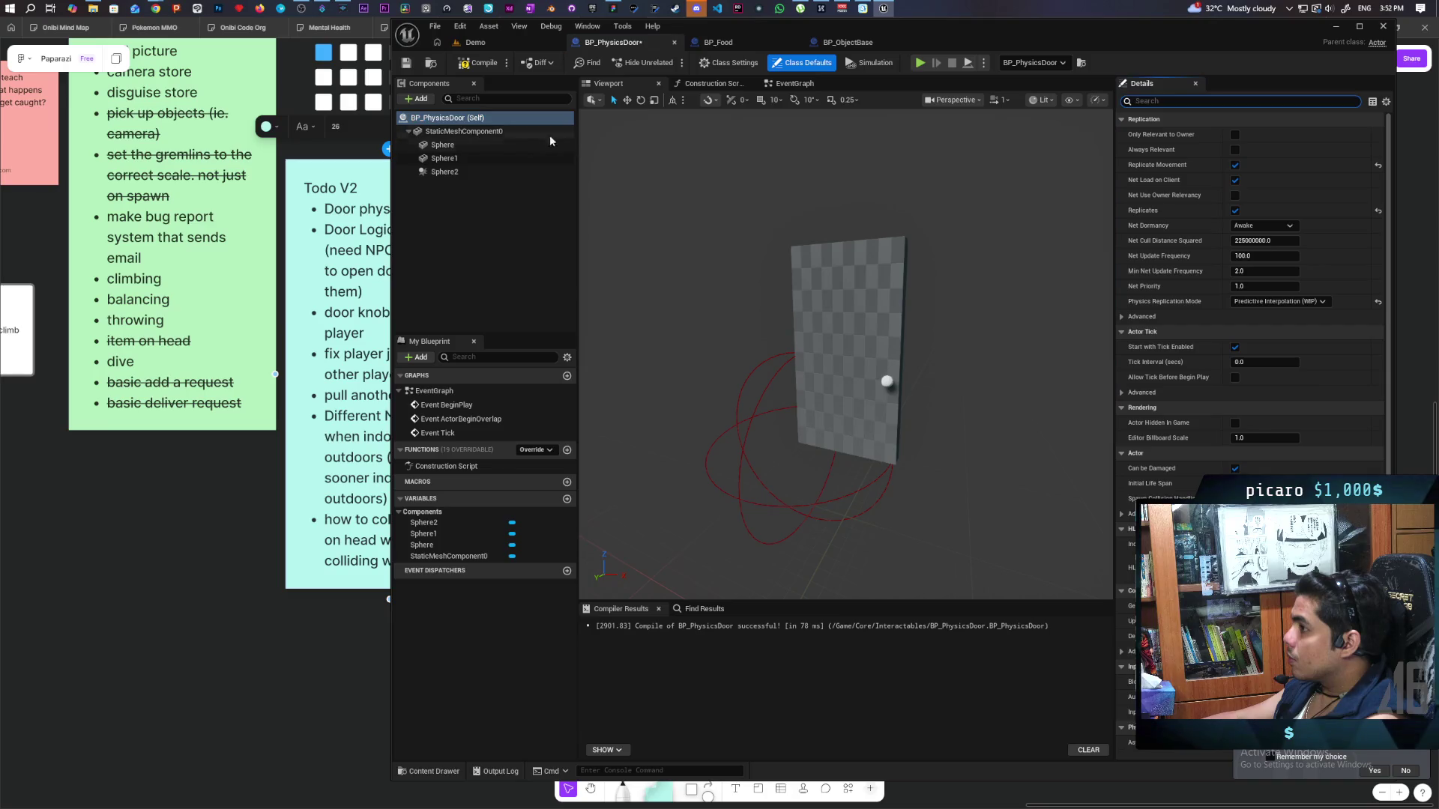
pyautogui.click(480, 132)
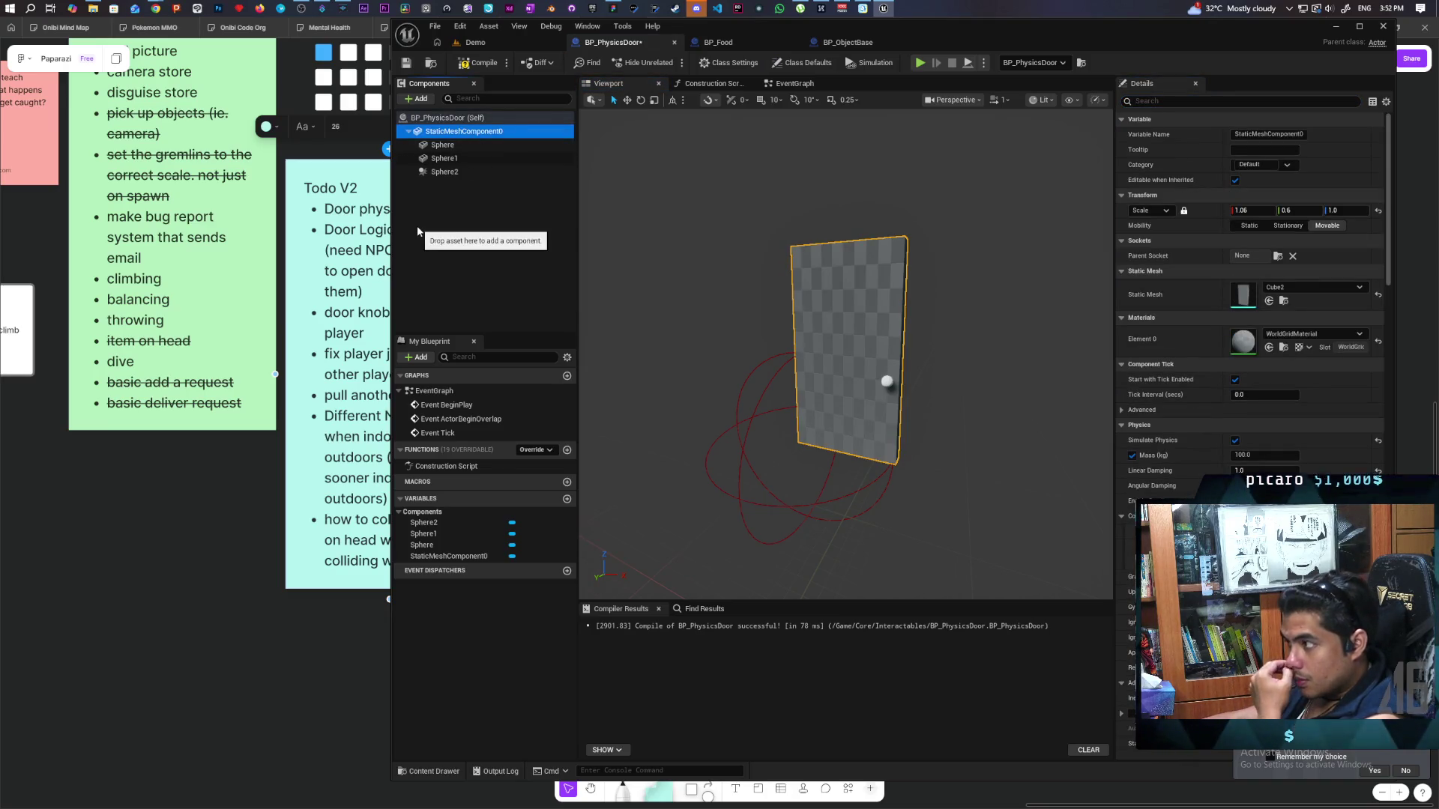
pyautogui.click(435, 175)
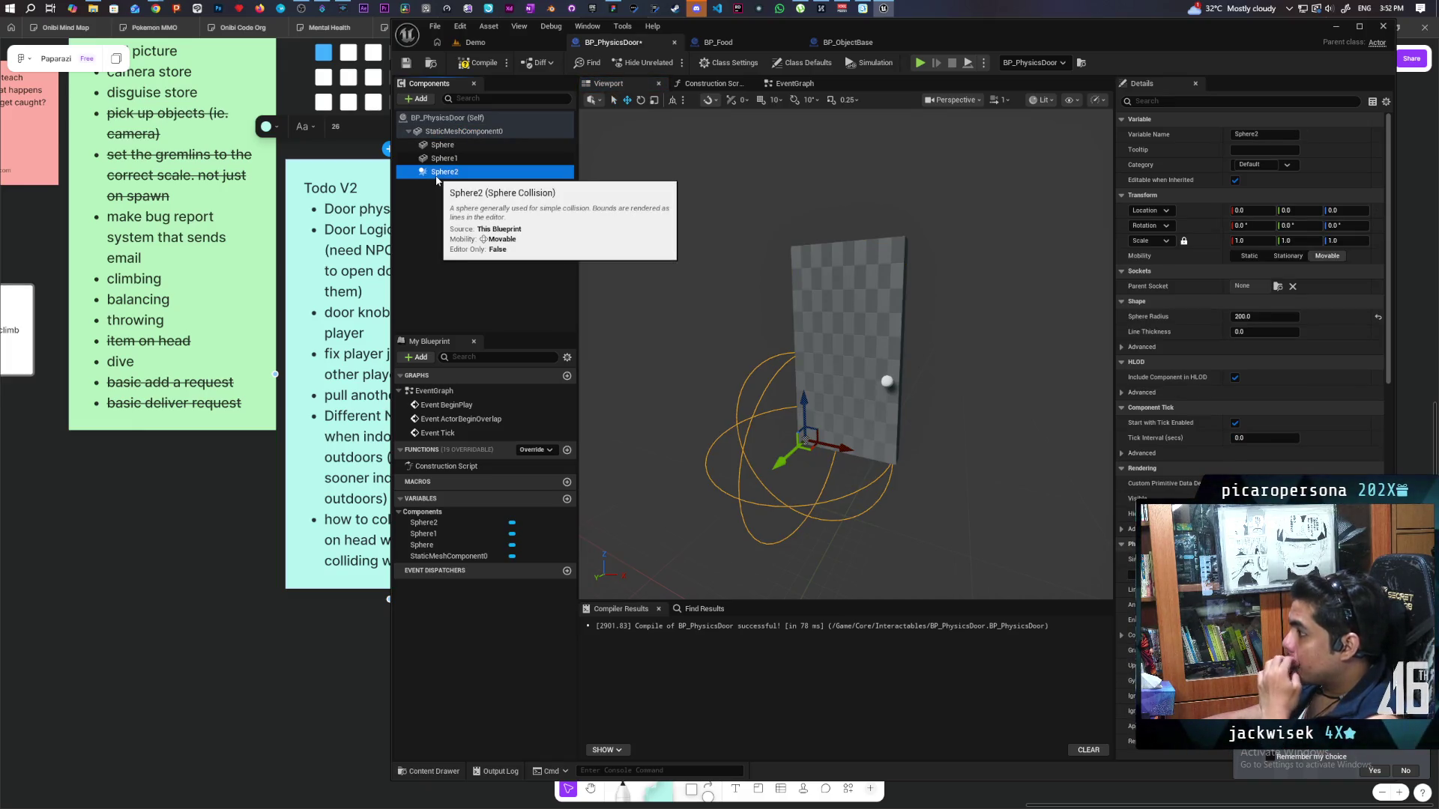
pyautogui.click(1167, 240)
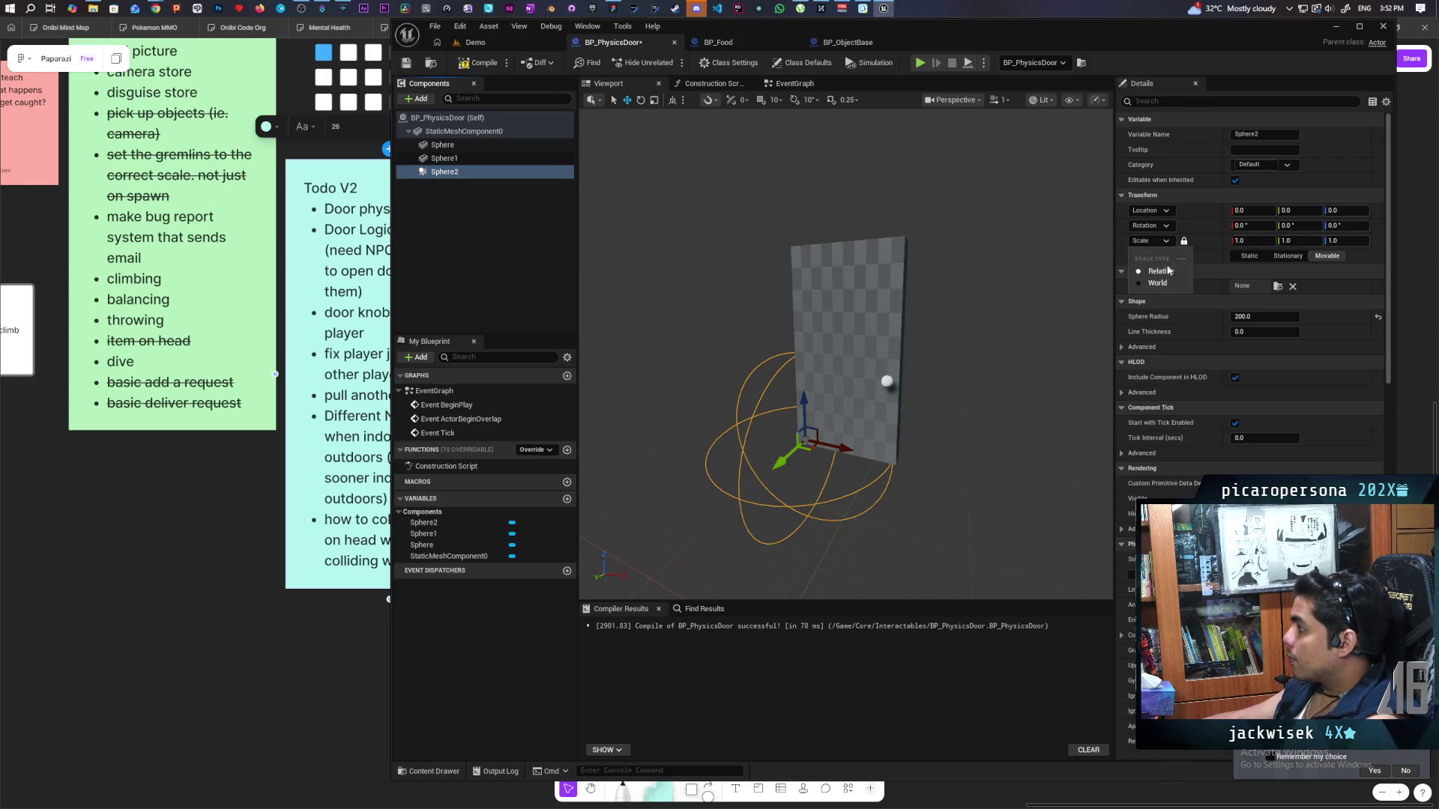
pyautogui.click(1162, 284)
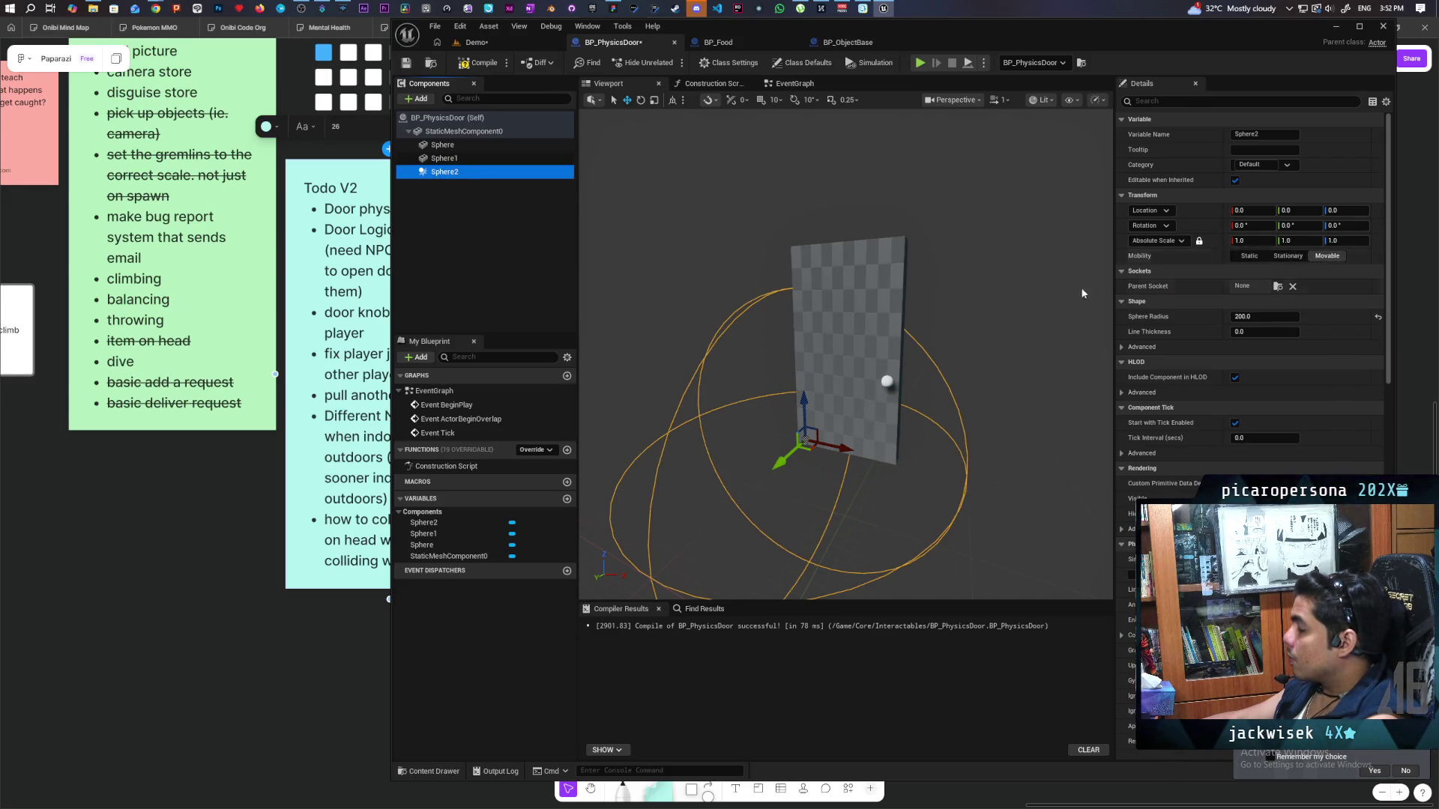
# Attach Sphere2 under Sphere, reset its location to zero, and compile the blueprint.
pyautogui.moveTo(744, 393)
pyautogui.mouseDown()
pyautogui.moveTo(719, 435)
pyautogui.moveTo(757, 413)
pyautogui.moveTo(744, 393)
pyautogui.moveTo(772, 427)
pyautogui.mouseUp()
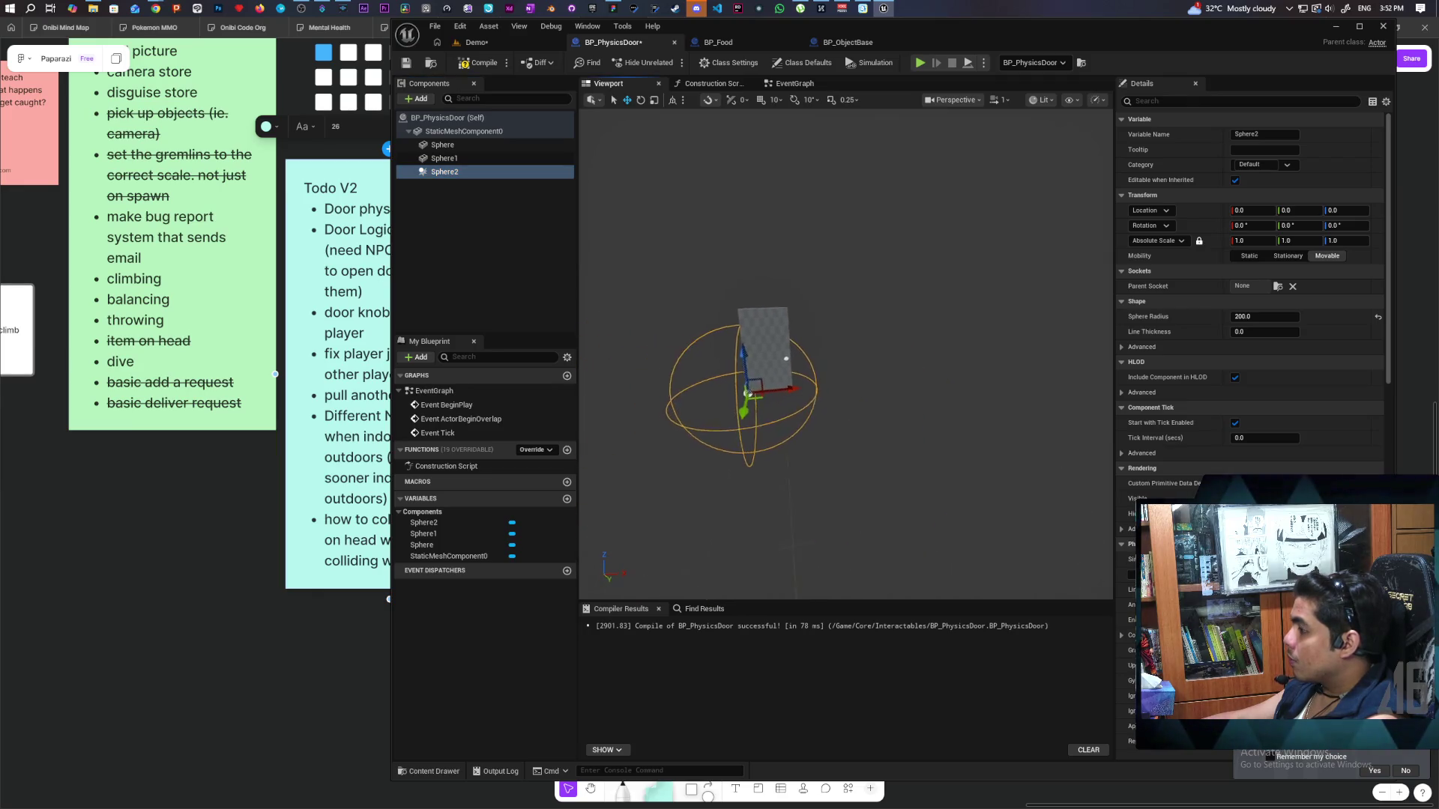
pyautogui.moveTo(444, 172); pyautogui.dragTo(442, 146)
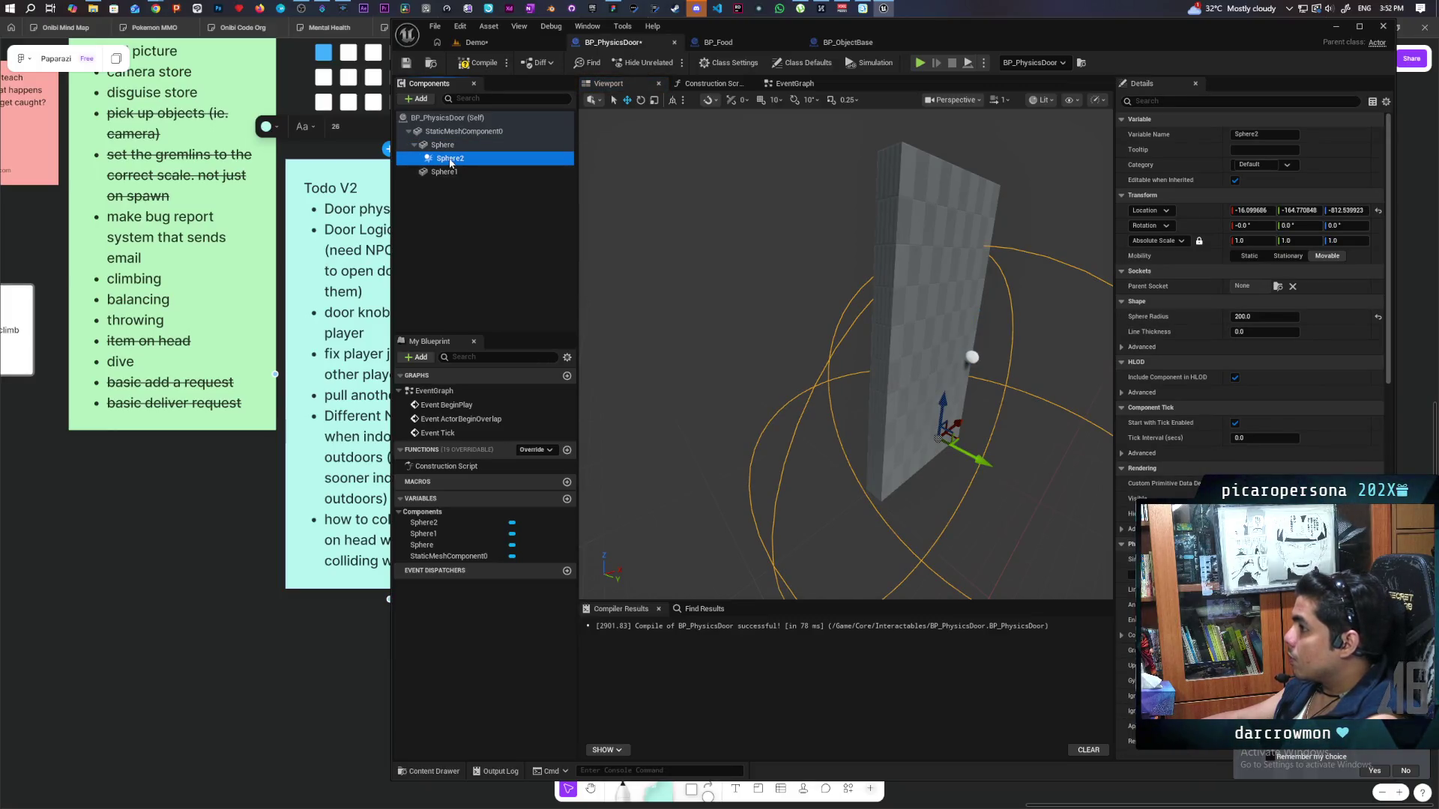
pyautogui.click(450, 160)
pyautogui.click(1377, 210)
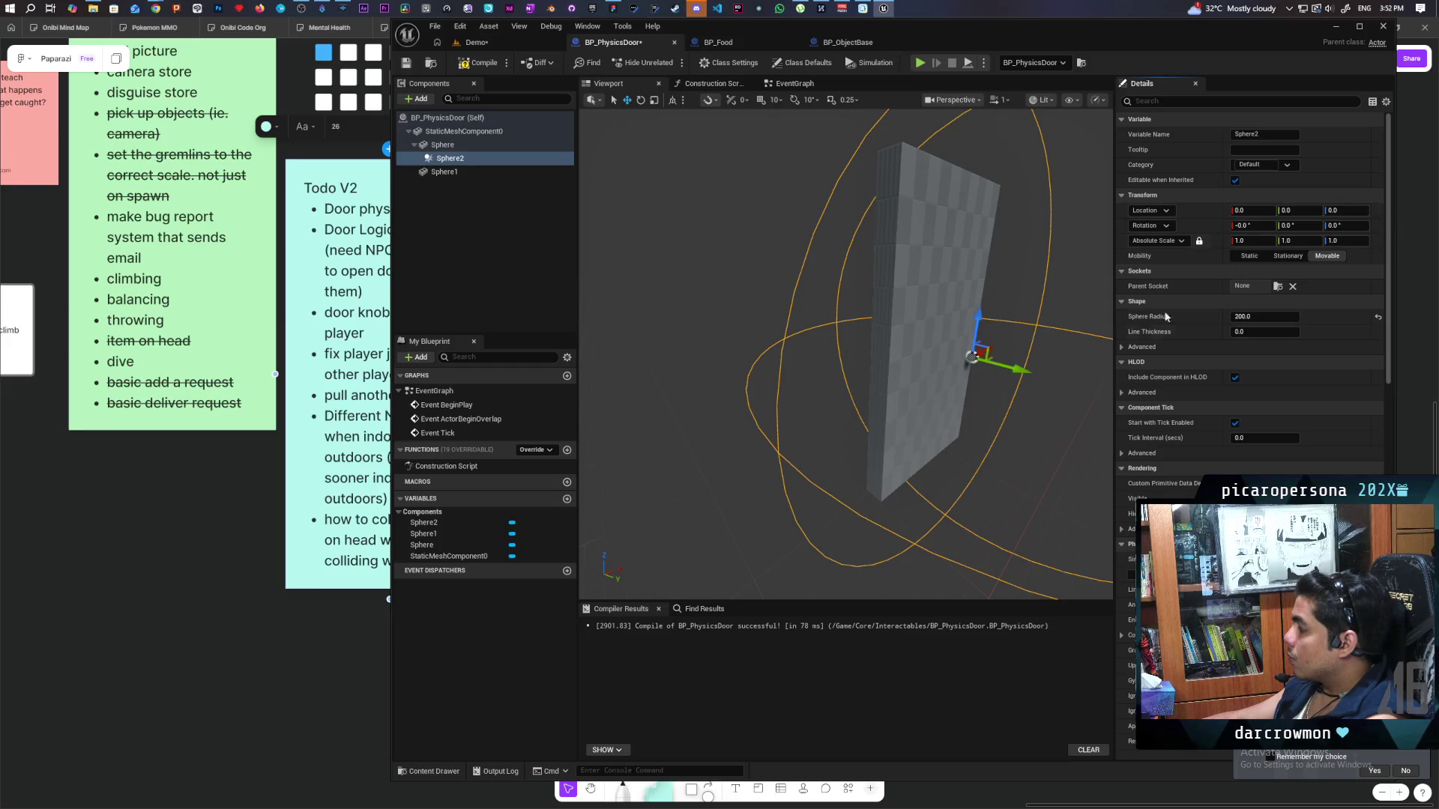
pyautogui.press('f')
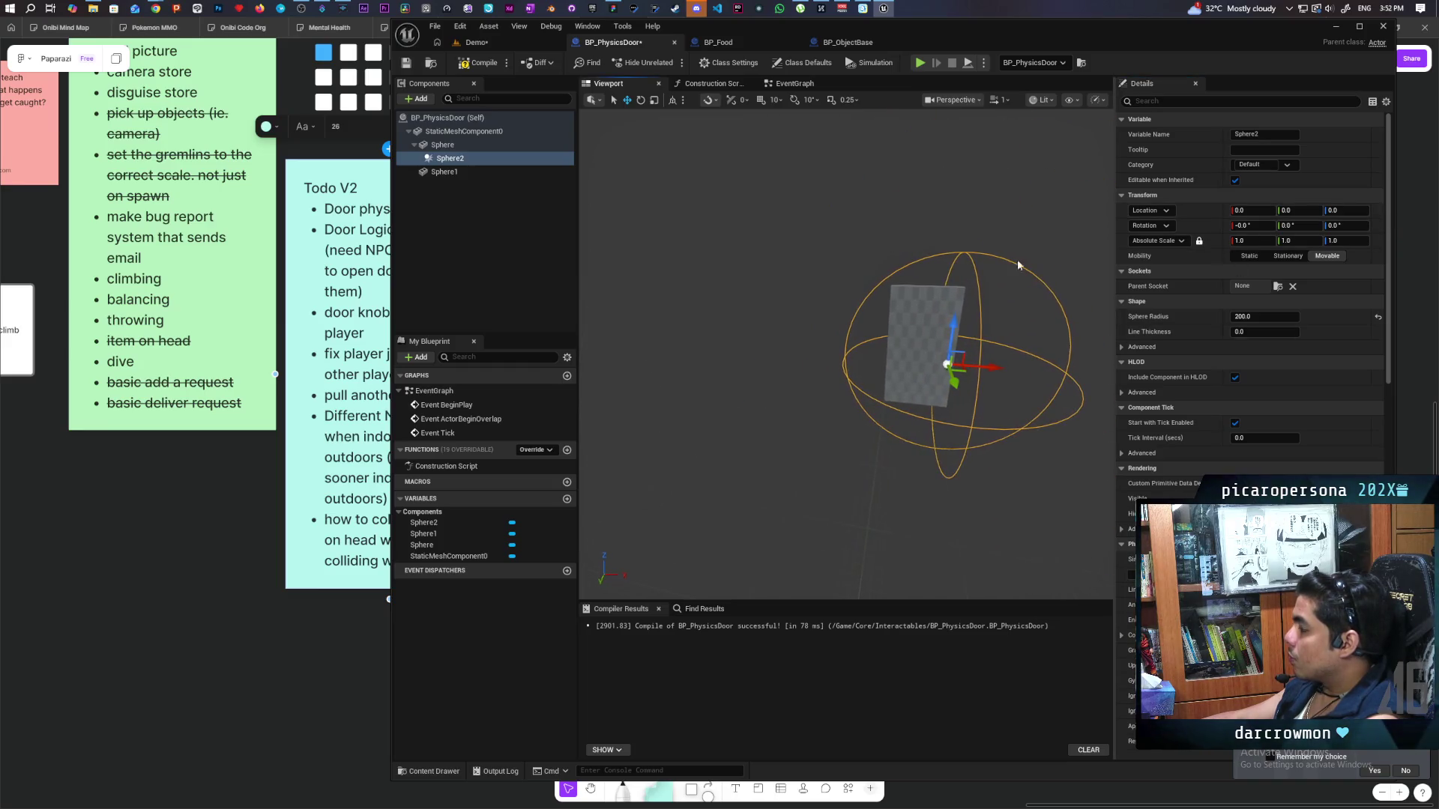
pyautogui.click(469, 64)
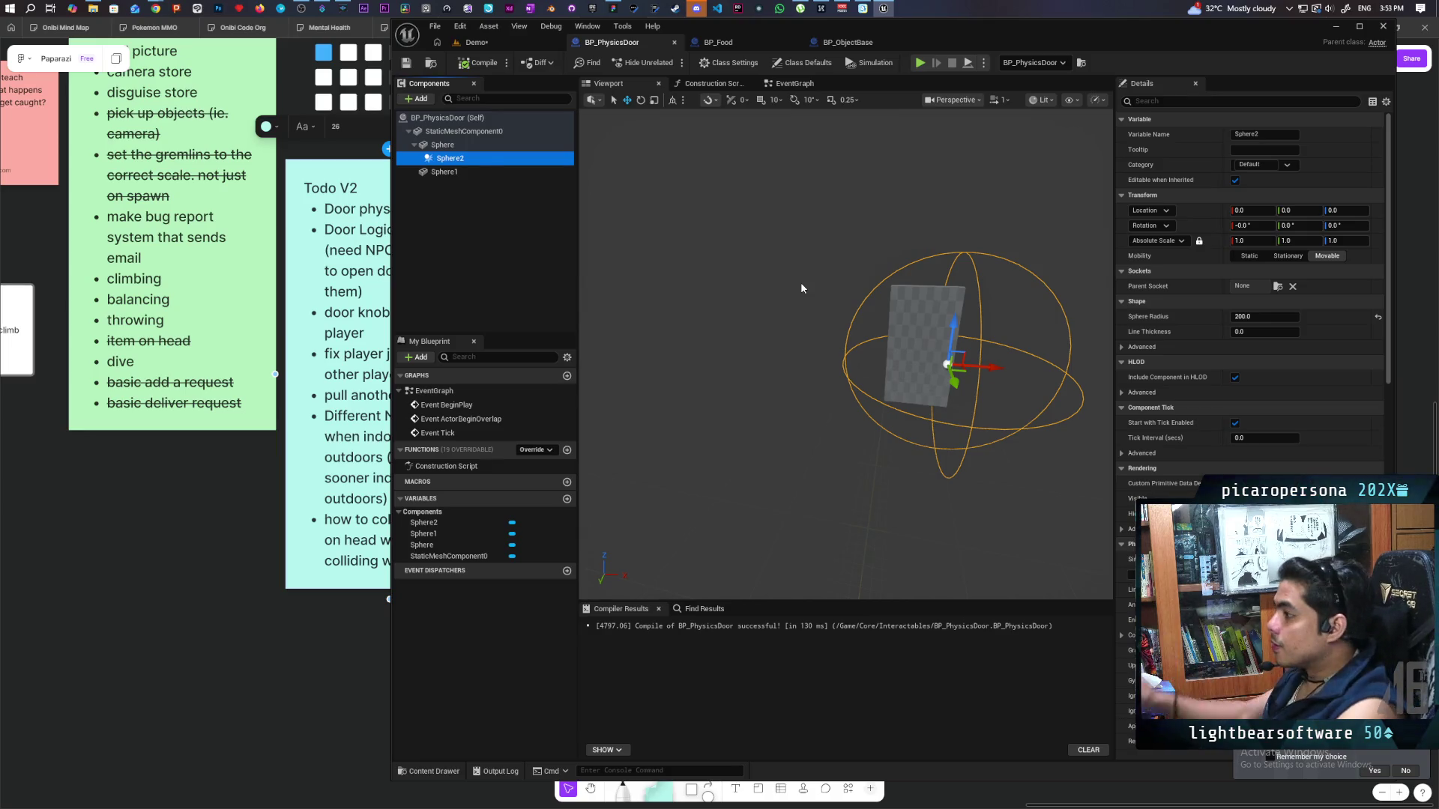
# Return to the Demo level tab and save it with Ctrl+S.
pyautogui.click(501, 38)
pyautogui.hotkey('ctrl', 's')
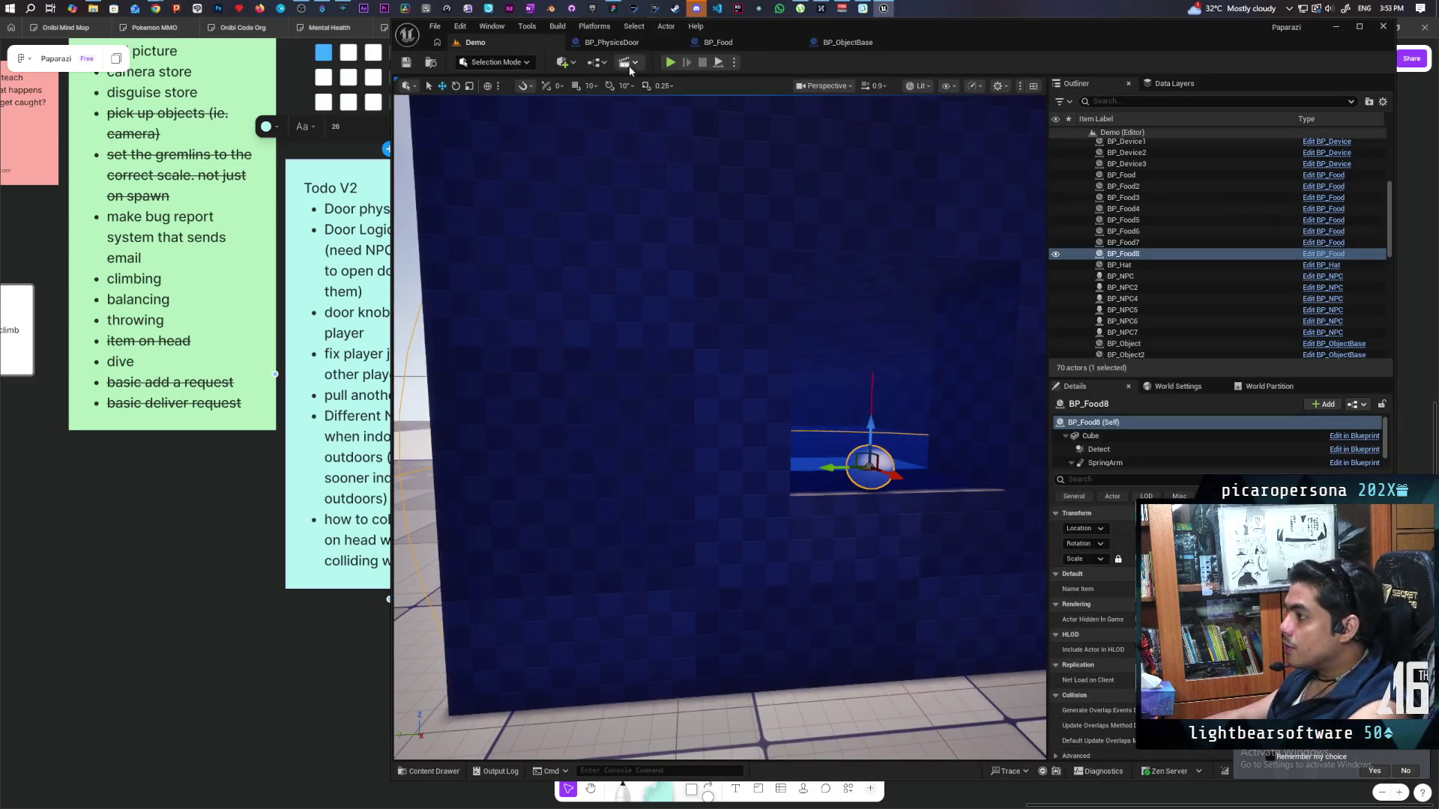
# Start a multiplayer play test and run the cat around with WASD, jumping once.
pyautogui.click(670, 62)
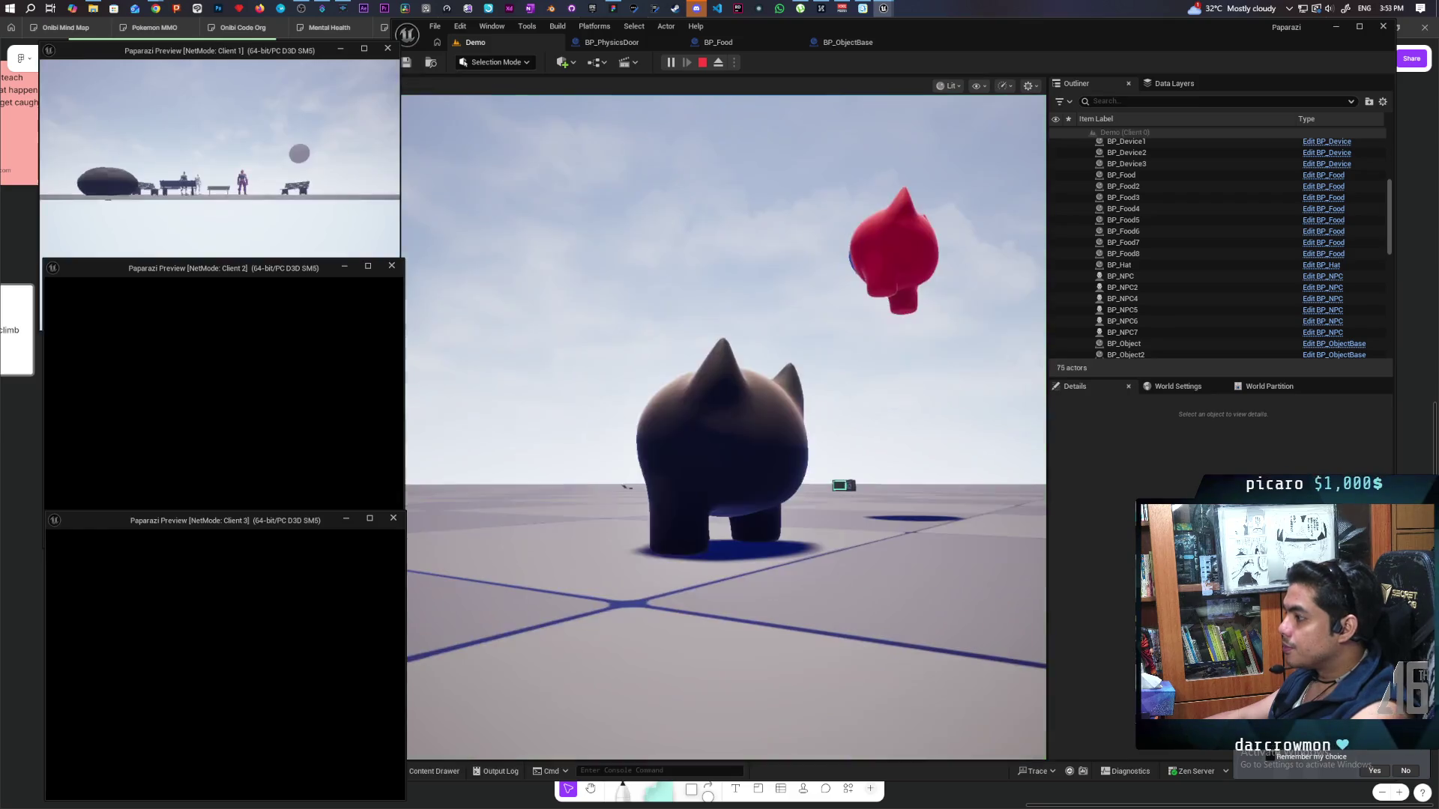
pyautogui.click(429, 532)
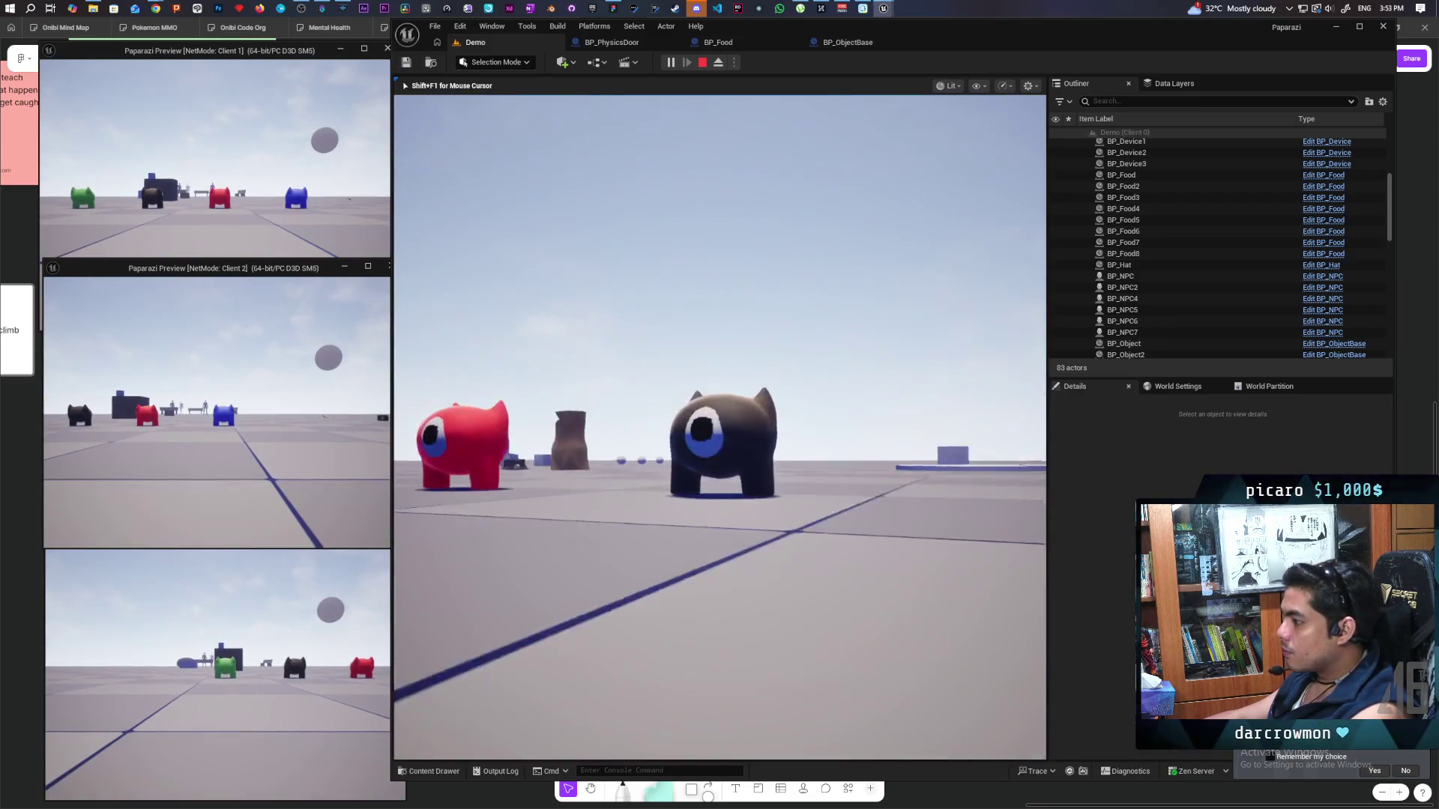
pyautogui.press('s')
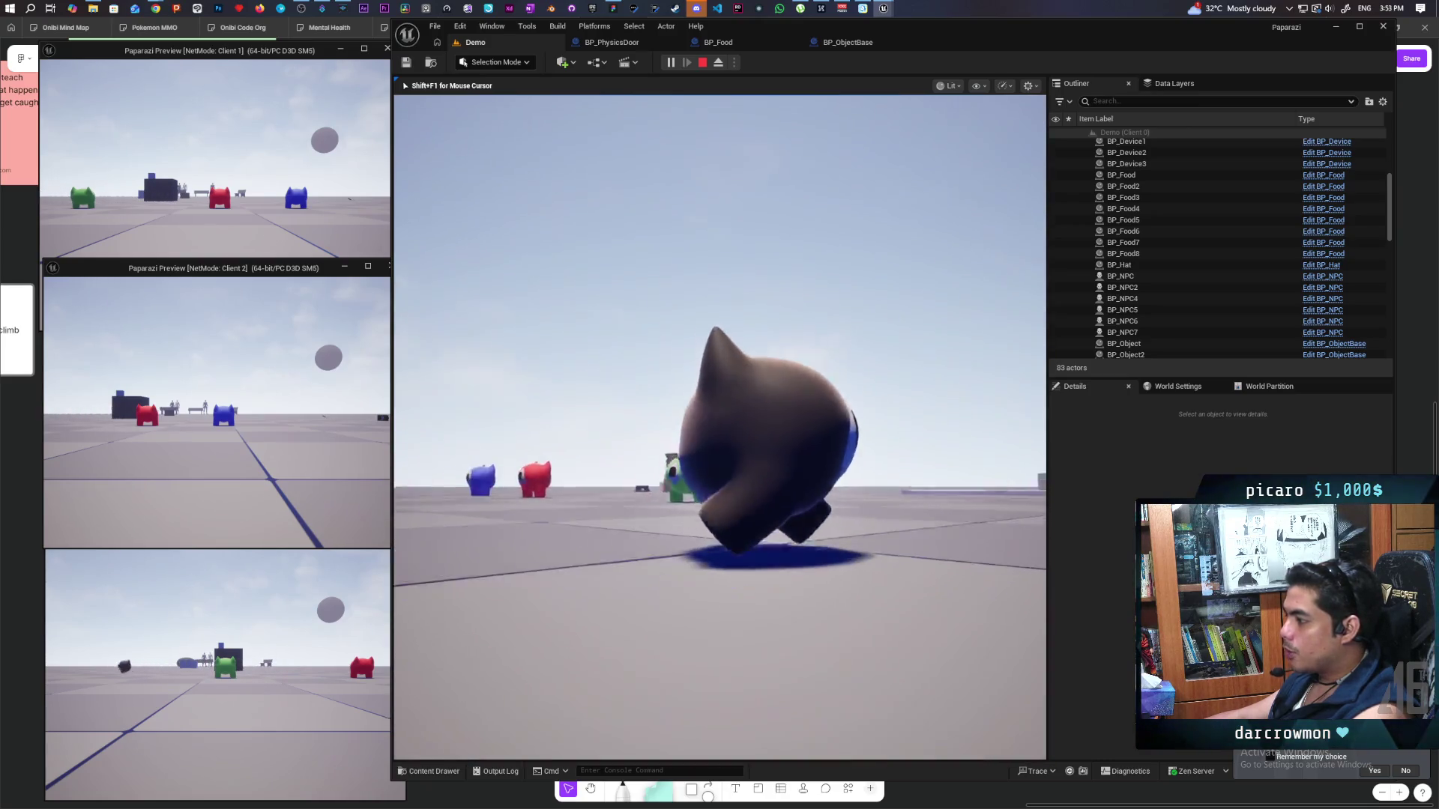
pyautogui.press('space')
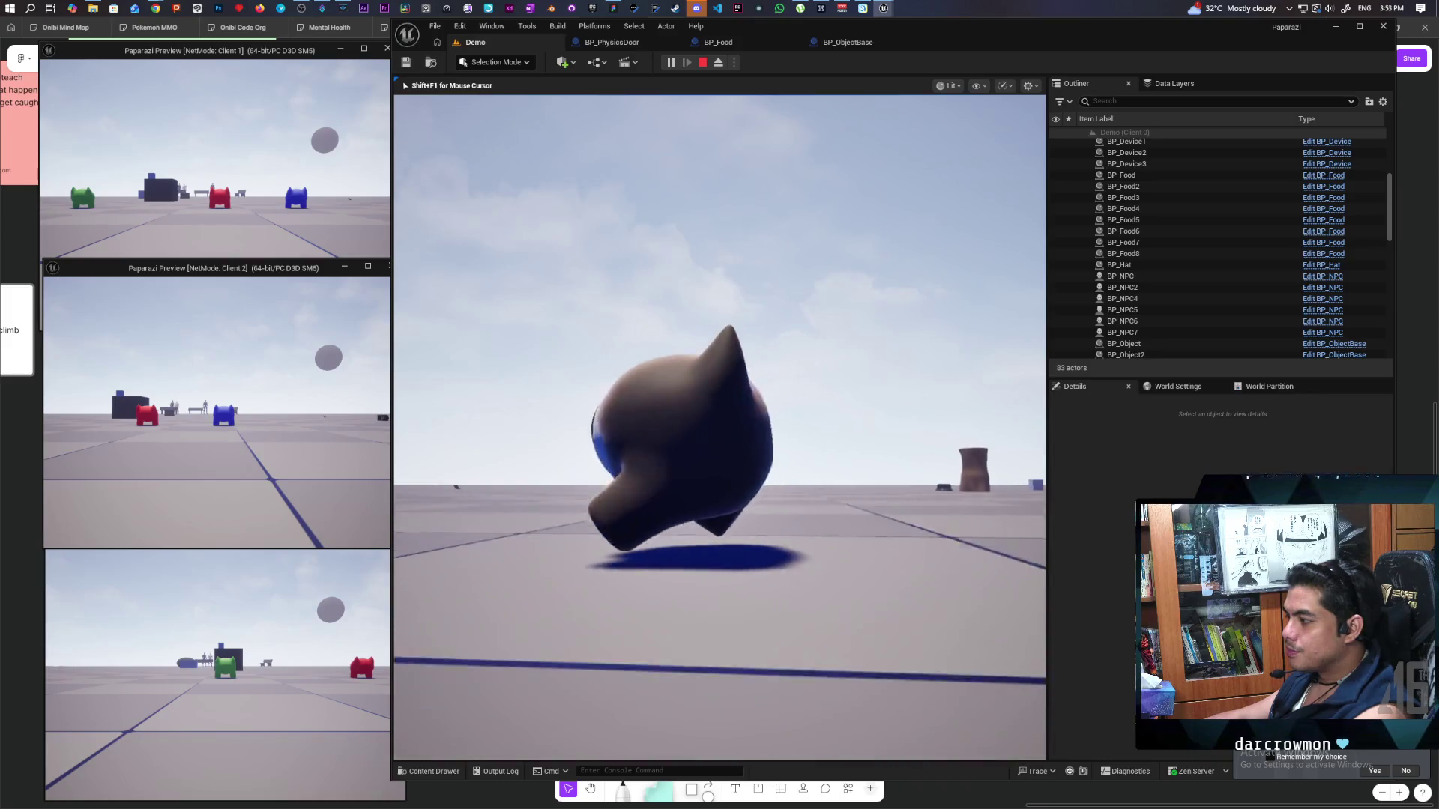
pyautogui.press('w')
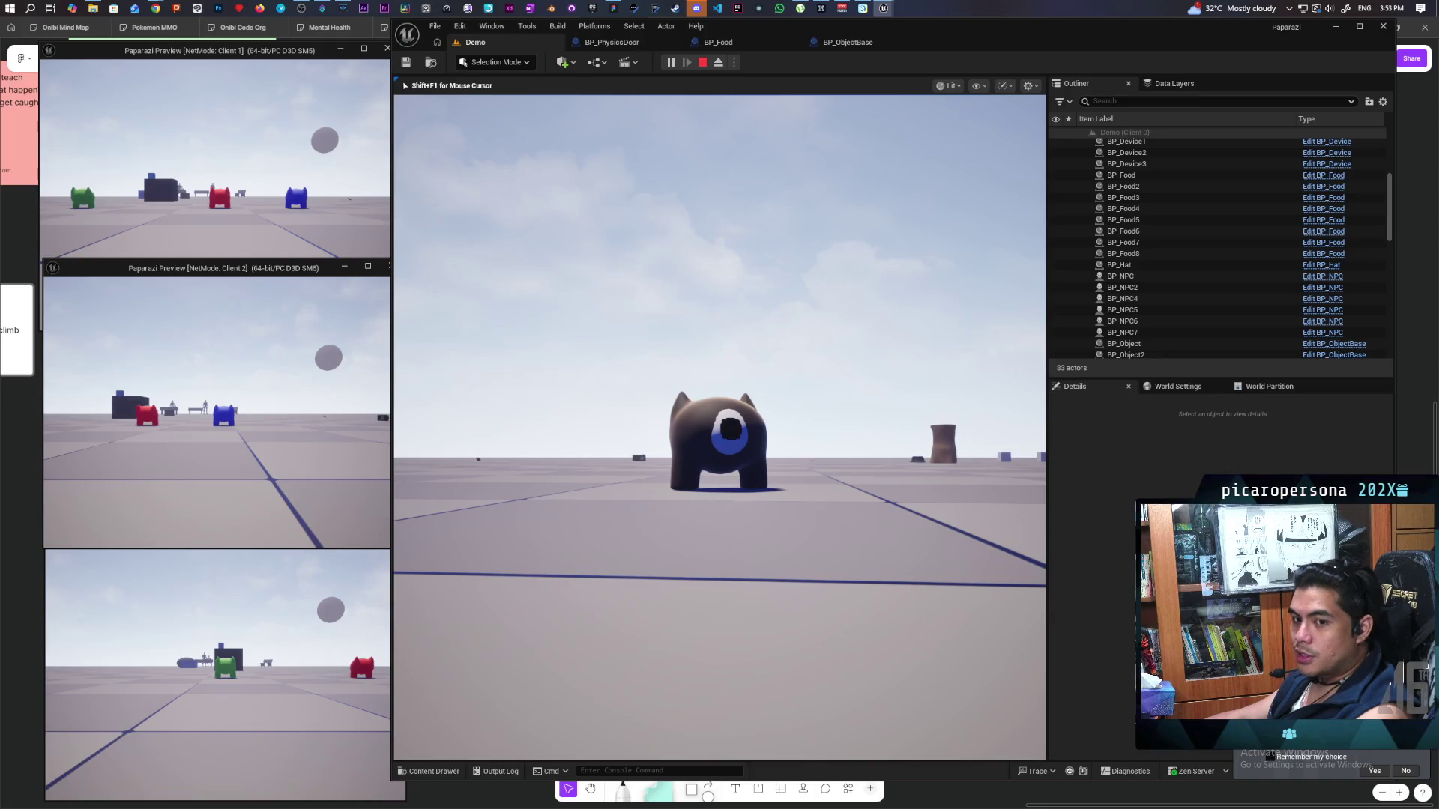
pyautogui.press('w')
pyautogui.press('s')
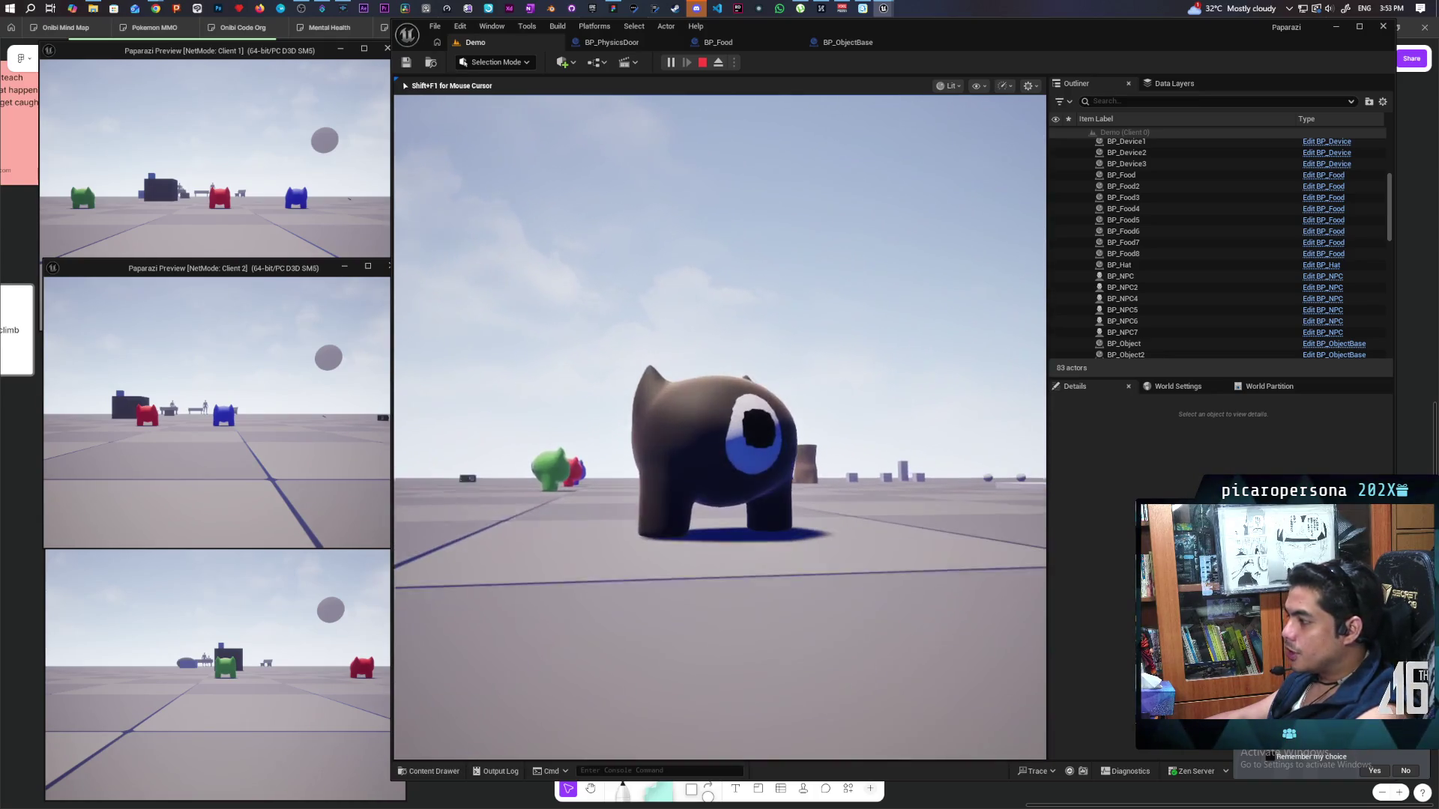
# Walk the cat among the other cats, jump again, then stop the session with Esc.
pyautogui.press('w')
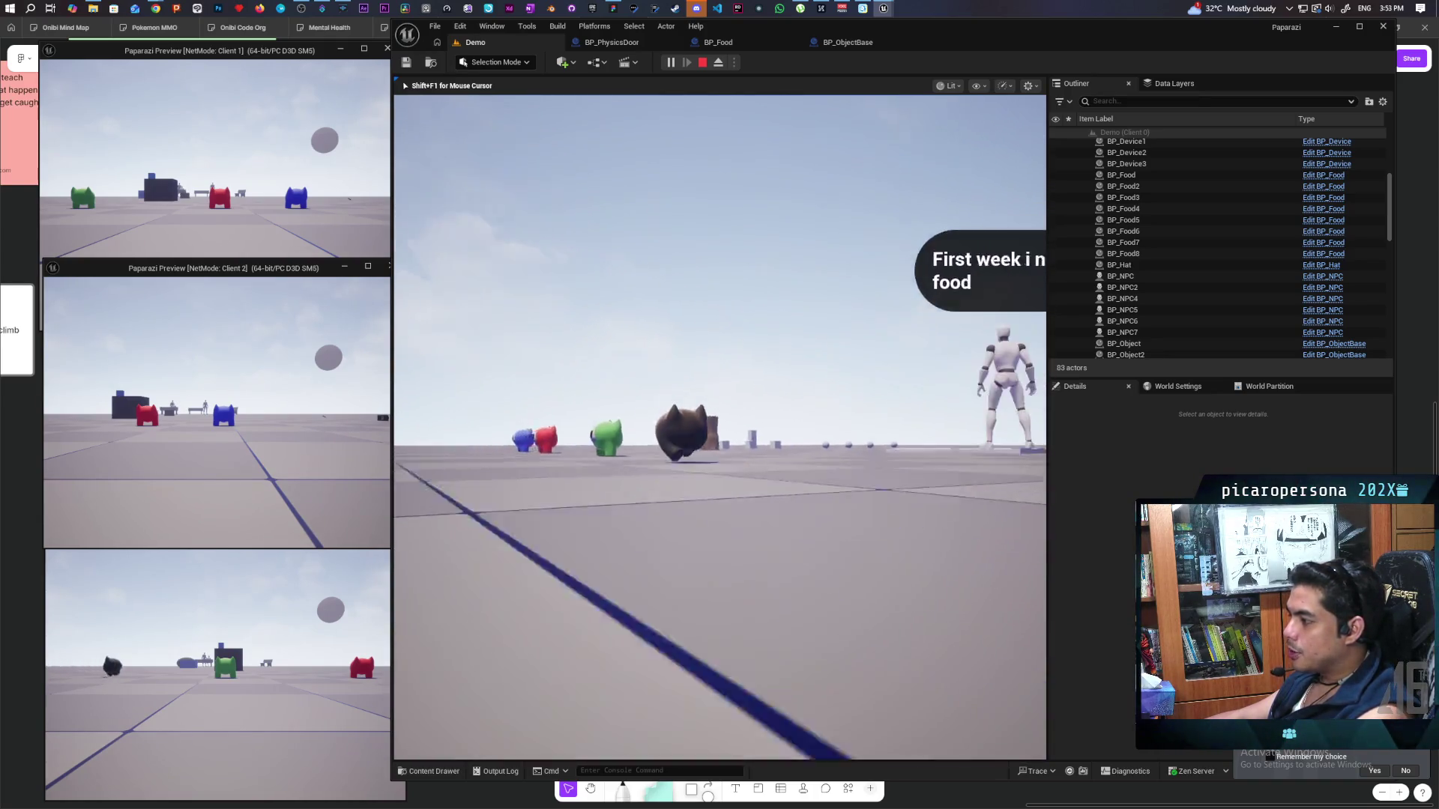
pyautogui.press('s')
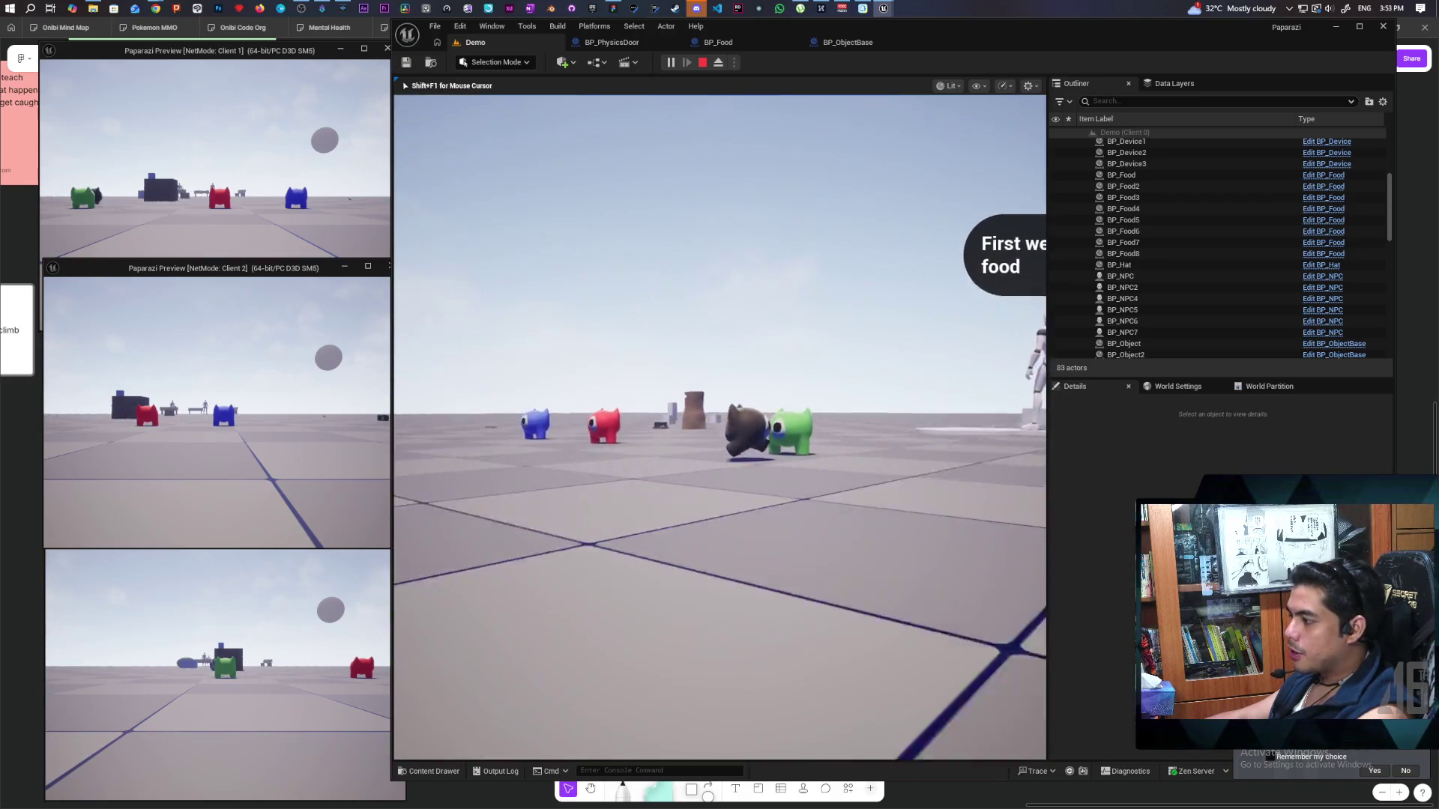
pyautogui.press('s')
pyautogui.press('space')
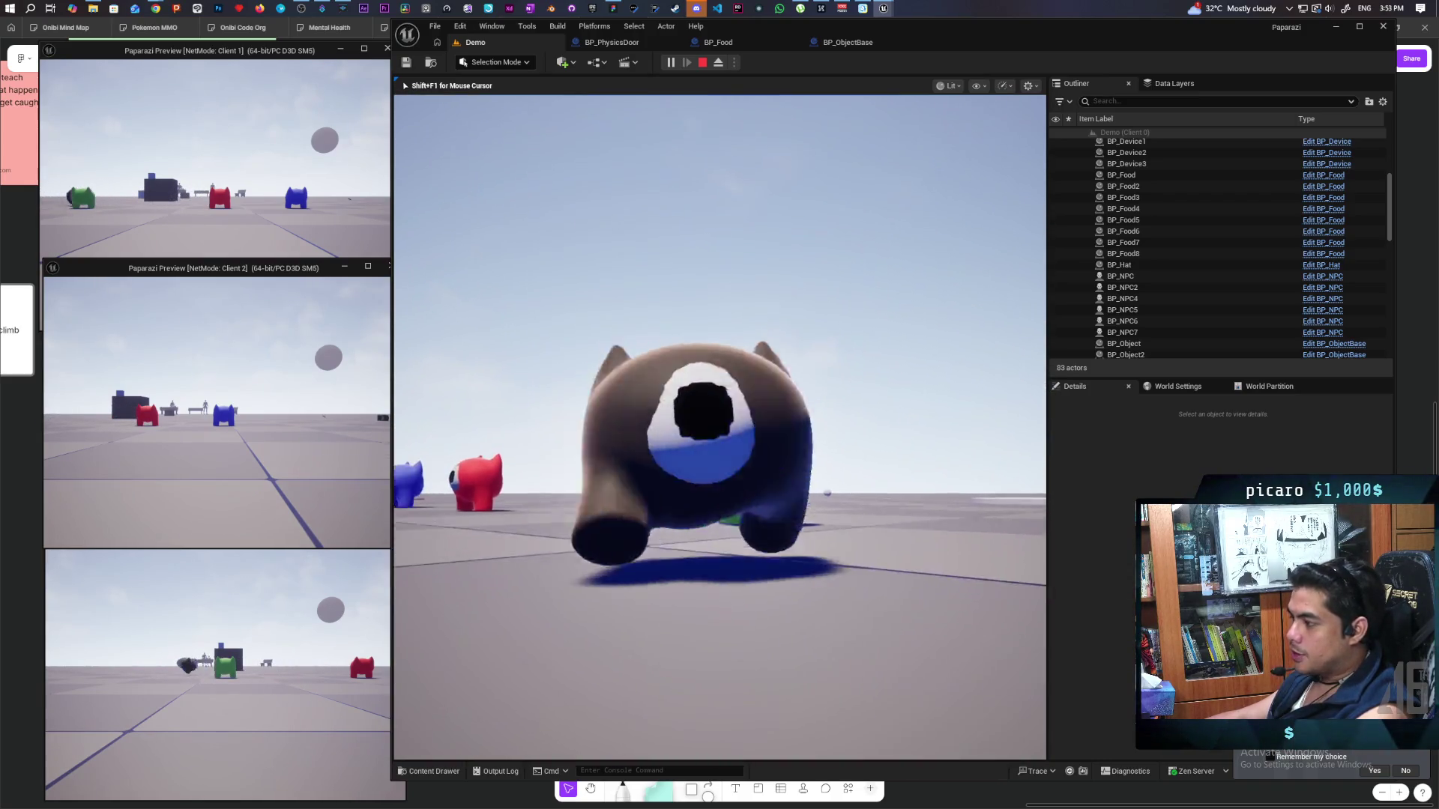
pyautogui.press('w')
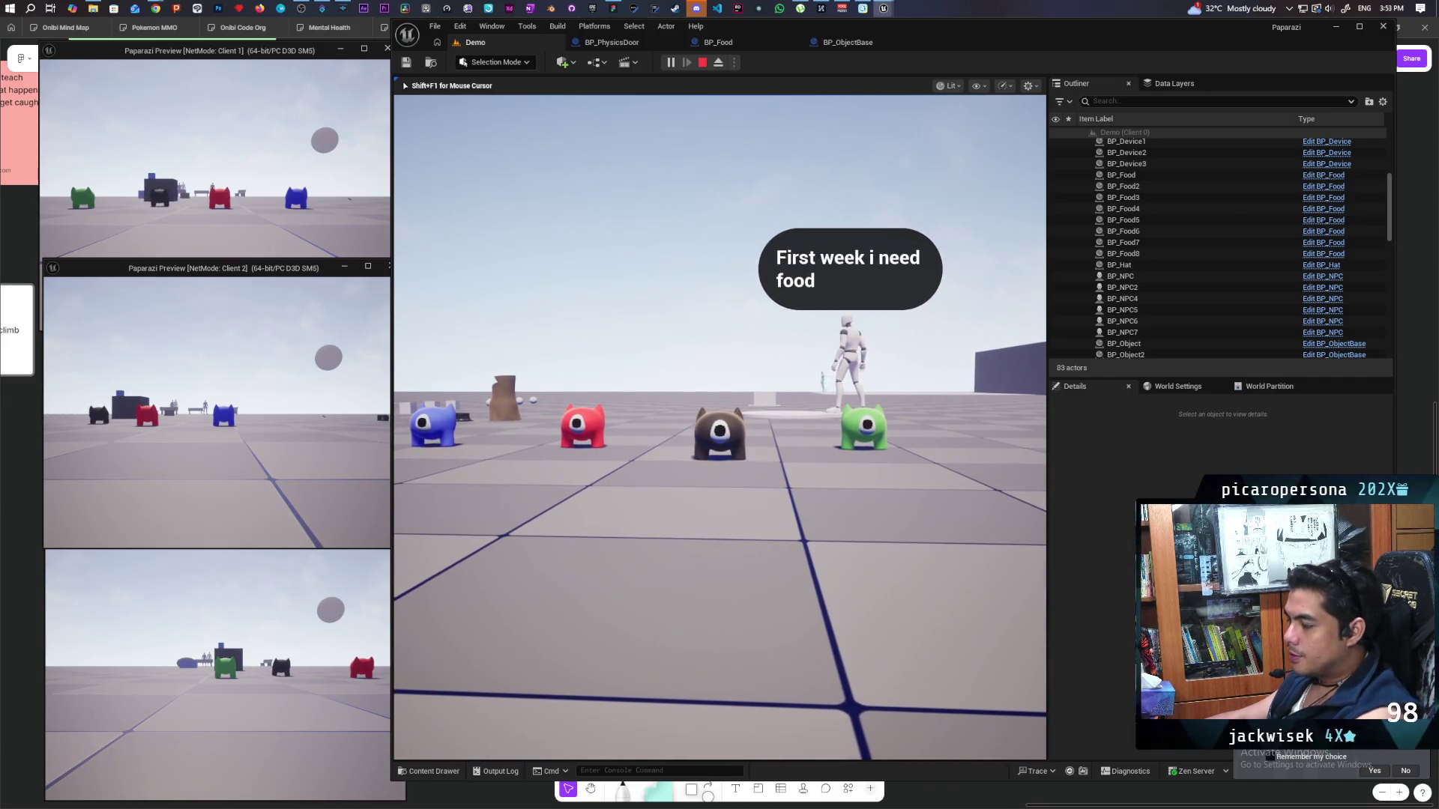
pyautogui.press('Escape')
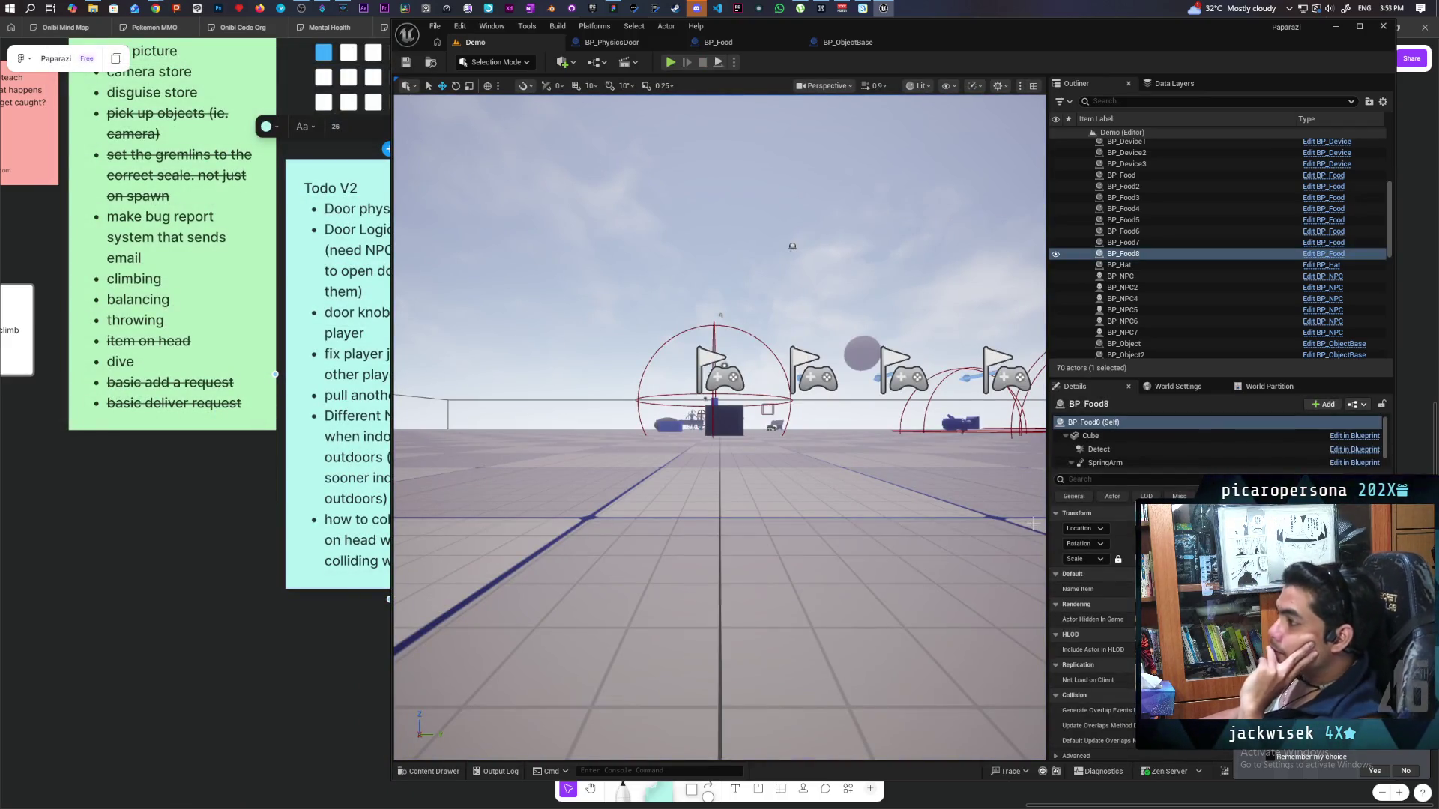
# Bring up the BP_PhysicsDoor blueprint showing the door and its three sphere collisions.
pyautogui.click(622, 45)
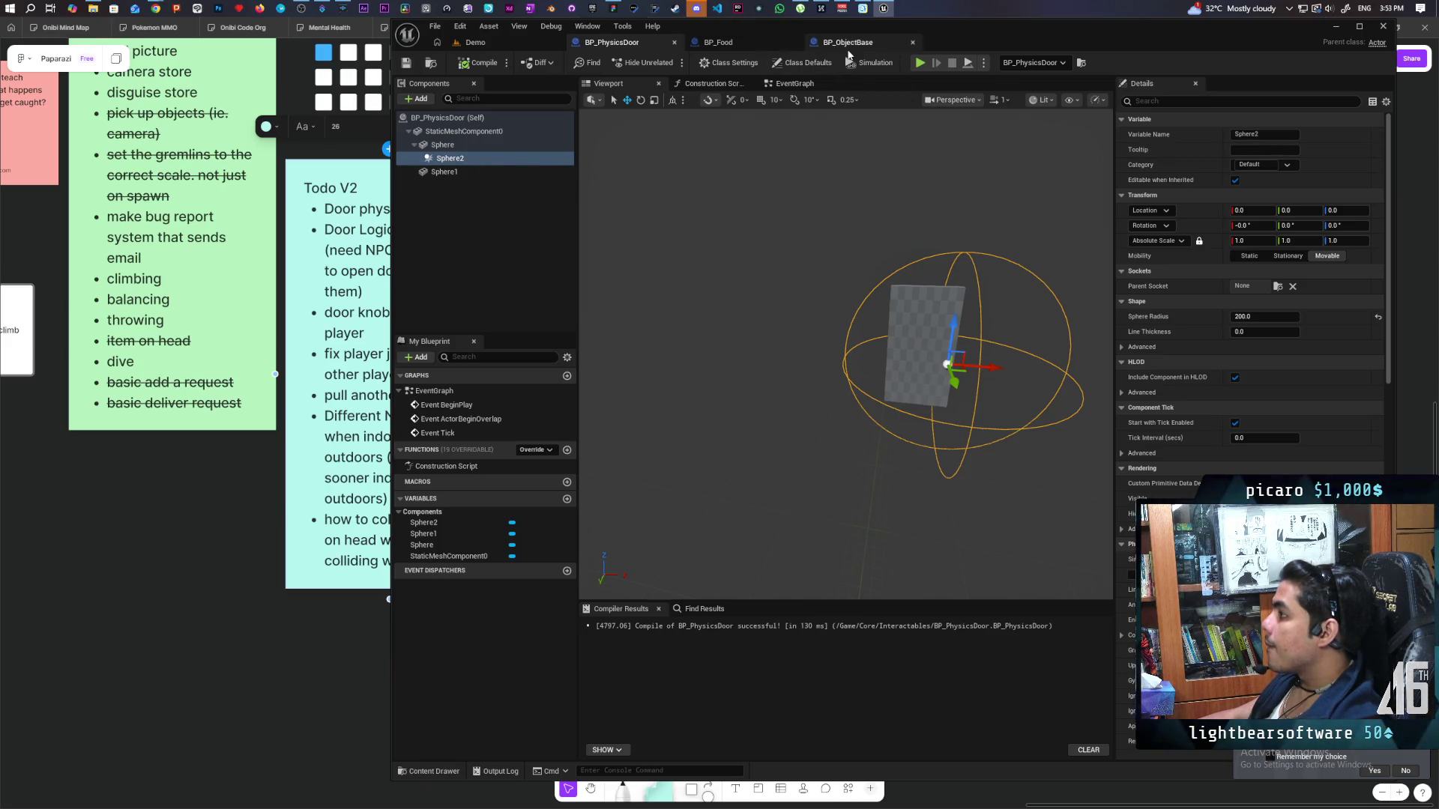
# In BP_ObjectBase, select the SpringArm and Widget components together.
pyautogui.click(793, 83)
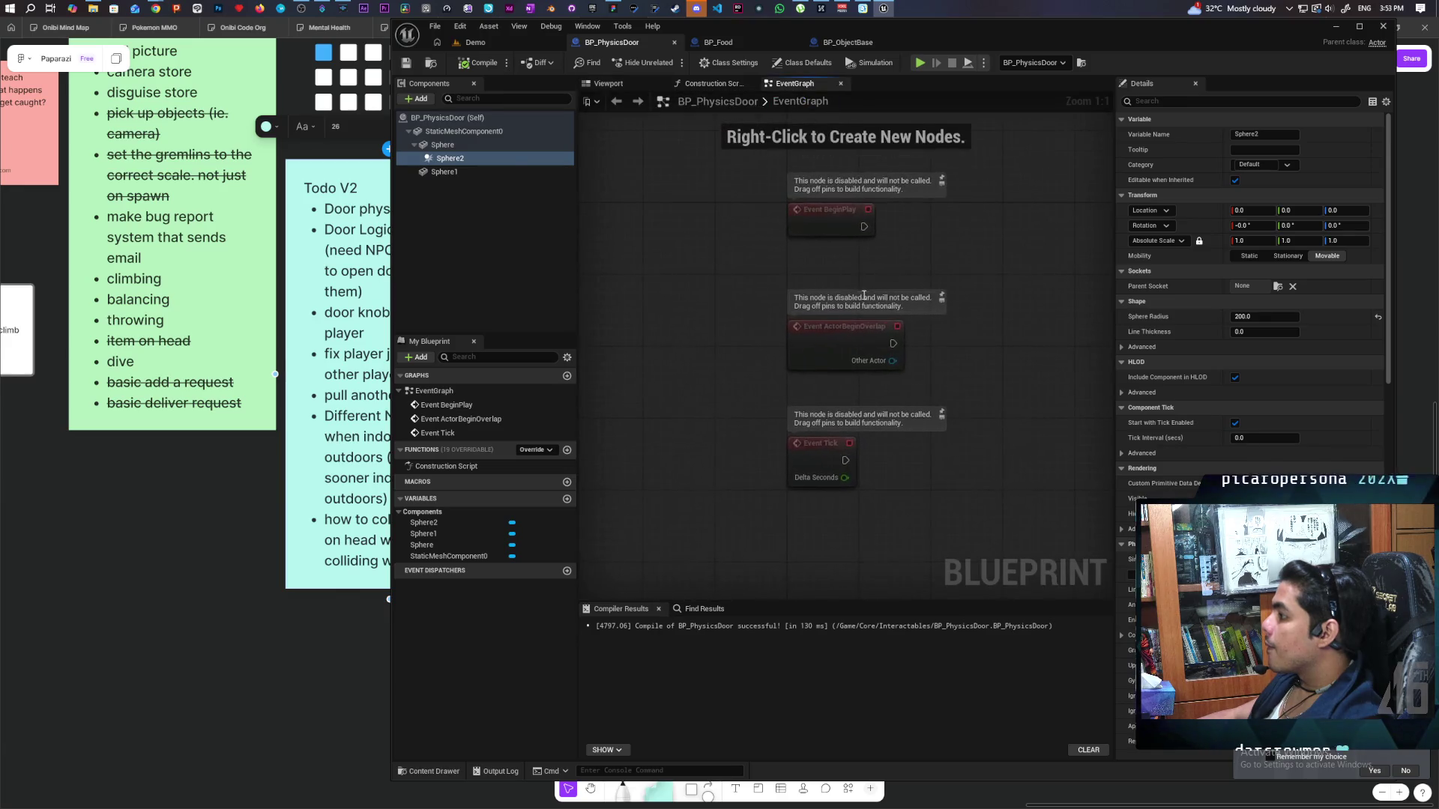
pyautogui.click(848, 42)
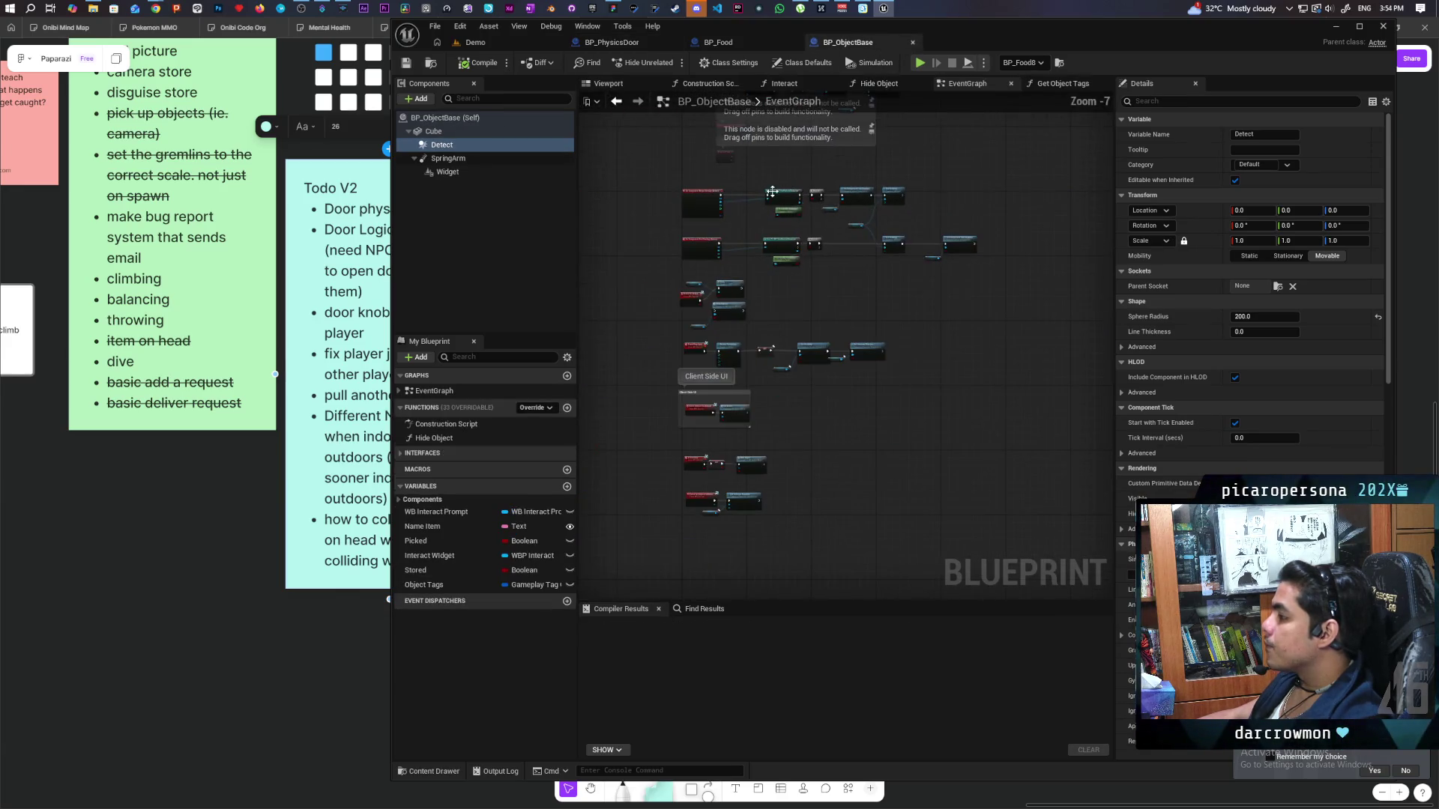
pyautogui.click(991, 267)
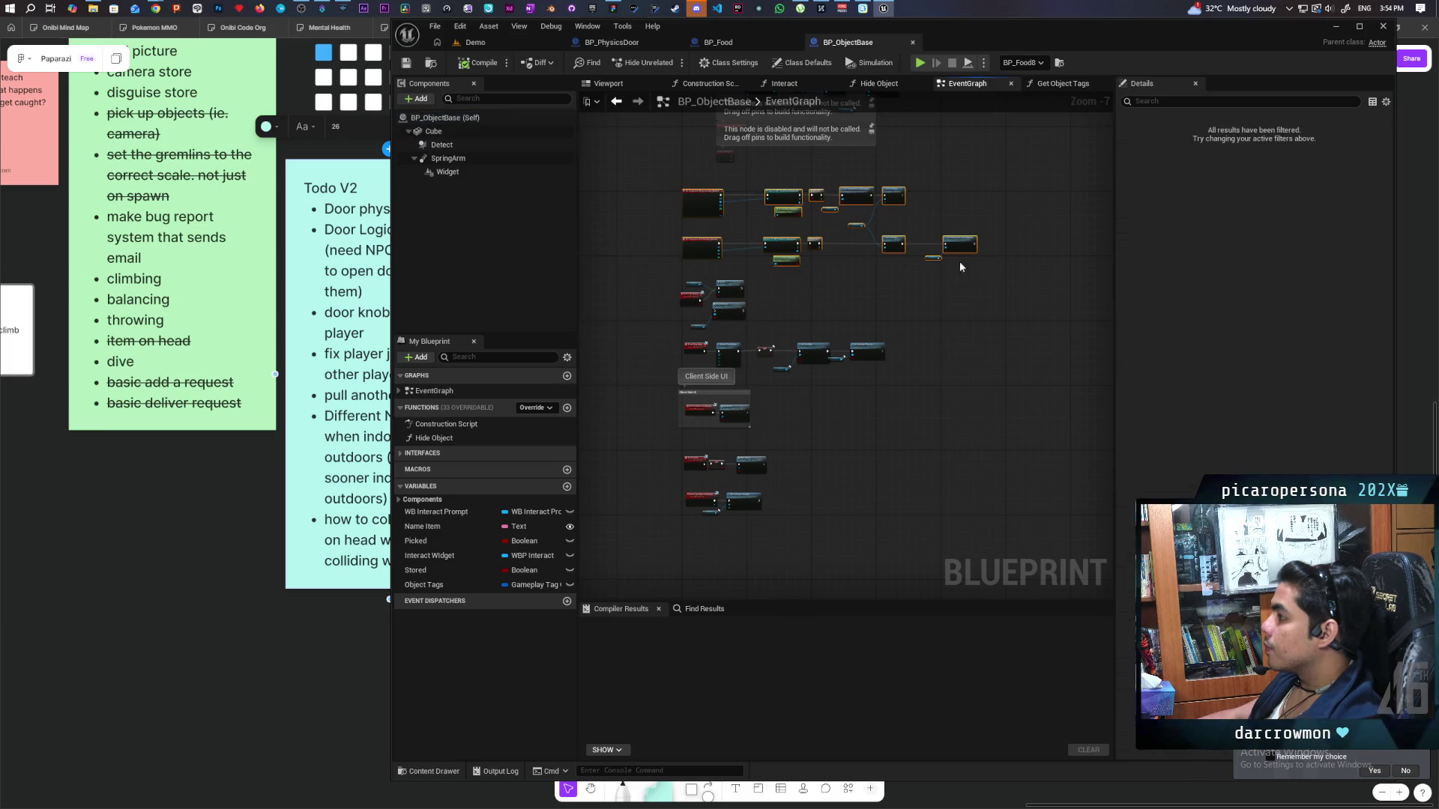
pyautogui.scroll(3, 862, 257)
pyautogui.scroll(1, 816, 233)
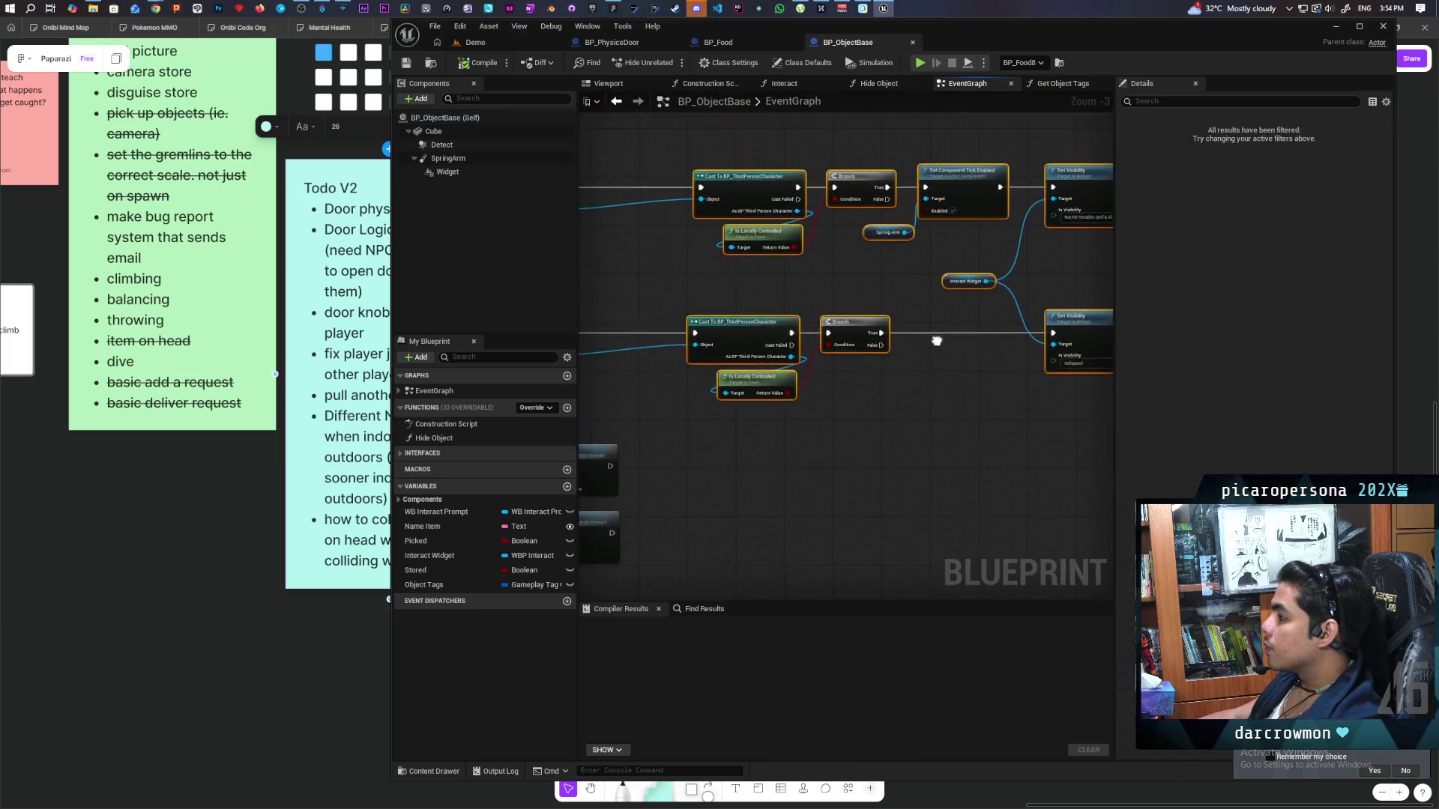
pyautogui.moveTo(874, 321); pyautogui.dragTo(823, 308)
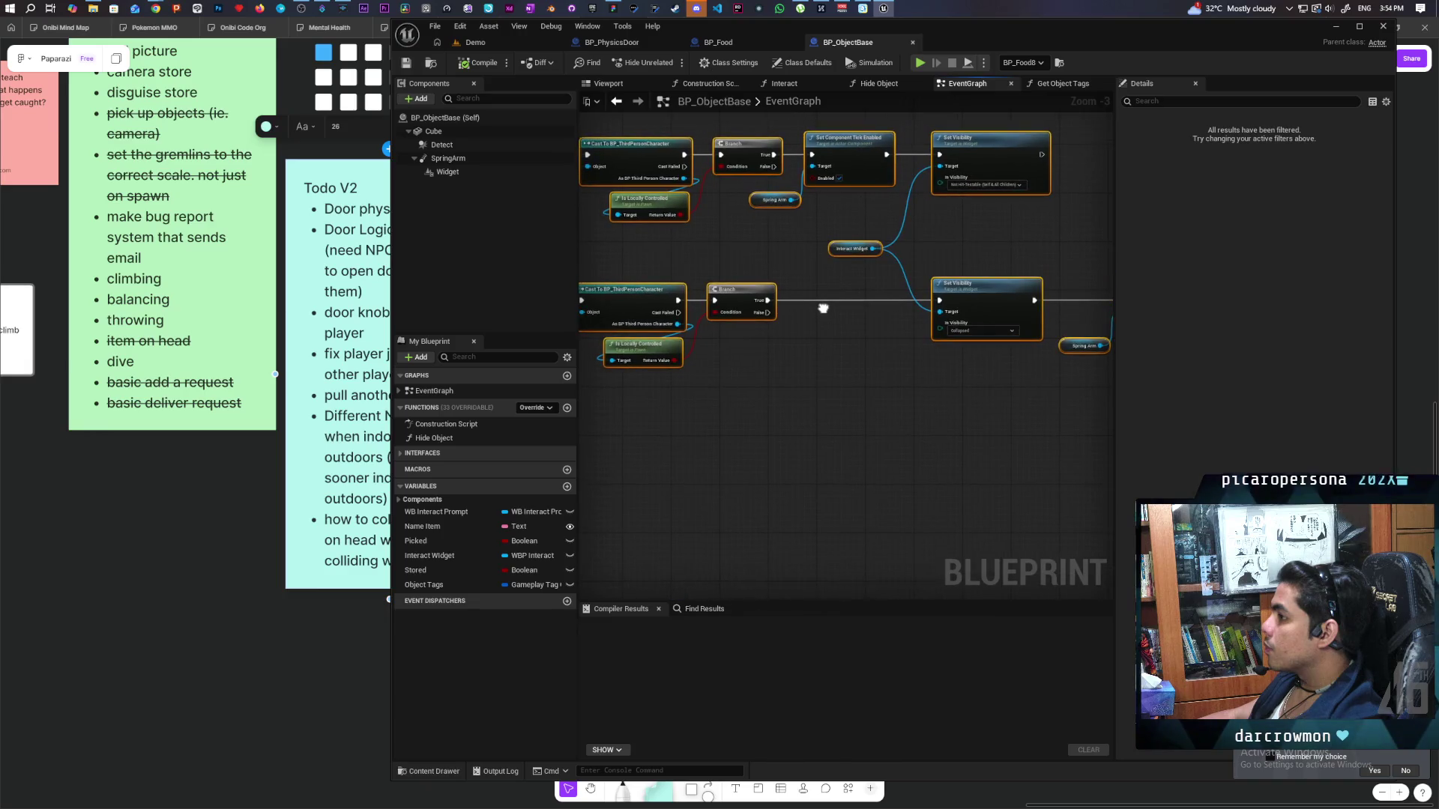
pyautogui.click(449, 158)
pyautogui.keyDown('shift'); pyautogui.click(447, 172); pyautogui.keyUp('shift')
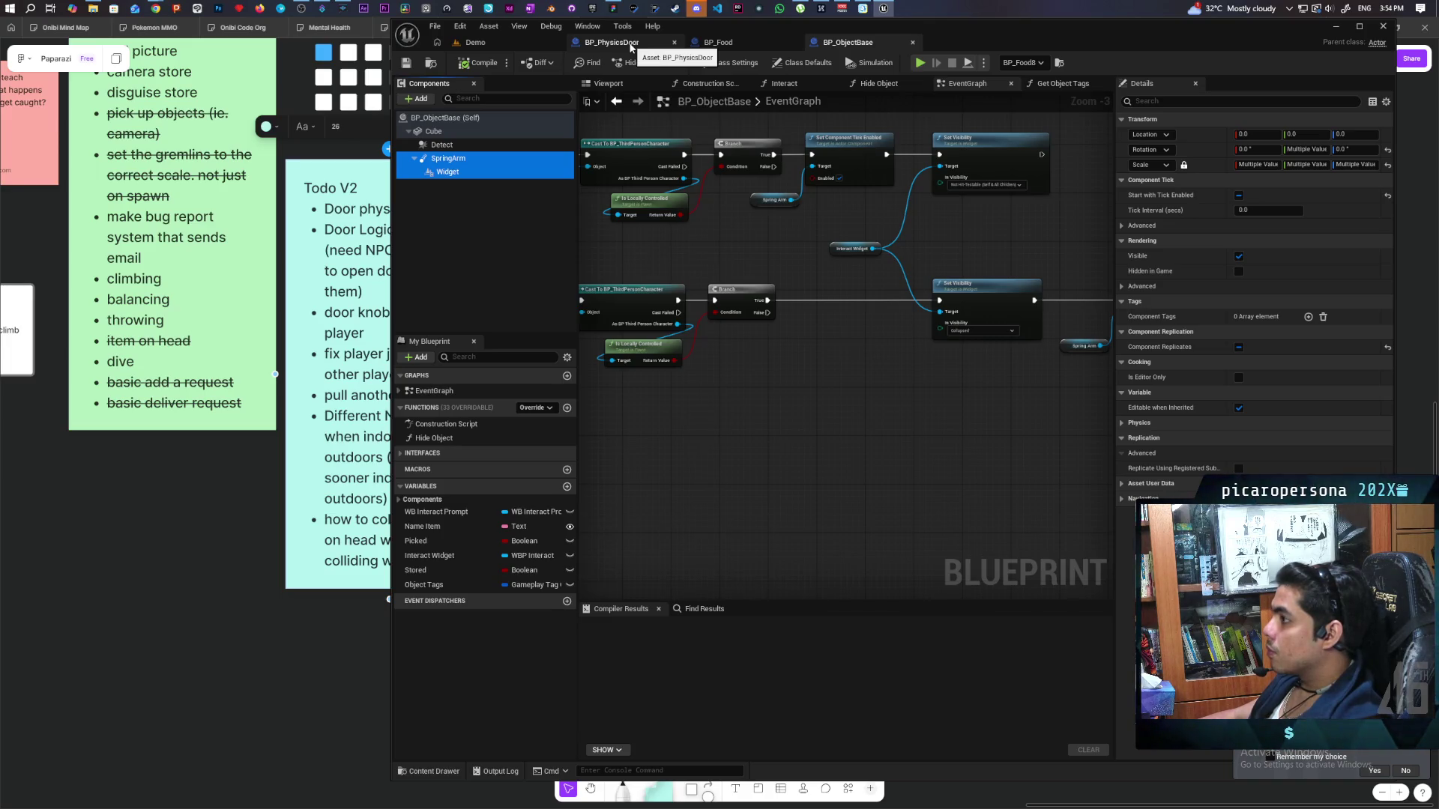
# Back in BP_PhysicsDoor's viewport, frame the door and select the Sphere component.
pyautogui.click(631, 46)
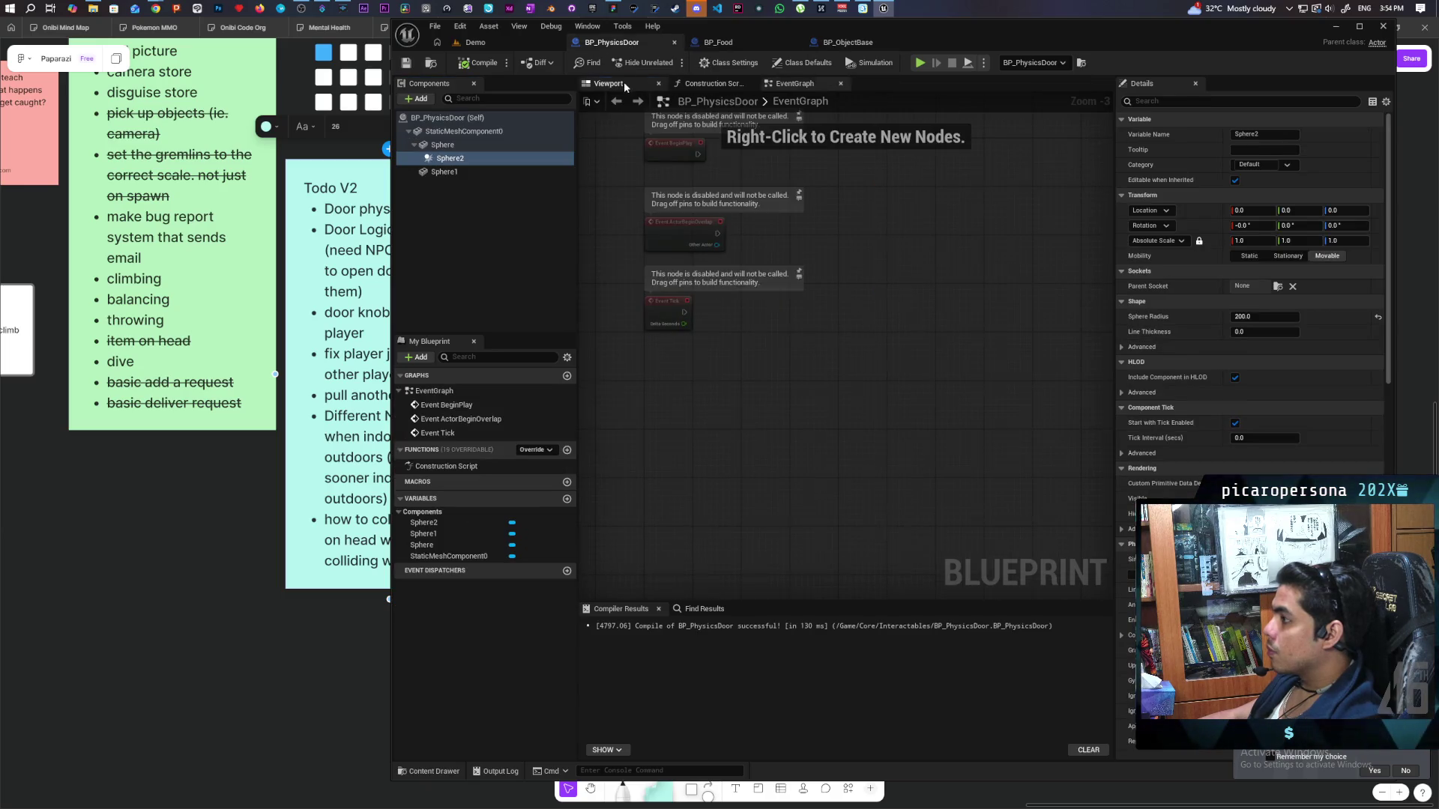
pyautogui.click(608, 84)
pyautogui.scroll(5, 868, 326)
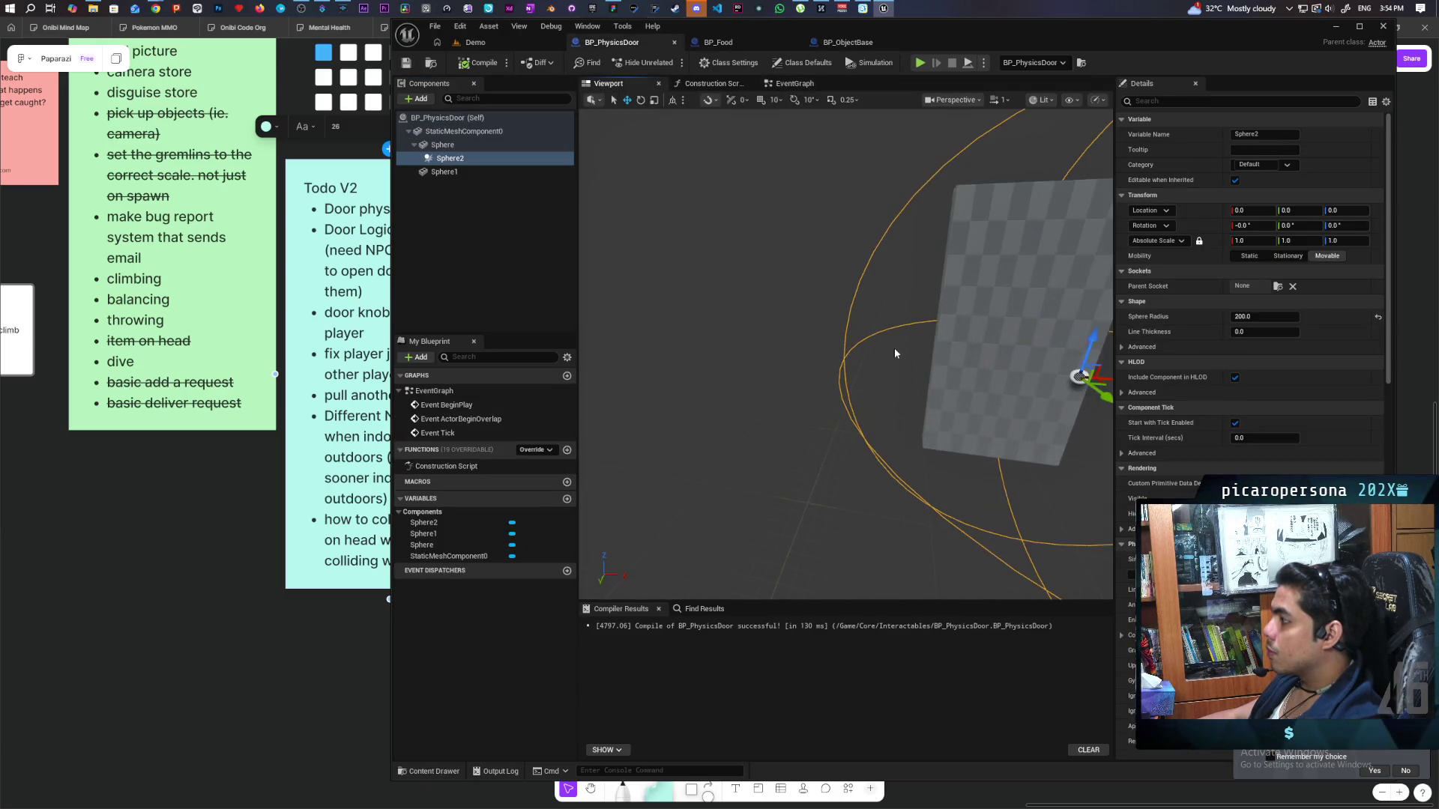
pyautogui.press('f')
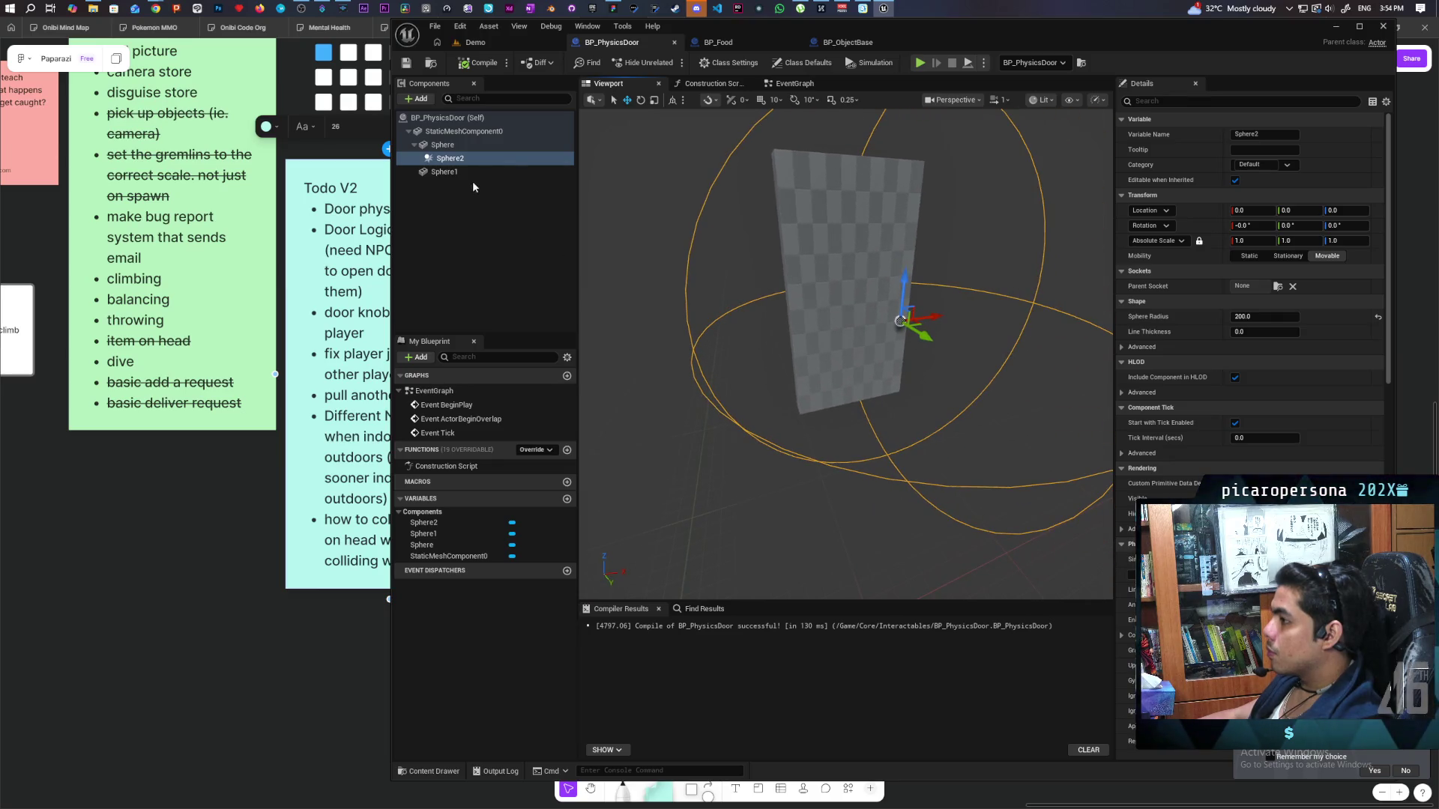
pyautogui.click(447, 145)
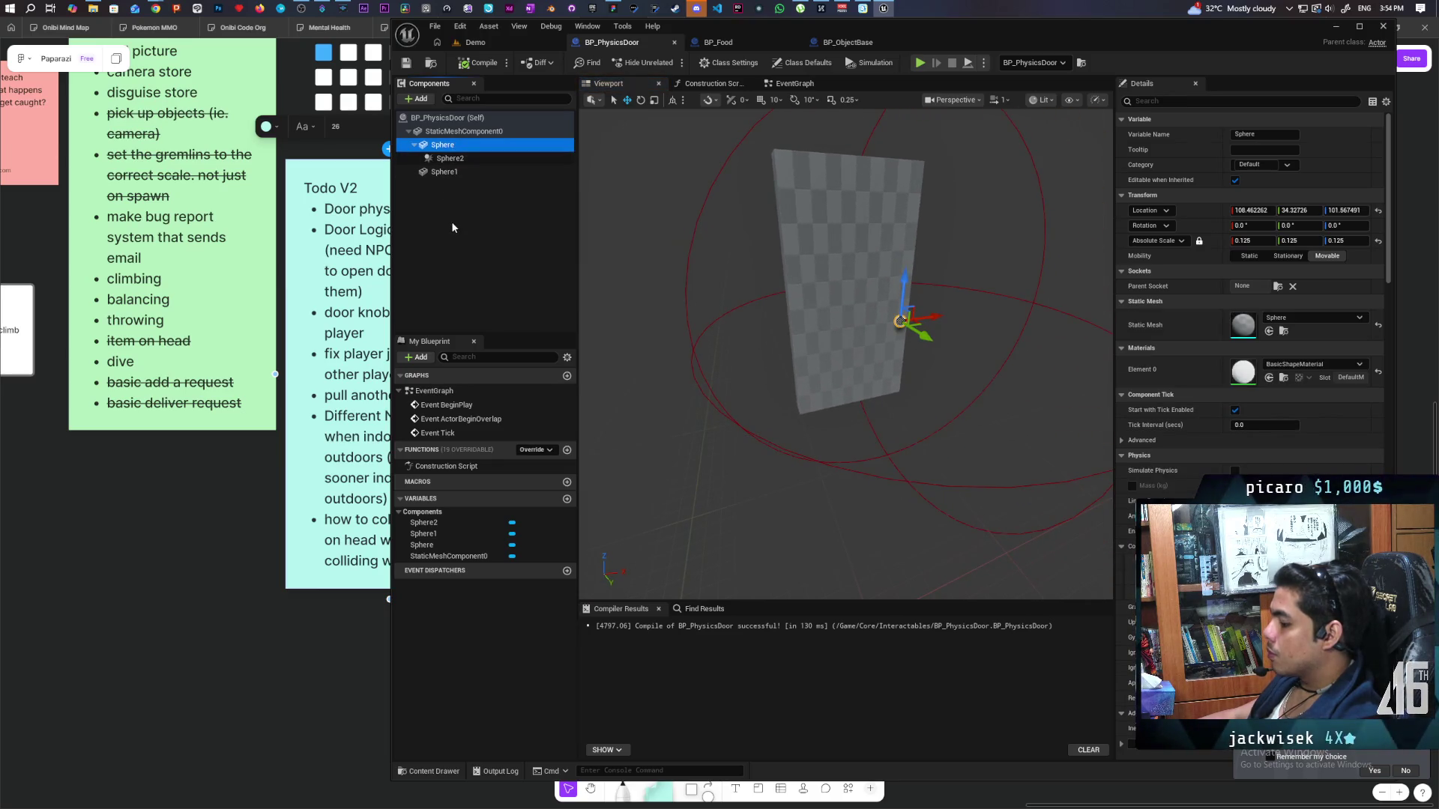
# Paste the SpringArm and Widget into the door and attach them under the Sphere.
pyautogui.hotkey('ctrl', 'v')
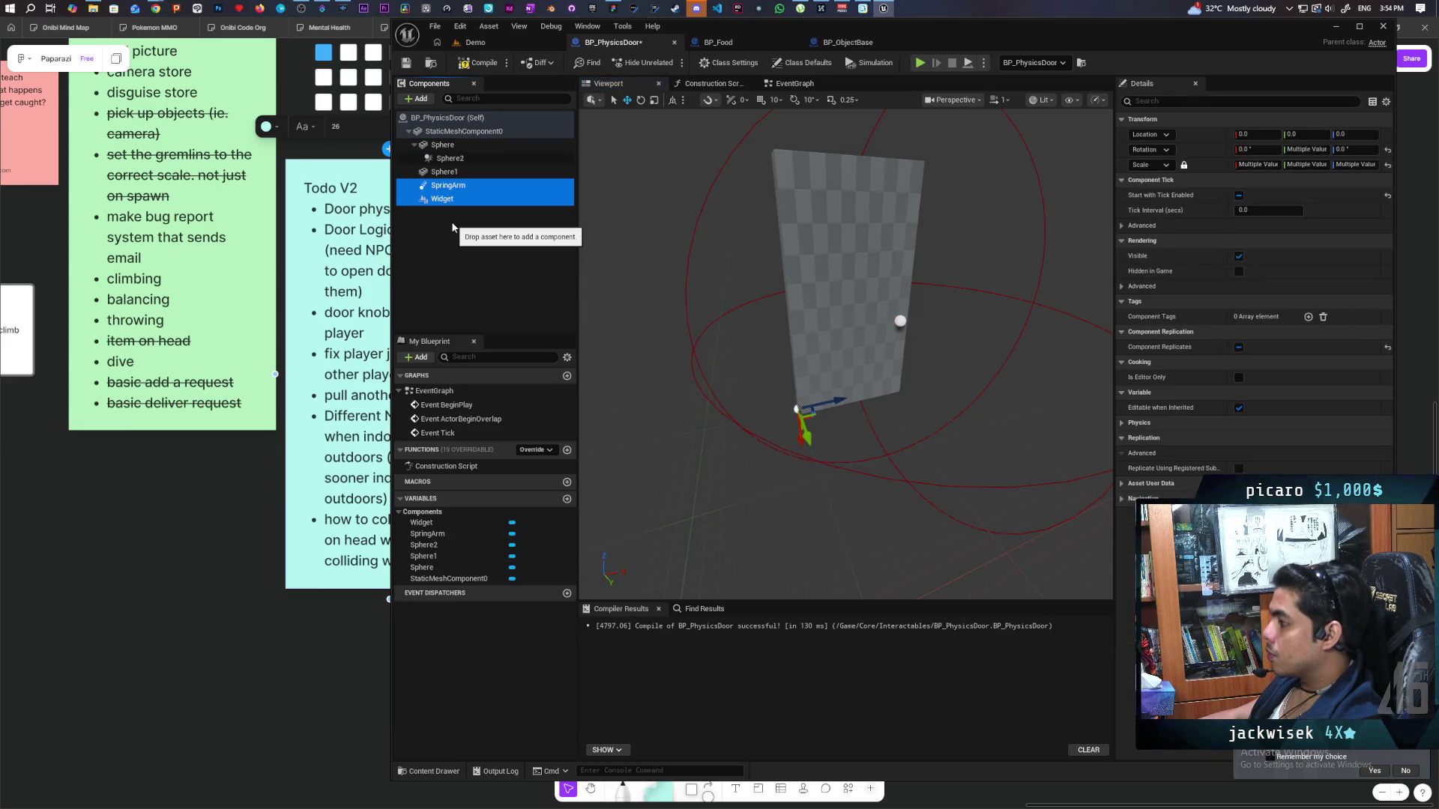
pyautogui.moveTo(449, 199); pyautogui.dragTo(464, 154)
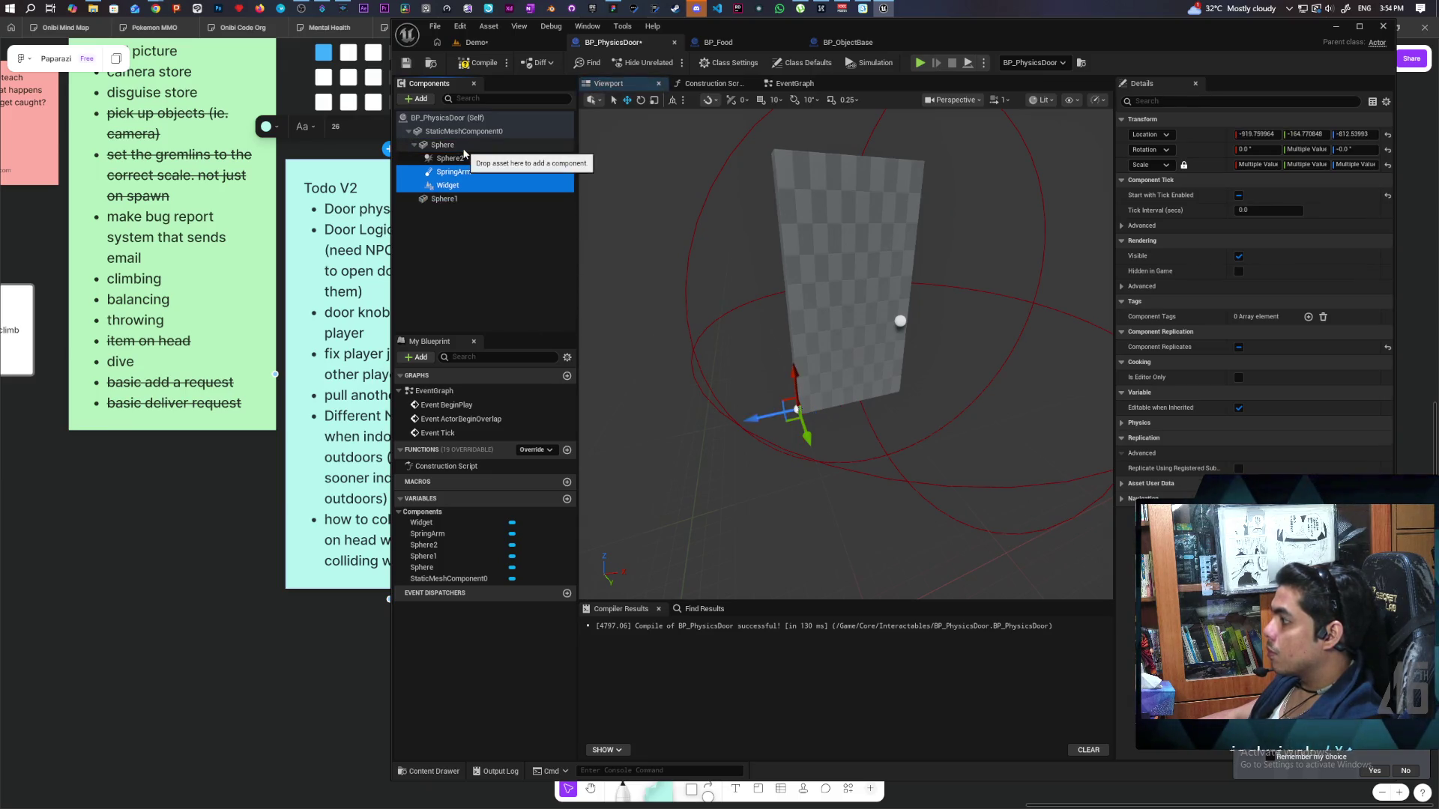
pyautogui.click(453, 199)
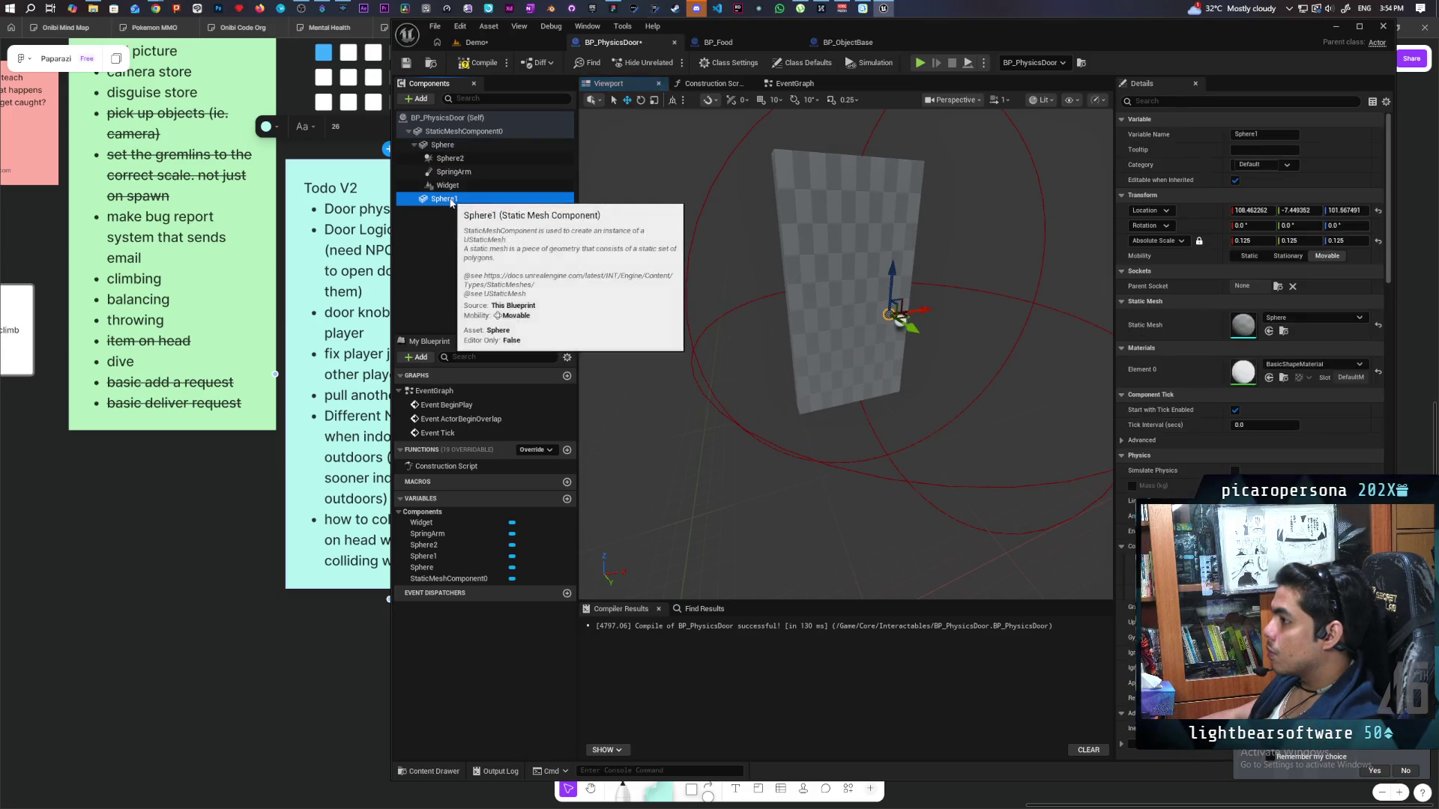
# Reset the SpringArm location to 0,0,0, then compile and save the door blueprint.
pyautogui.click(454, 171)
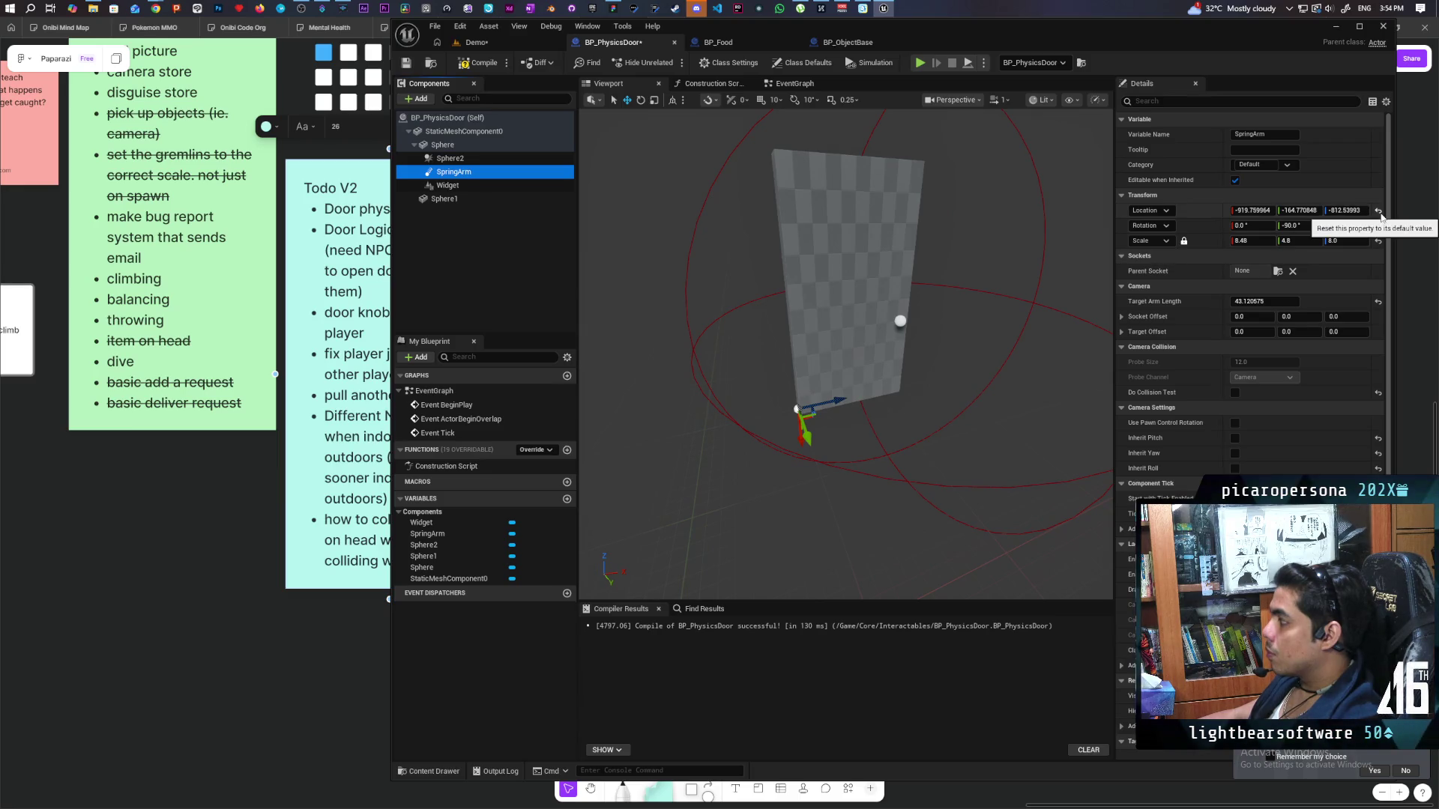
pyautogui.click(1379, 212)
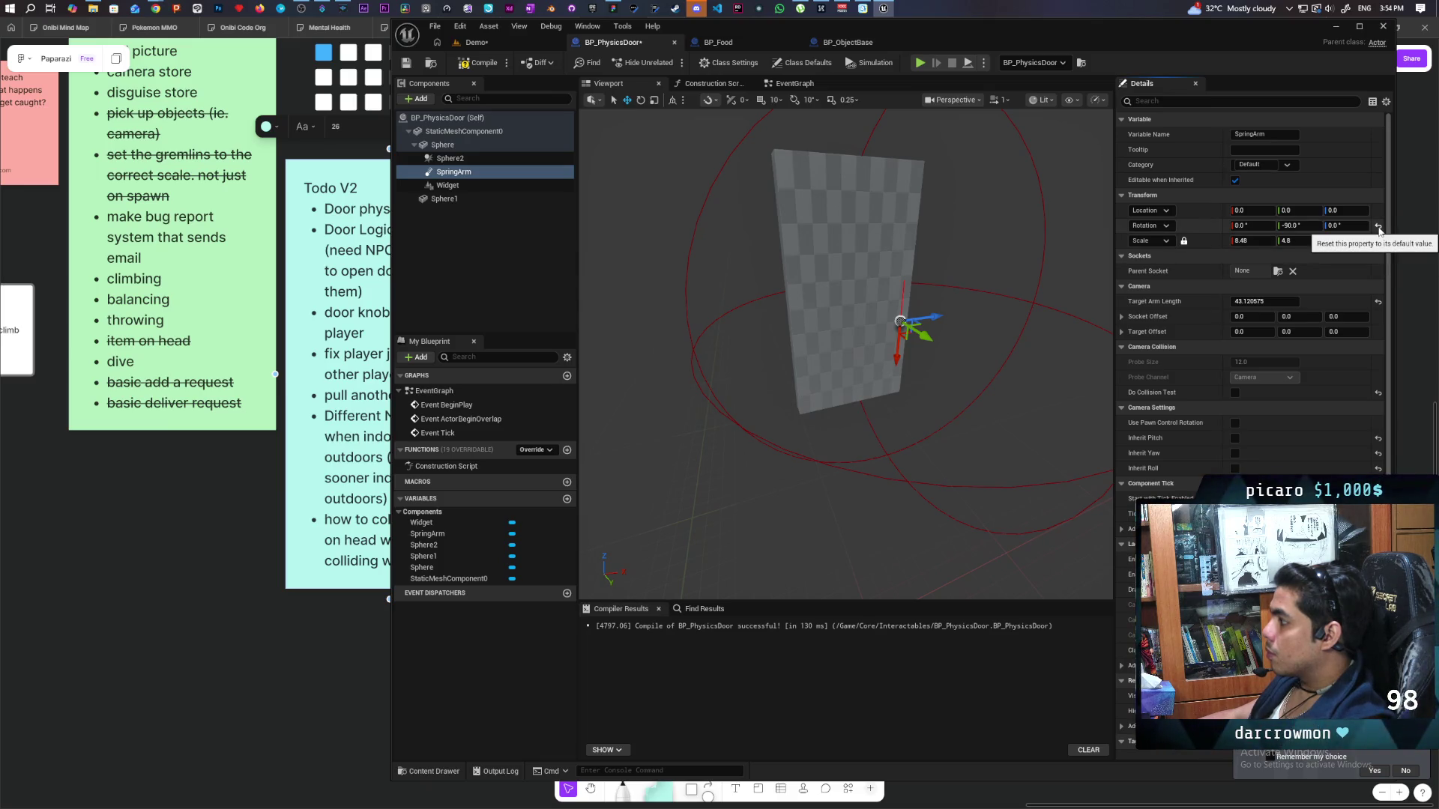
pyautogui.click(484, 68)
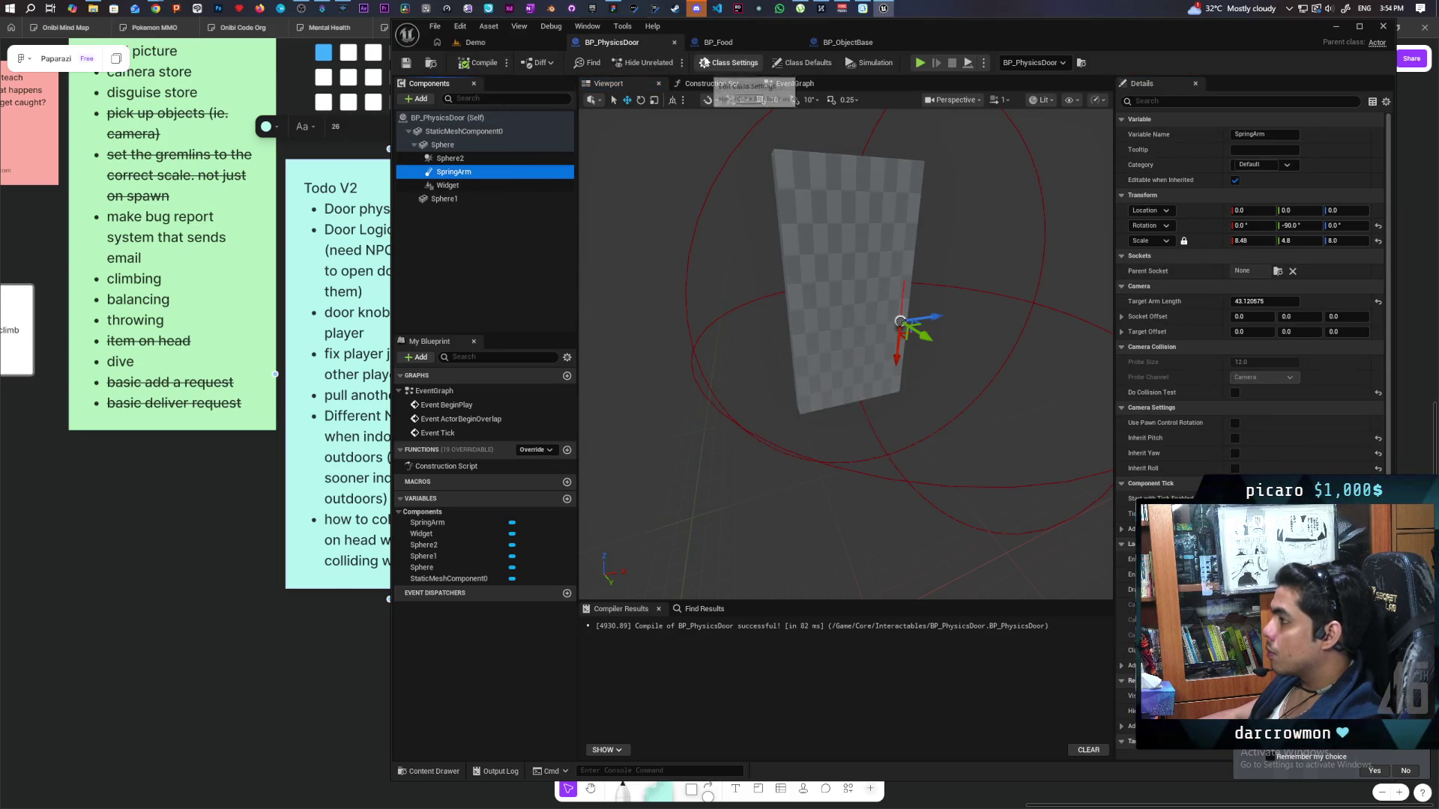
pyautogui.click(851, 43)
pyautogui.scroll(-4, 756, 257)
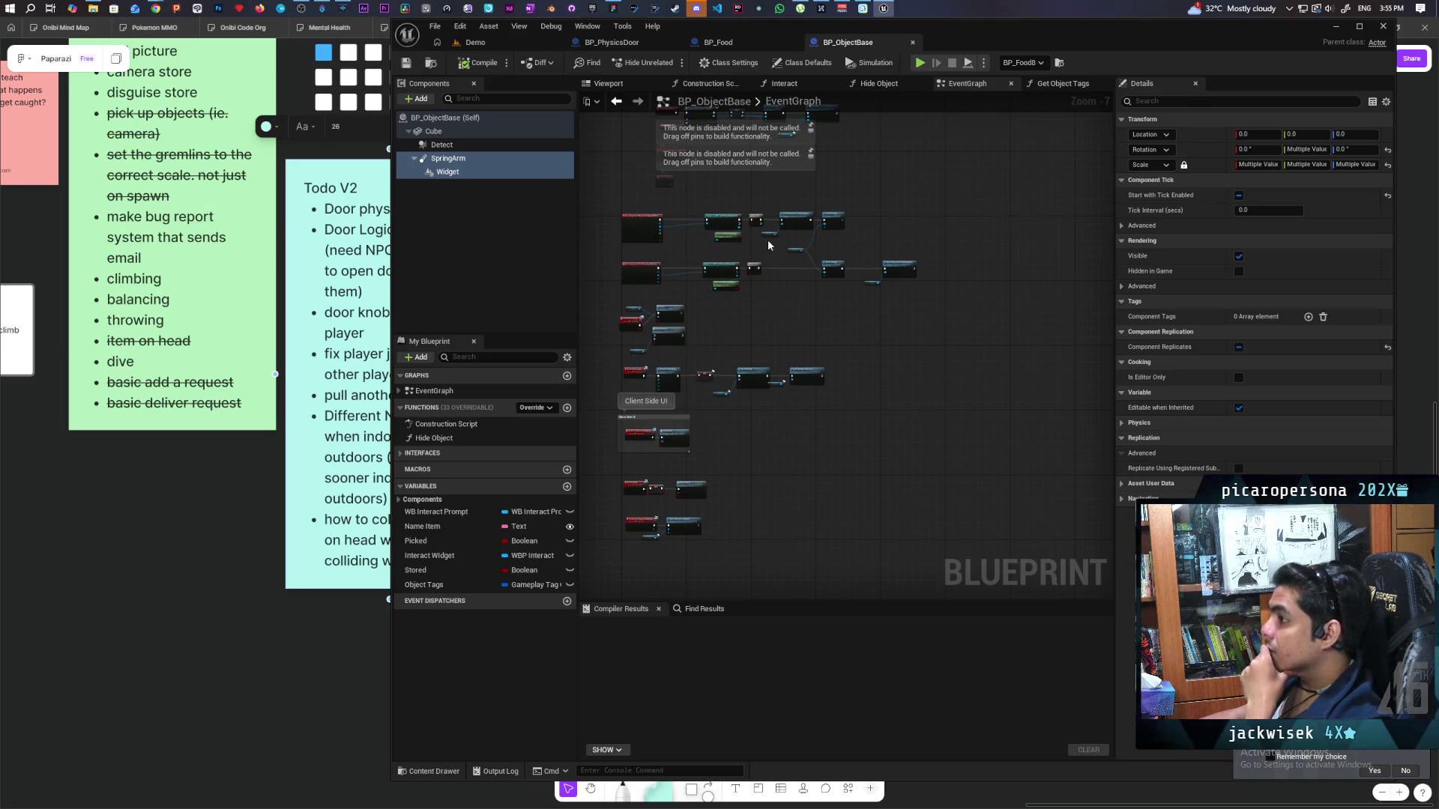
# Select BP_ObjectBase's two overlap event chains, then bring up BP_PhysicsDoor's EventGraph.
pyautogui.scroll(1, 655, 204)
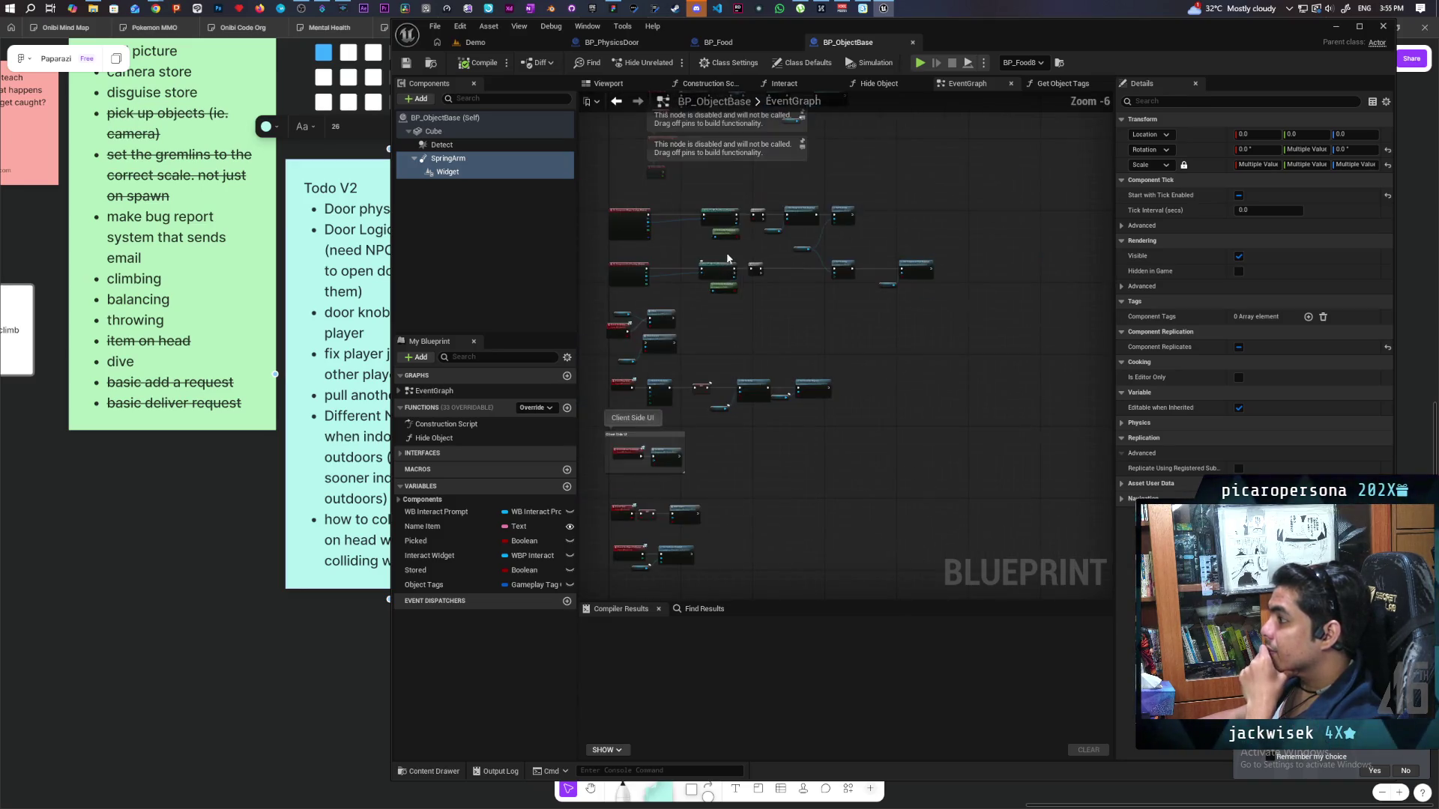
pyautogui.moveTo(616, 198)
pyautogui.mouseDown()
pyautogui.moveTo(948, 309)
pyautogui.moveTo(936, 292)
pyautogui.mouseUp()
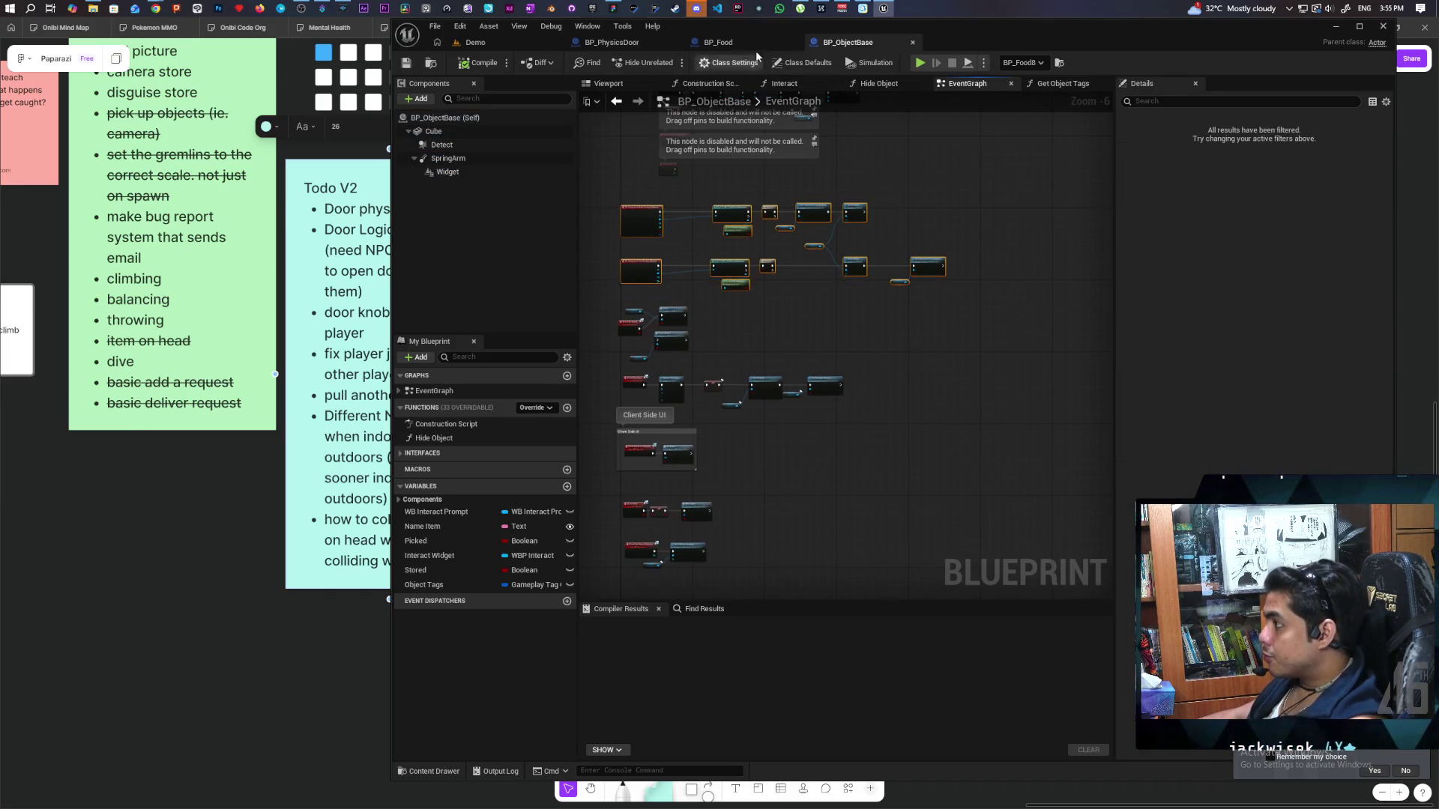
pyautogui.click(667, 45)
pyautogui.click(793, 83)
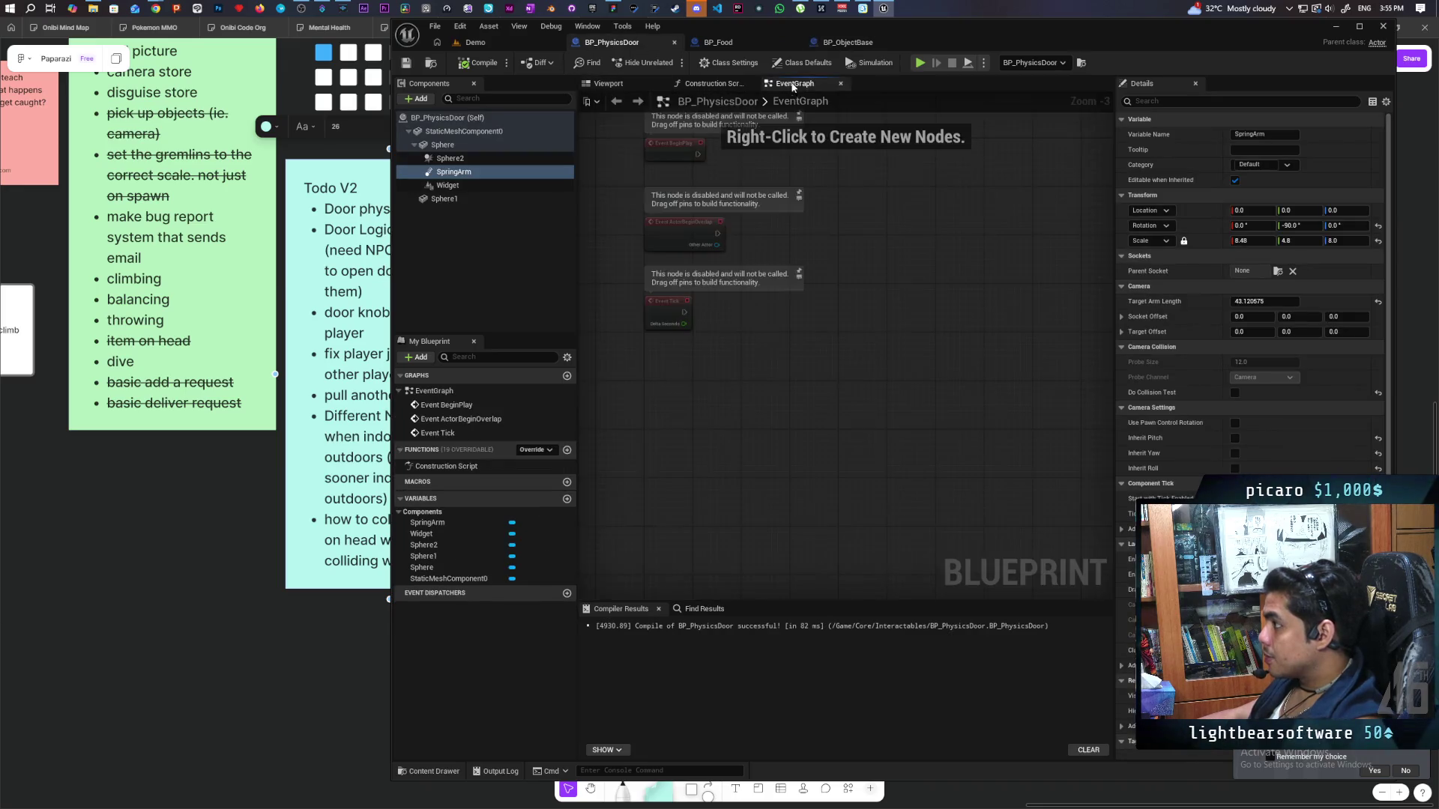
# Paste the overlap event chains into the door and rename Sphere2 to Detect.
pyautogui.hotkey('ctrl', 'v')
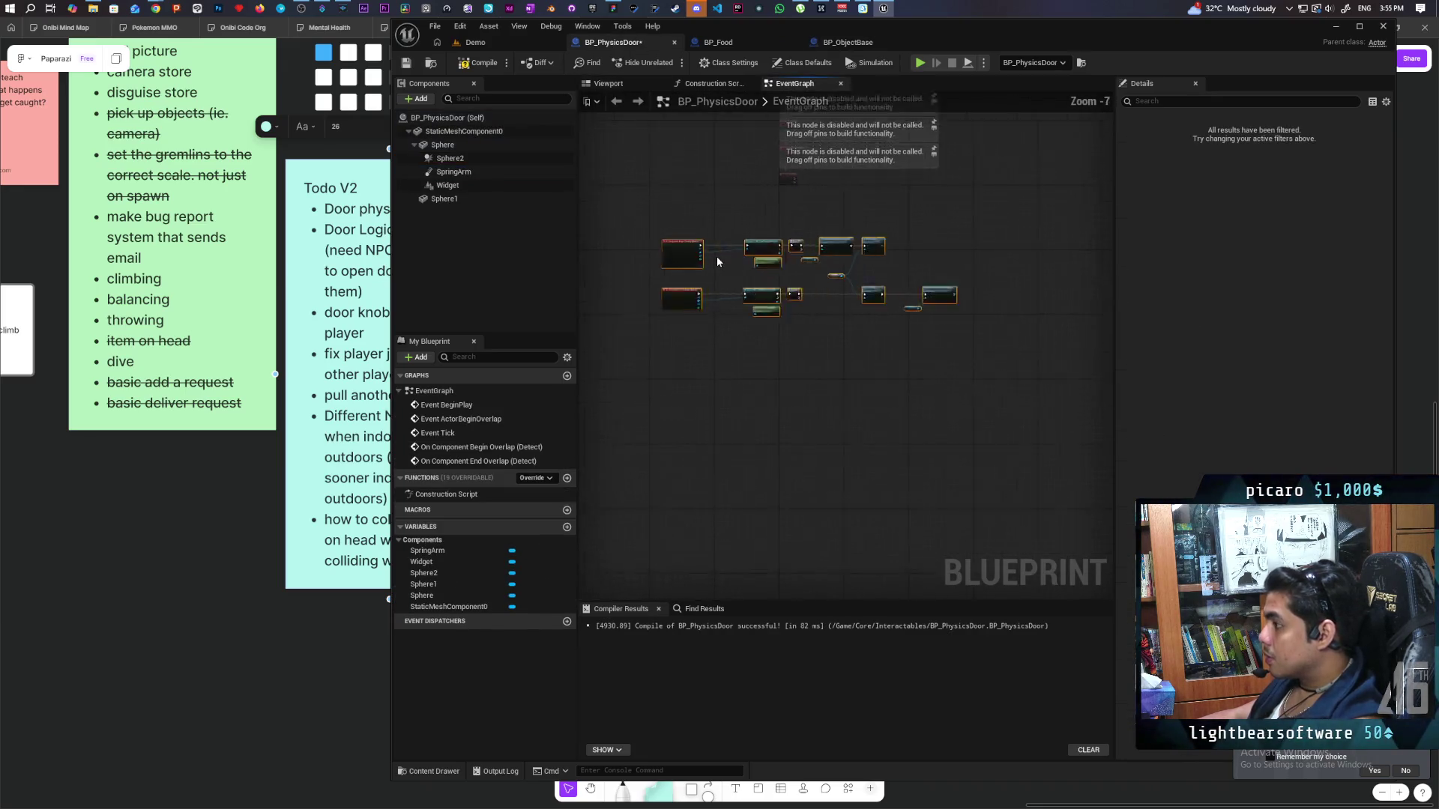
pyautogui.scroll(4, 717, 257)
pyautogui.scroll(1, 717, 257)
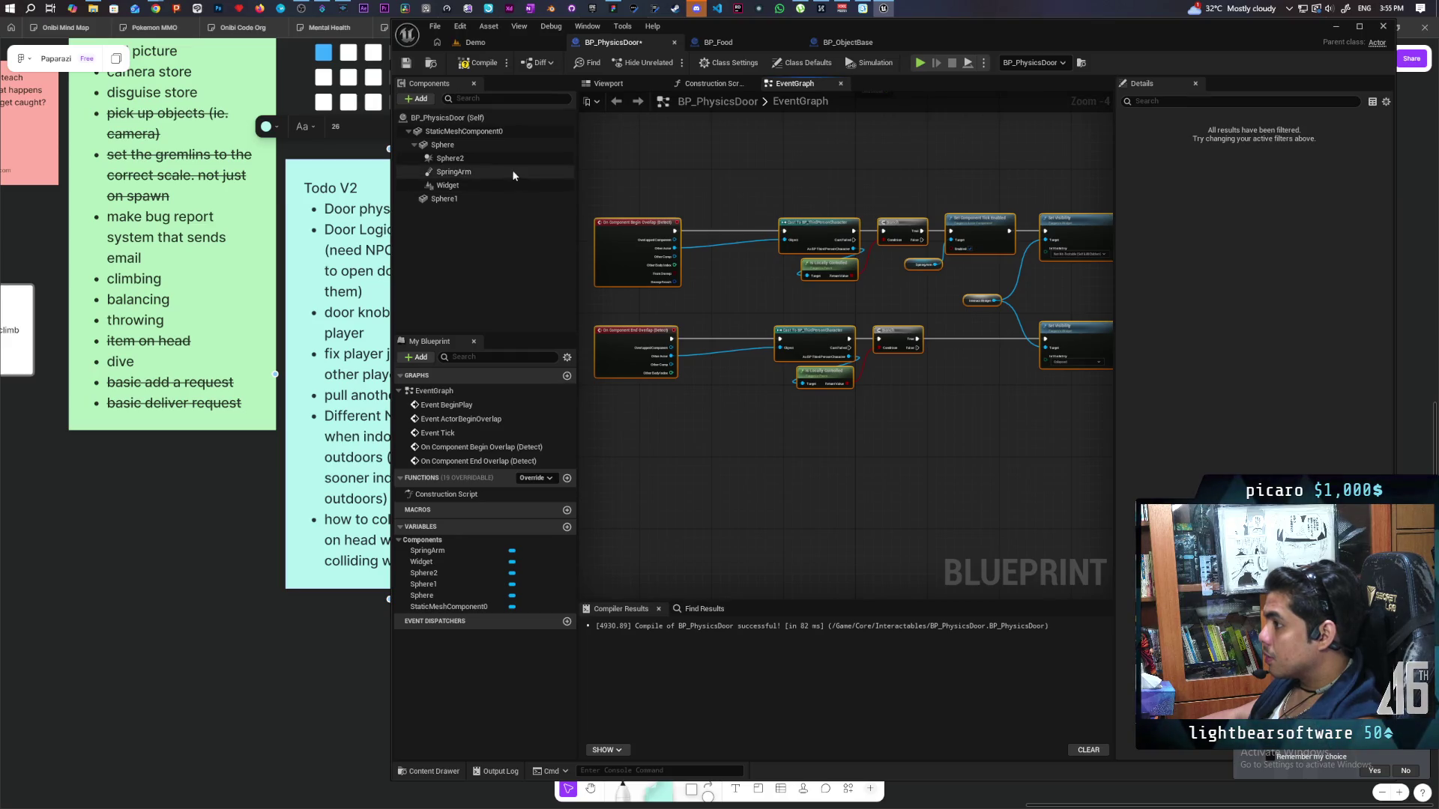
pyautogui.click(474, 158)
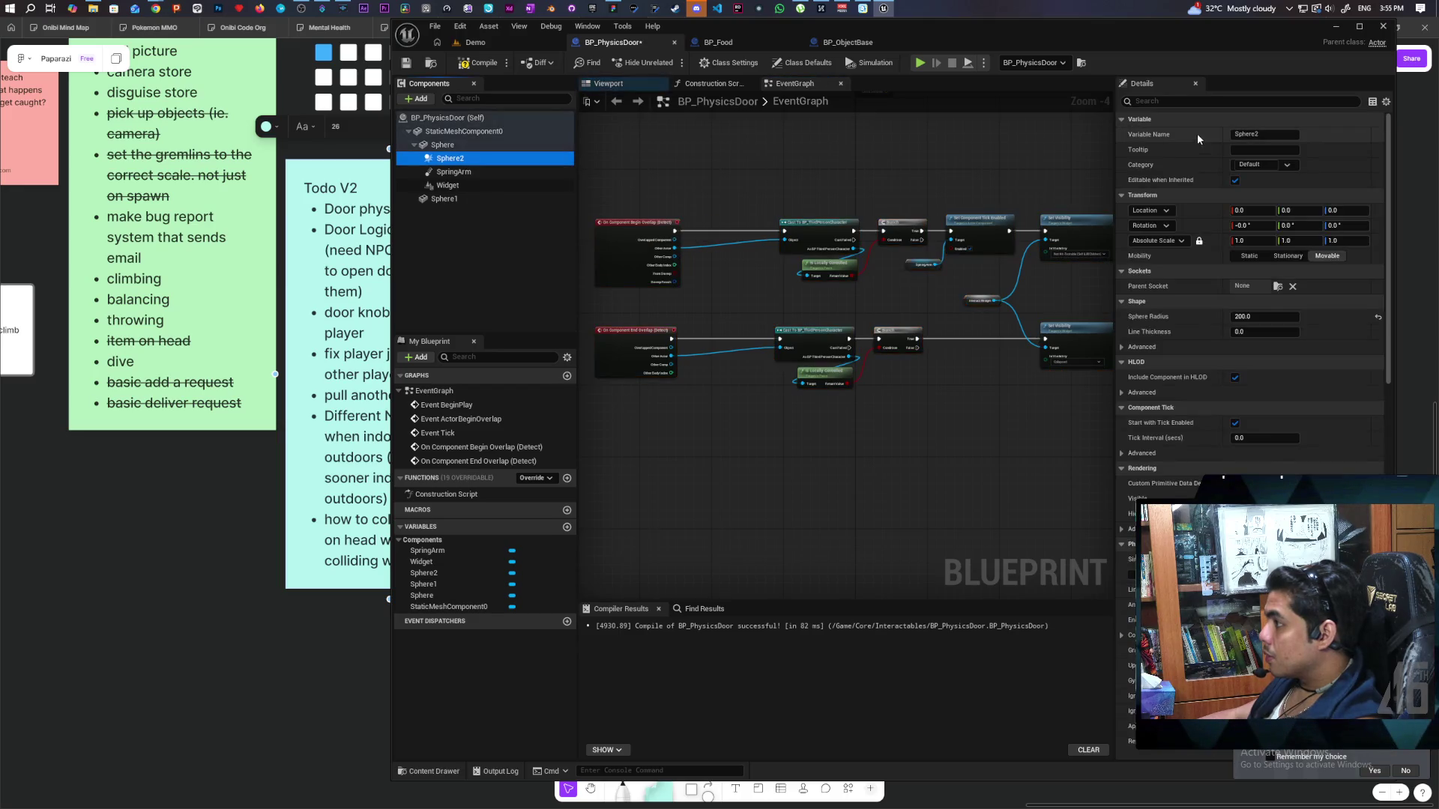
pyautogui.click(1274, 135)
pyautogui.write('Dete')
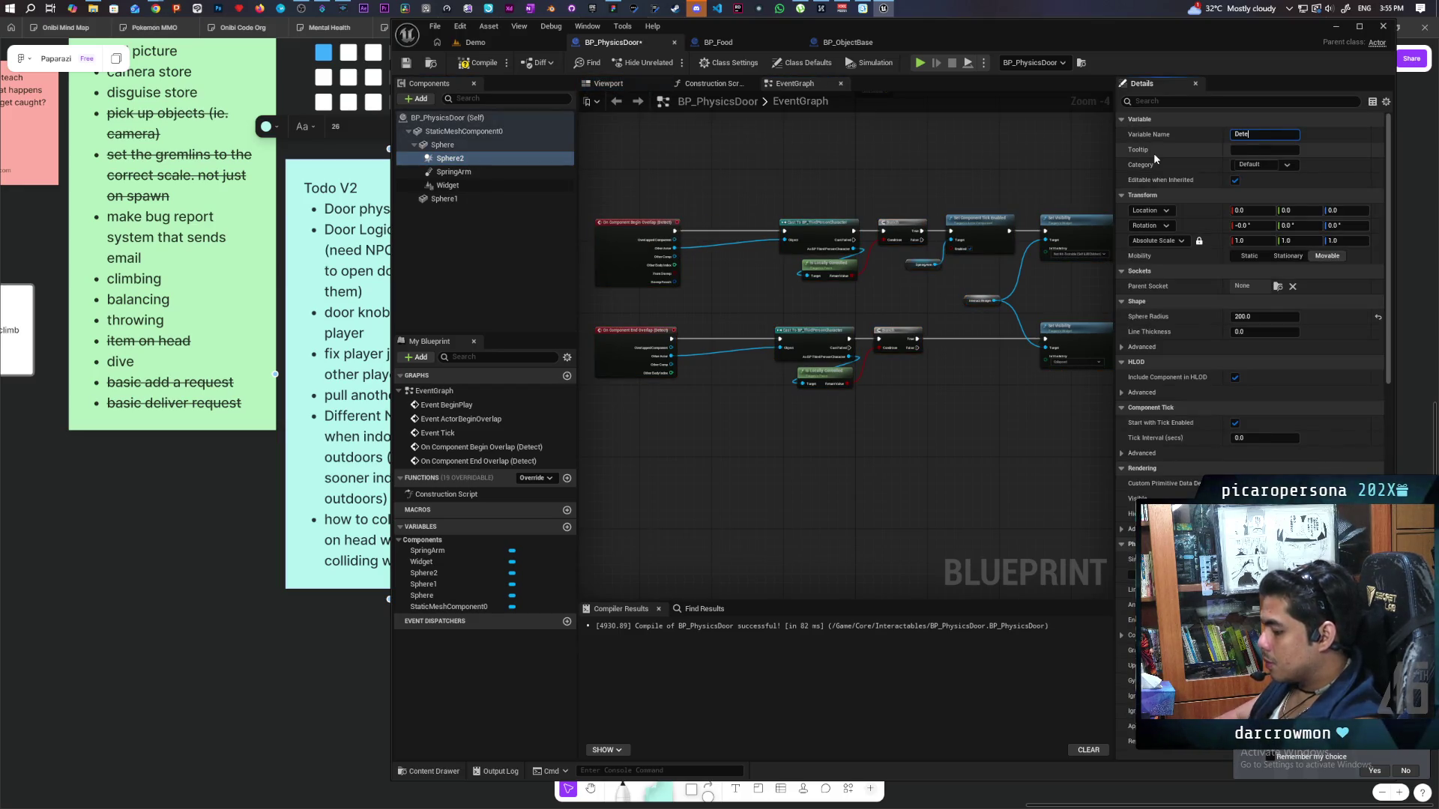
pyautogui.write('ct')
pyautogui.press('Return')
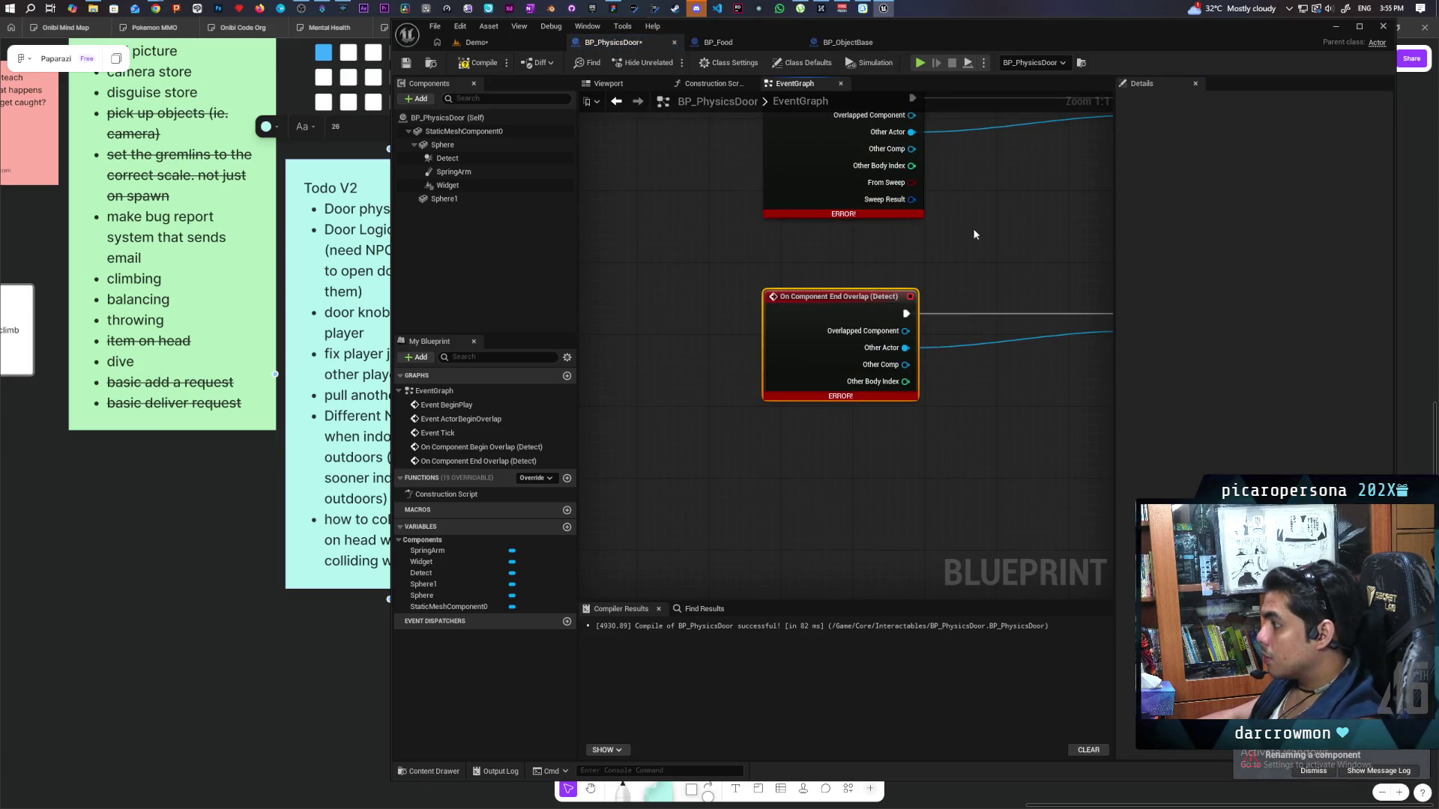
# Refresh the Begin Overlap and End Overlap nodes to clear their errors.
pyautogui.scroll(-4, 971, 230)
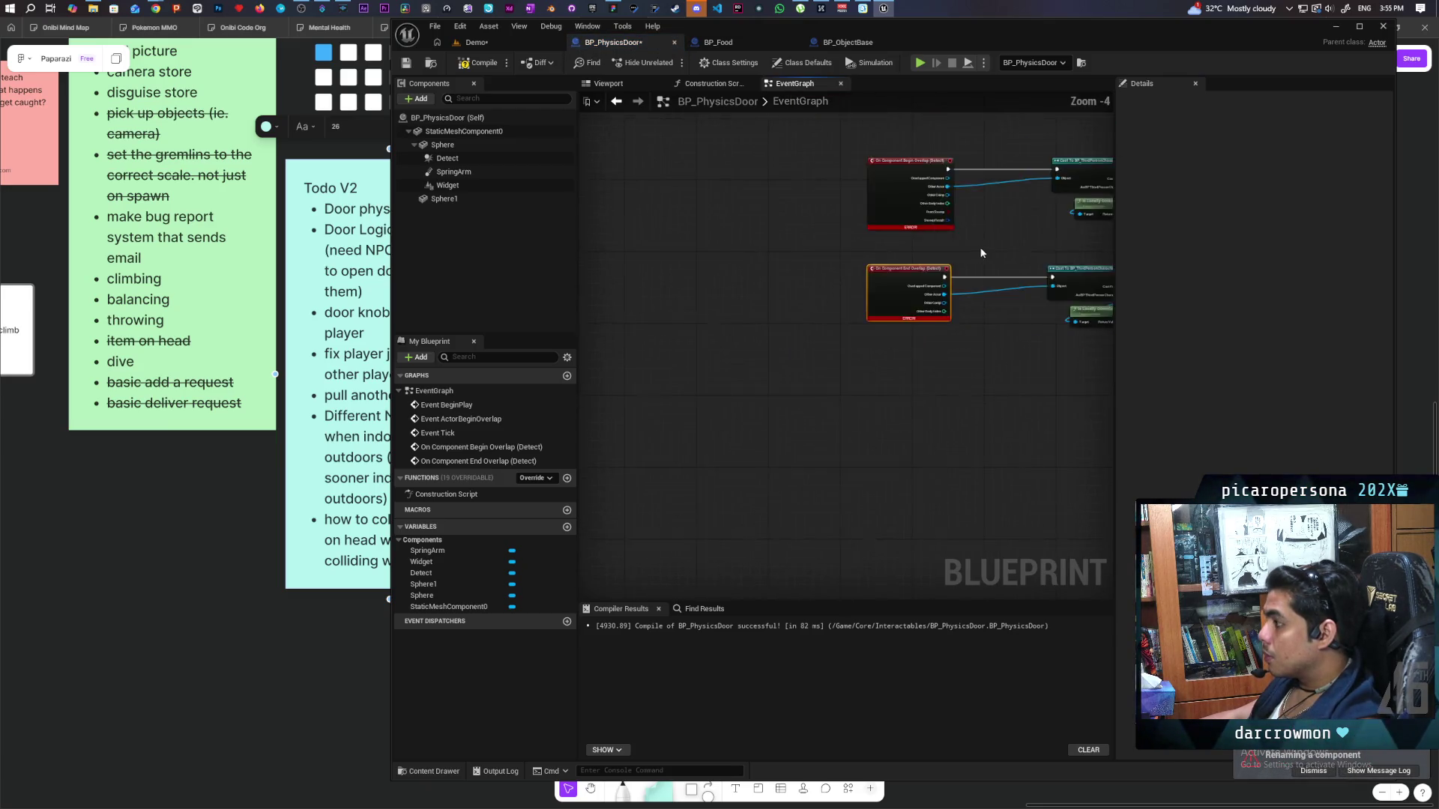
pyautogui.rightClick(703, 308)
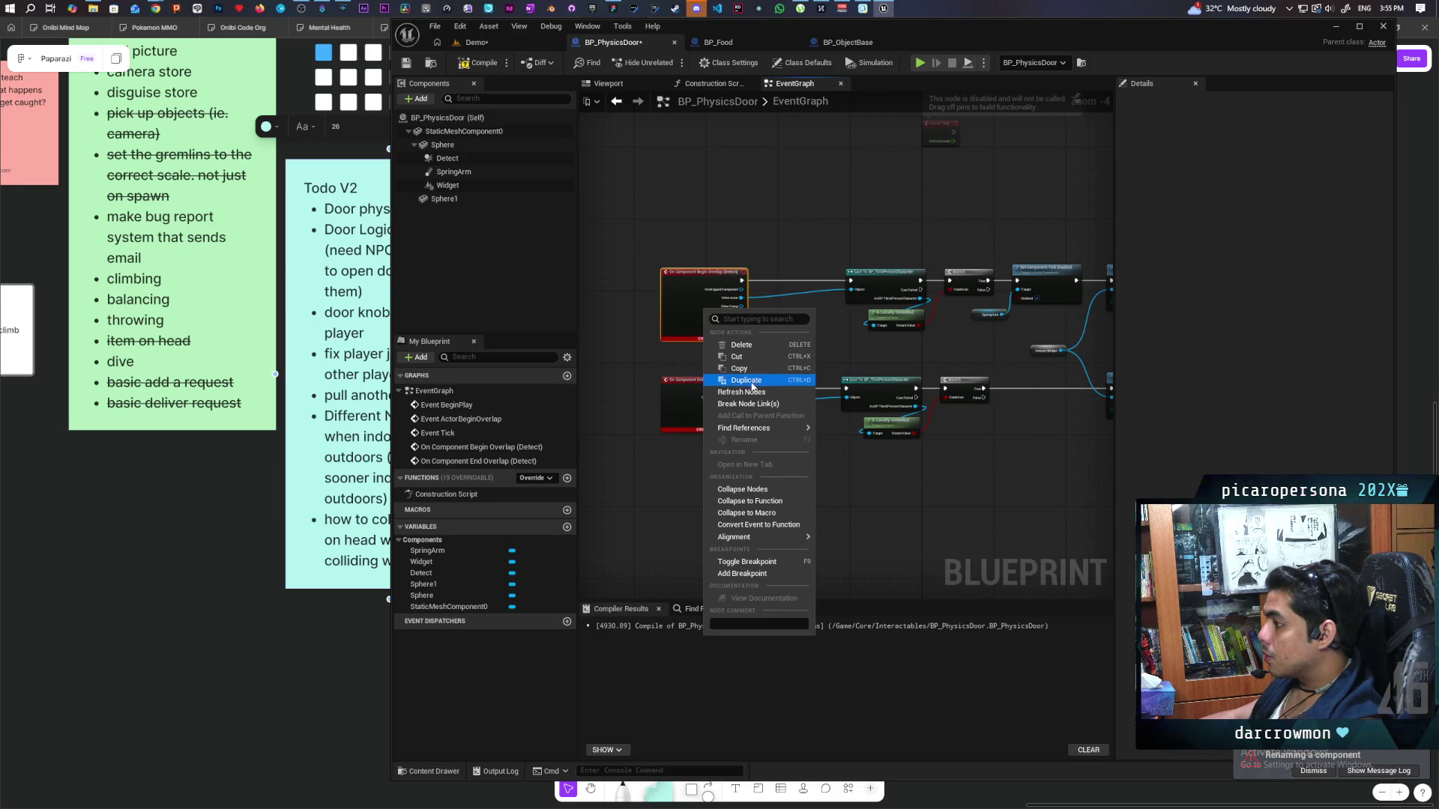
pyautogui.click(724, 402)
pyautogui.rightClick(723, 402)
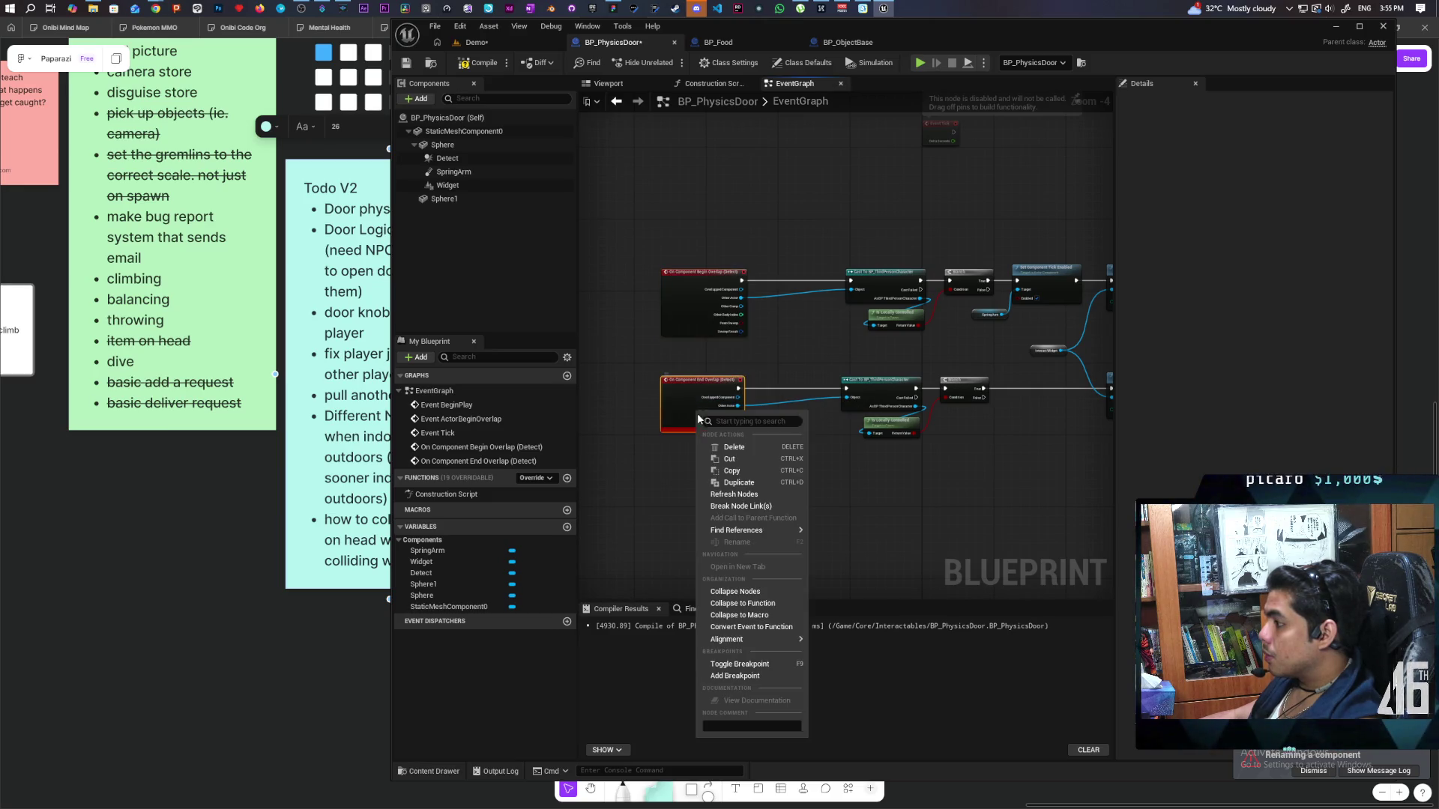
pyautogui.click(734, 495)
# Review the pasted overlap chains and compile, which fails on the missing Interact Widget.
pyautogui.scroll(-2, 685, 439)
pyautogui.scroll(4, 724, 438)
pyautogui.moveTo(780, 324)
pyautogui.mouseDown()
pyautogui.moveTo(789, 335)
pyautogui.moveTo(722, 331)
pyautogui.mouseUp()
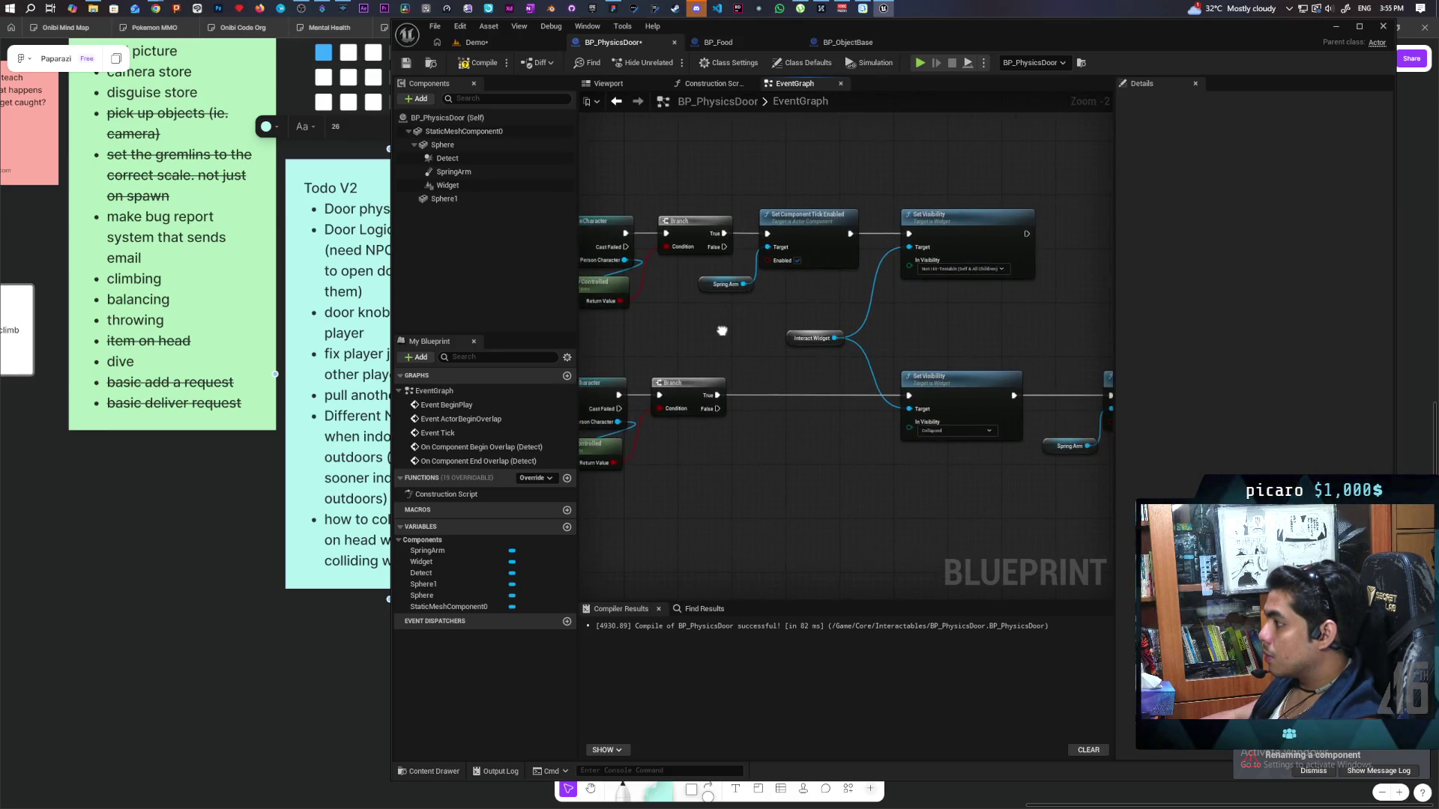
pyautogui.scroll(-2, 756, 330)
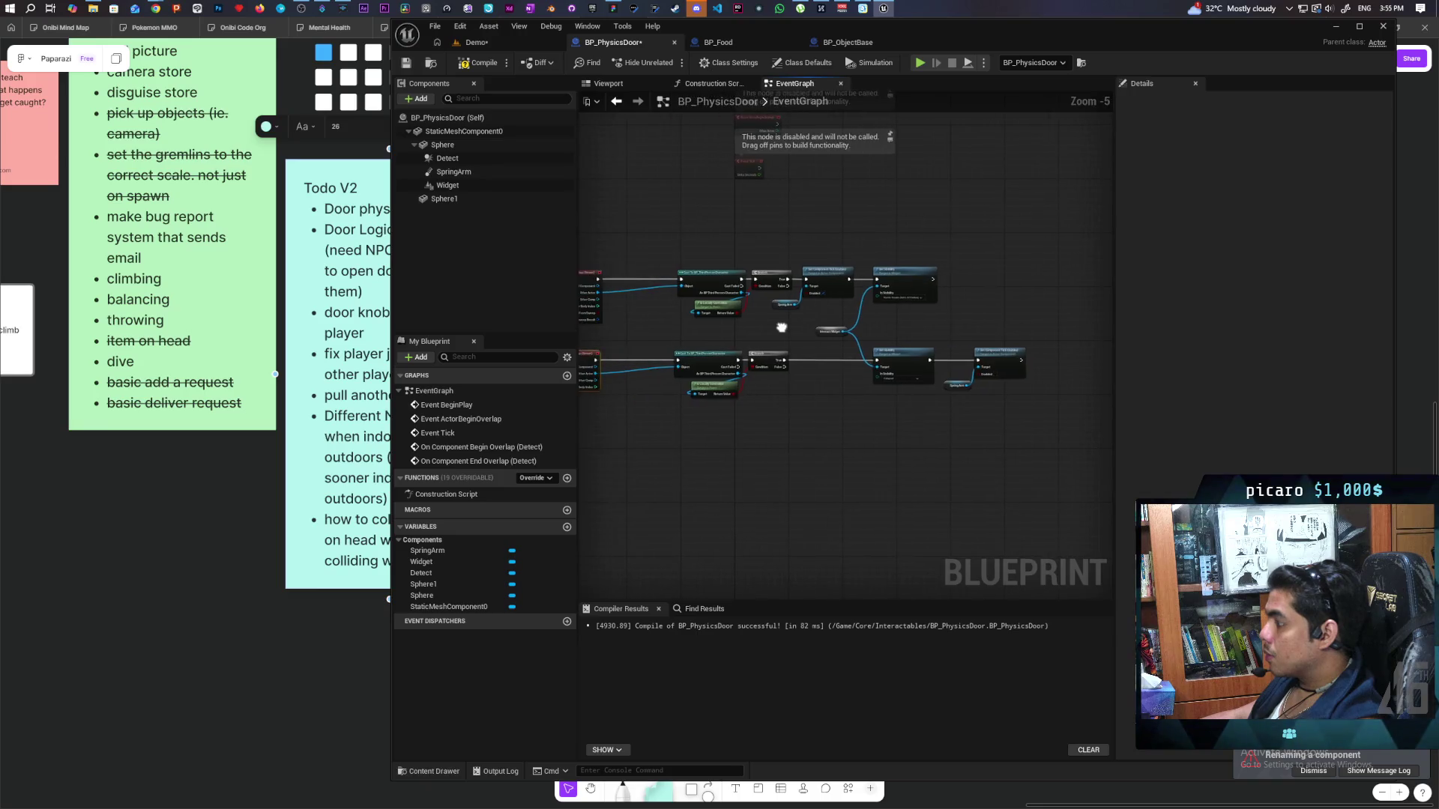
pyautogui.scroll(1, 794, 326)
pyautogui.moveTo(1064, 326)
pyautogui.mouseDown()
pyautogui.moveTo(885, 332)
pyautogui.moveTo(1005, 320)
pyautogui.mouseUp()
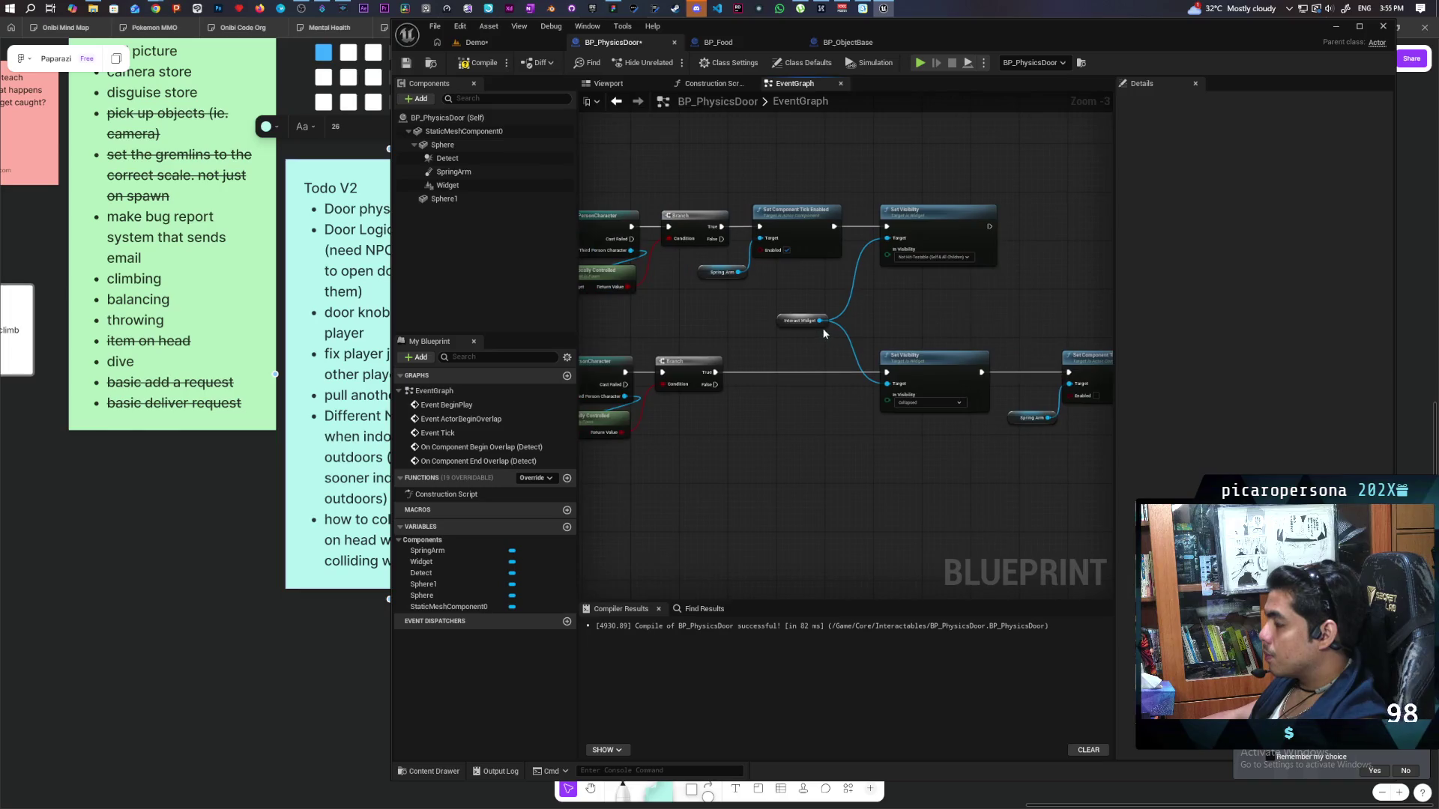
pyautogui.scroll(-2, 747, 334)
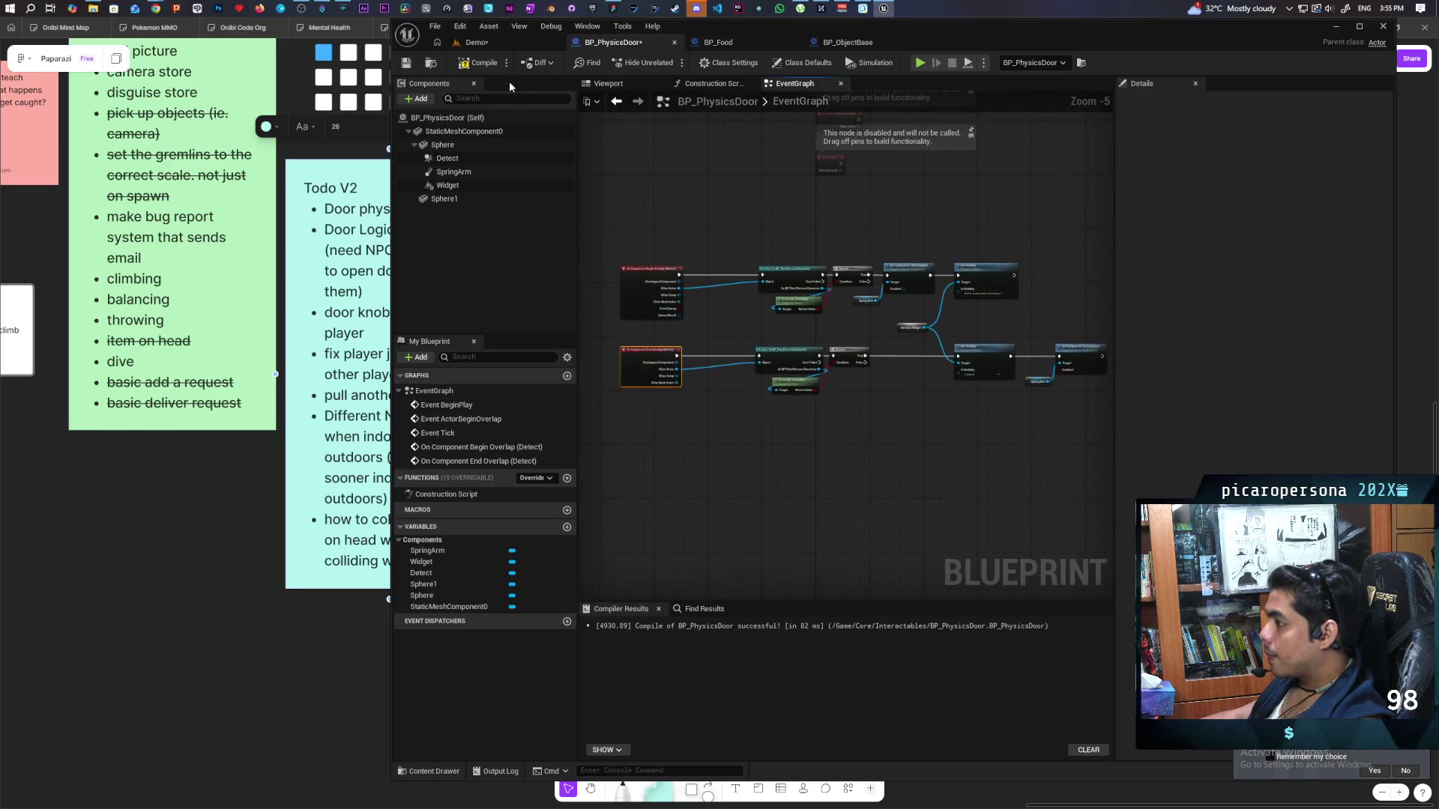
pyautogui.click(475, 68)
pyautogui.scroll(4, 909, 336)
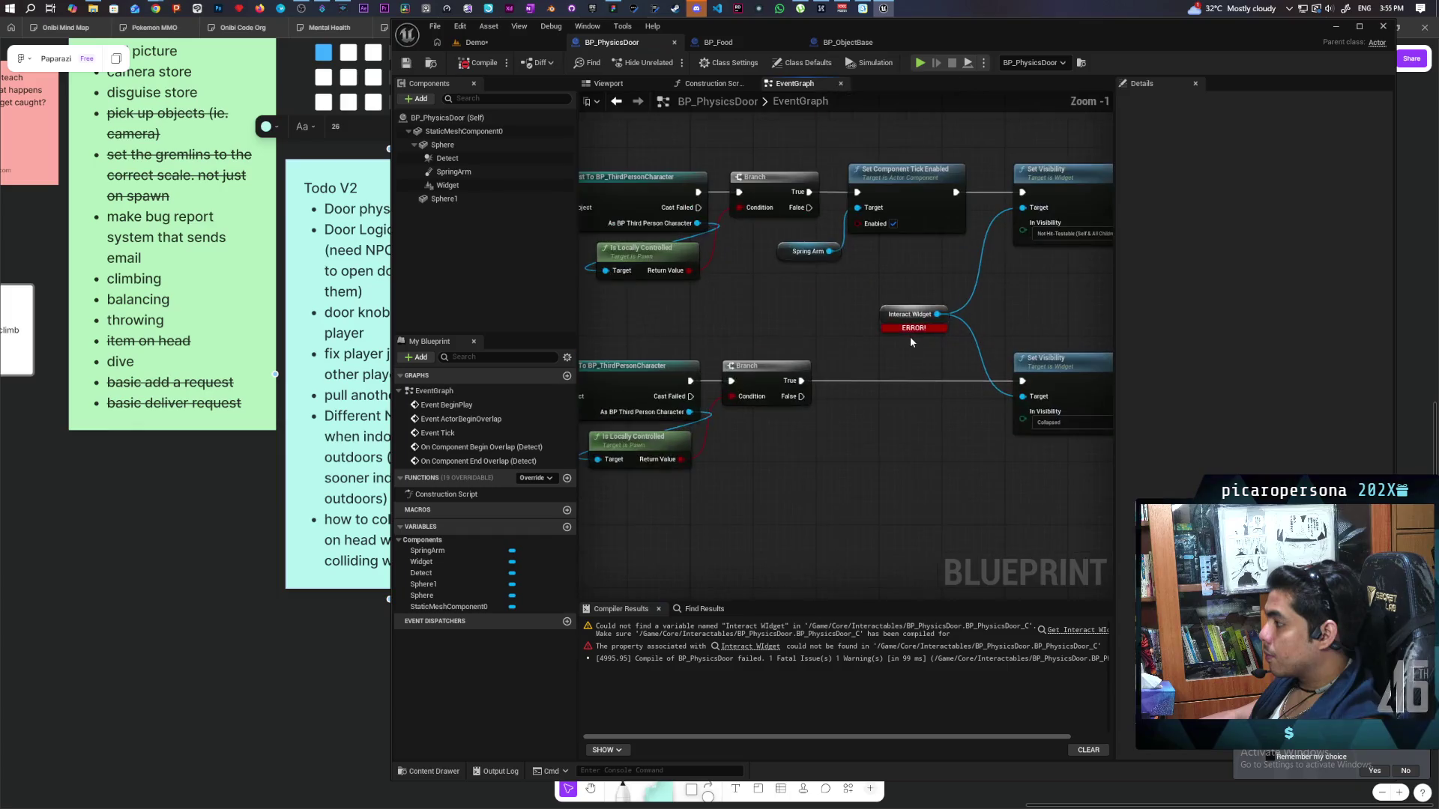
pyautogui.scroll(-4, 907, 355)
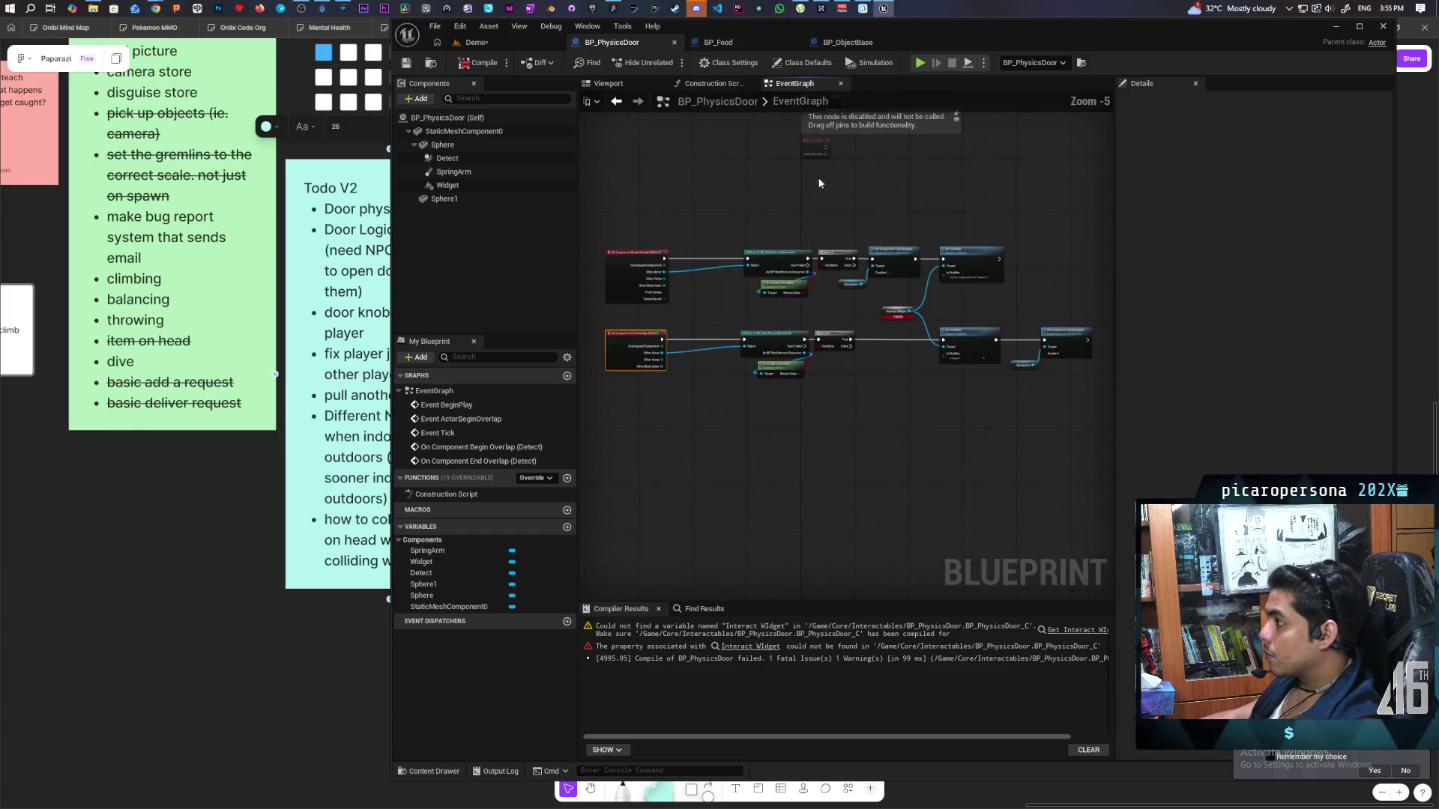
pyautogui.click(851, 38)
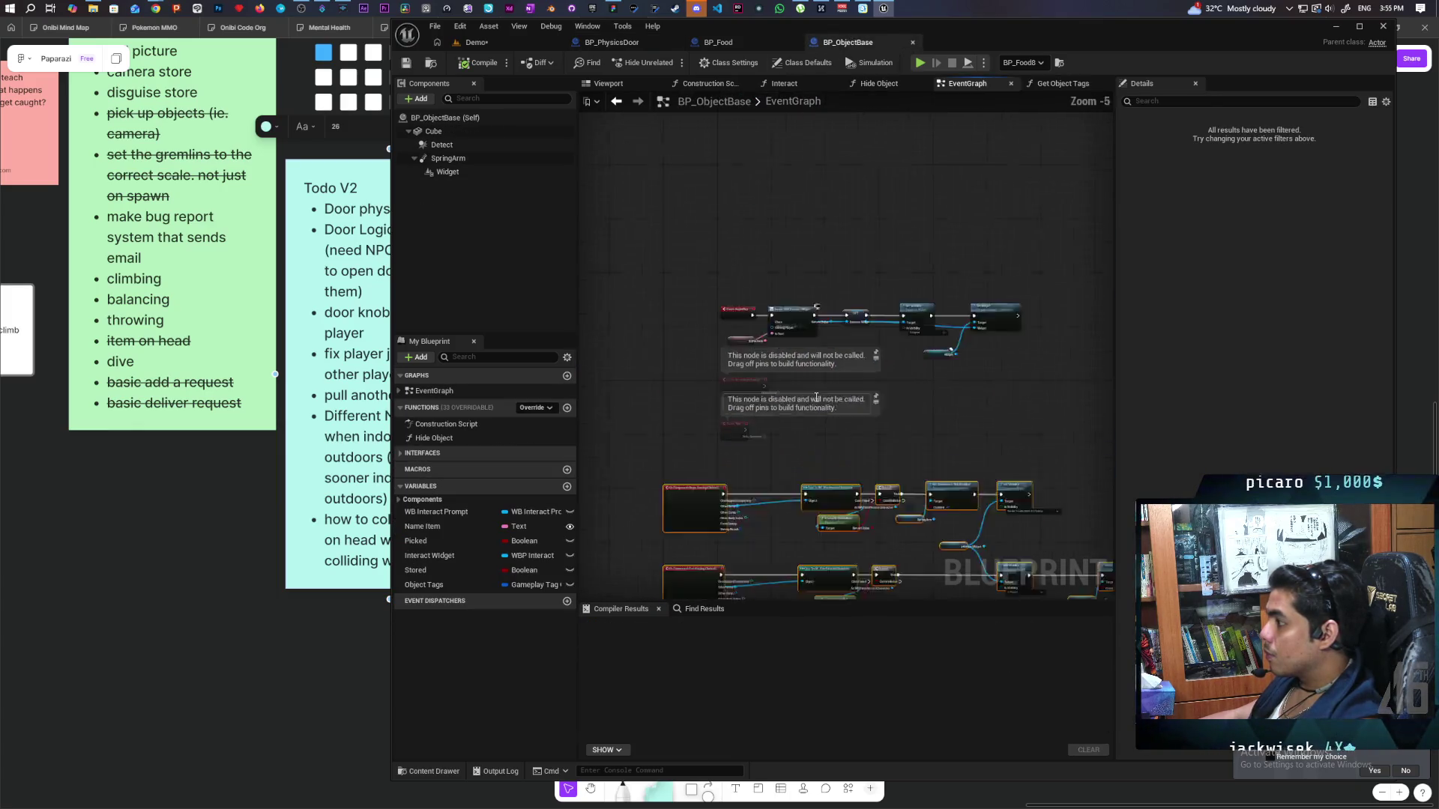
# Replace the door's disabled Event BeginPlay with BP_ObjectBase's widget-creation BeginPlay chain.
pyautogui.scroll(3, 948, 397)
pyautogui.scroll(-2, 948, 397)
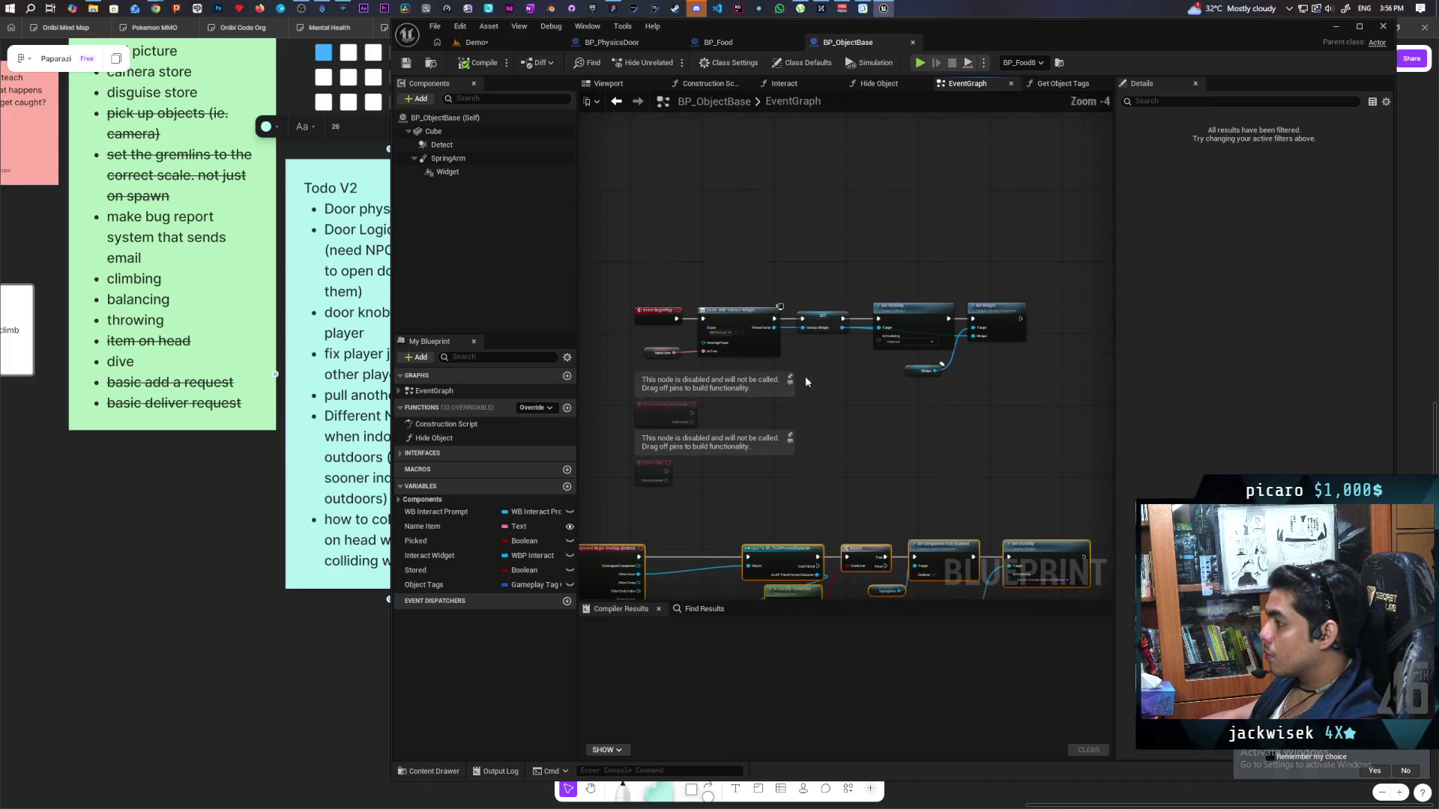
pyautogui.moveTo(633, 284); pyautogui.dragTo(1011, 378)
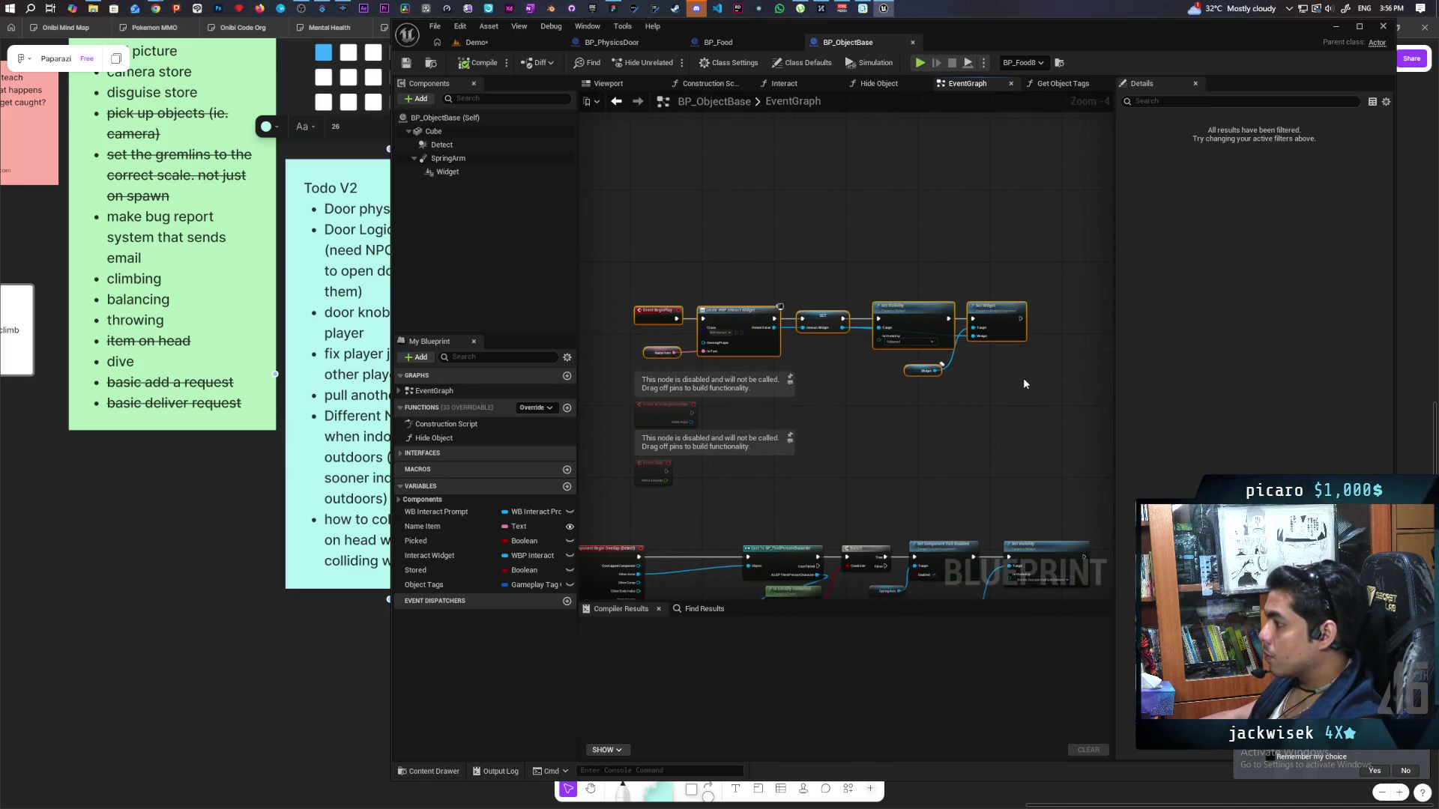
pyautogui.click(611, 42)
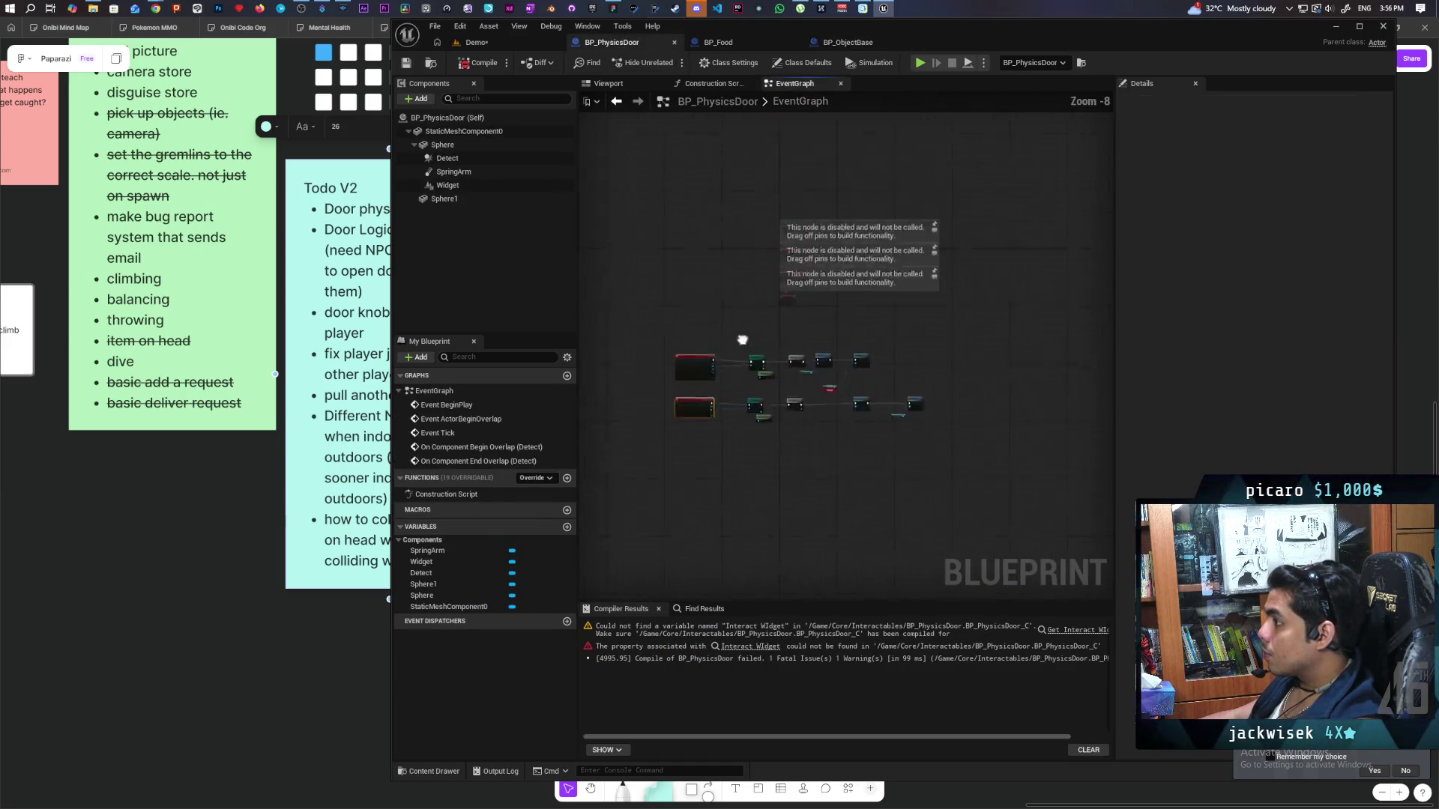
pyautogui.scroll(2, 743, 436)
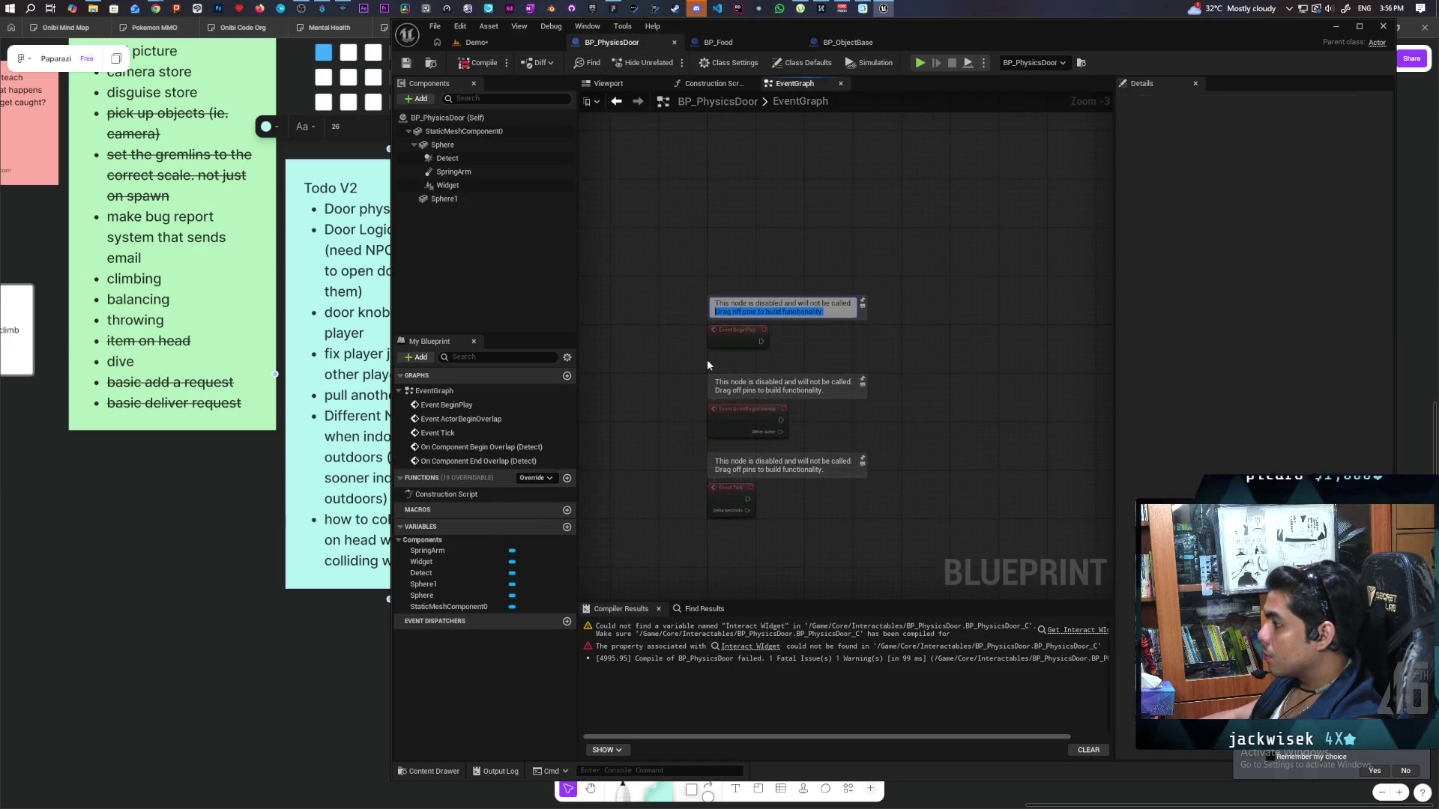
pyautogui.click(738, 335)
pyautogui.press('Delete')
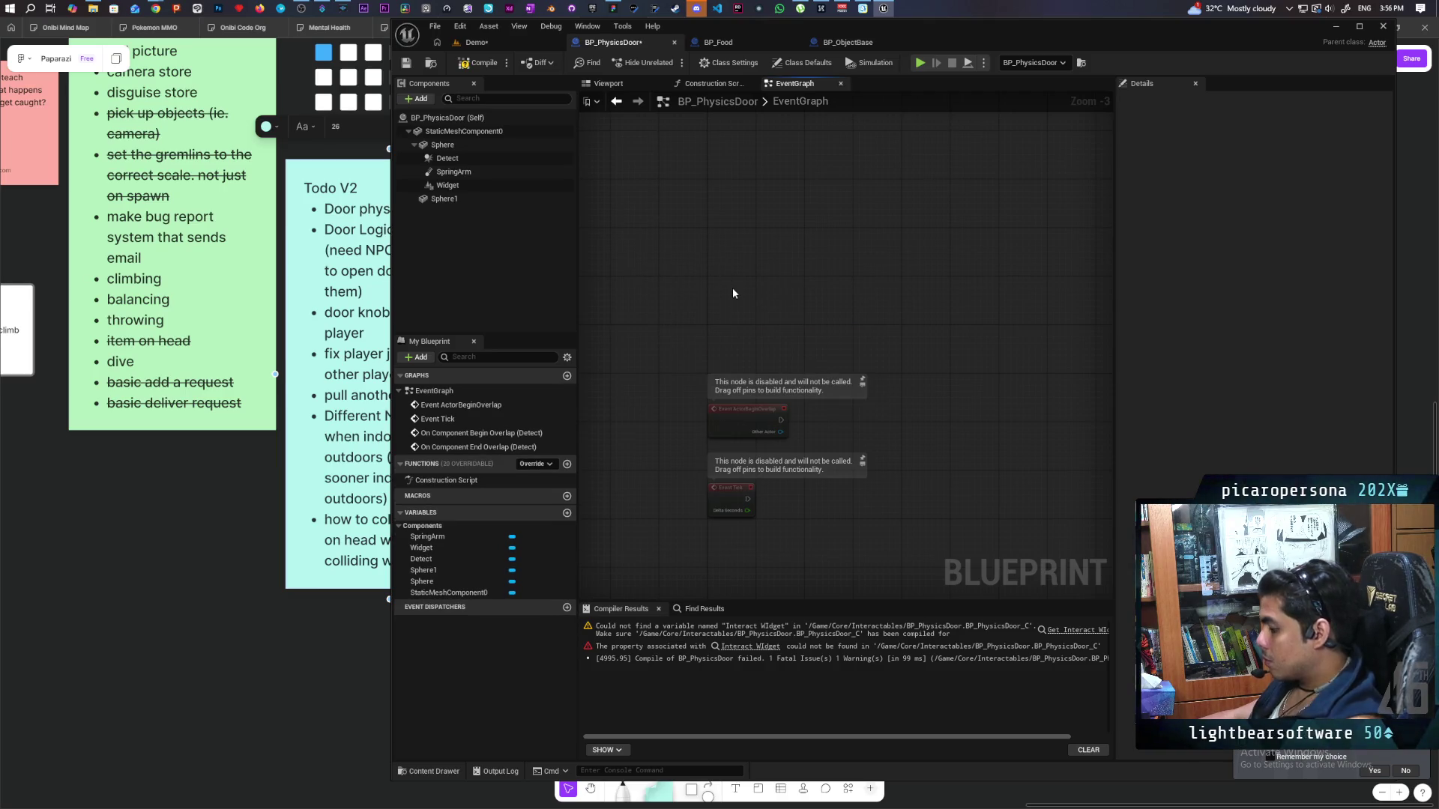
pyautogui.hotkey('ctrl', 'v')
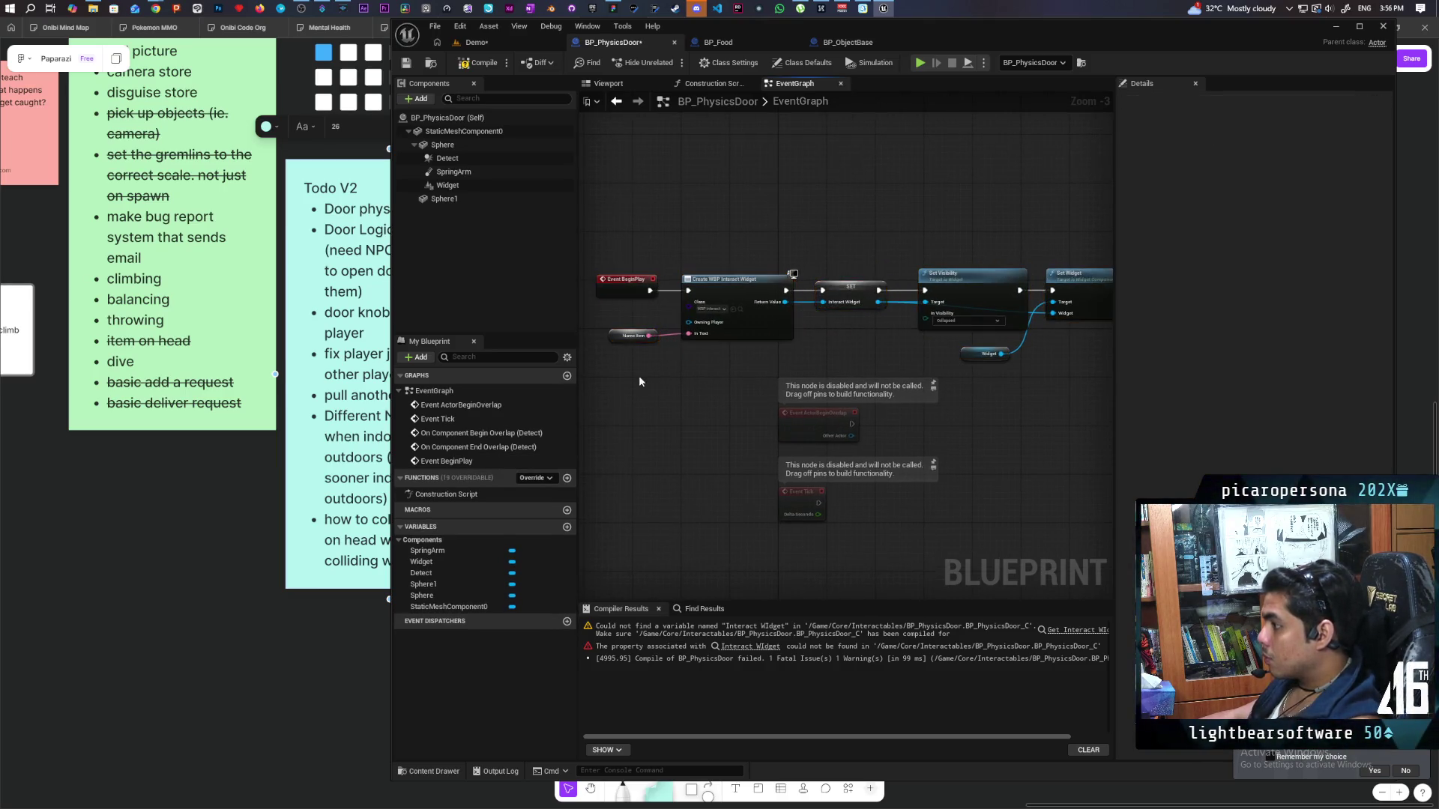
# Create the missing Name Item and Interact Widget variables and compile.
pyautogui.rightClick(630, 336)
pyautogui.click(659, 355)
pyautogui.rightClick(825, 303)
pyautogui.click(855, 322)
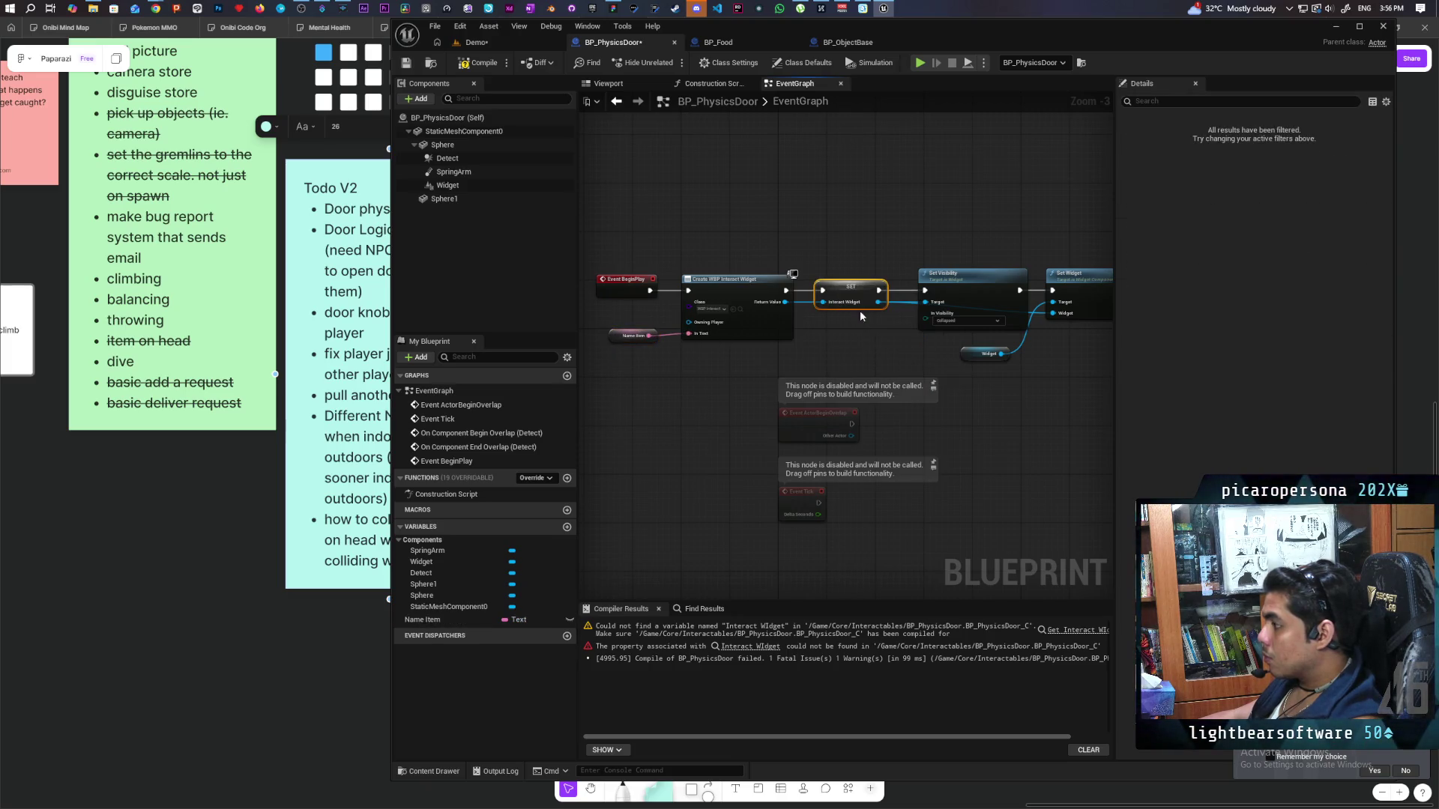
pyautogui.click(480, 66)
# Set Name Item's default value to Door, then compile and save the blueprint.
pyautogui.click(634, 336)
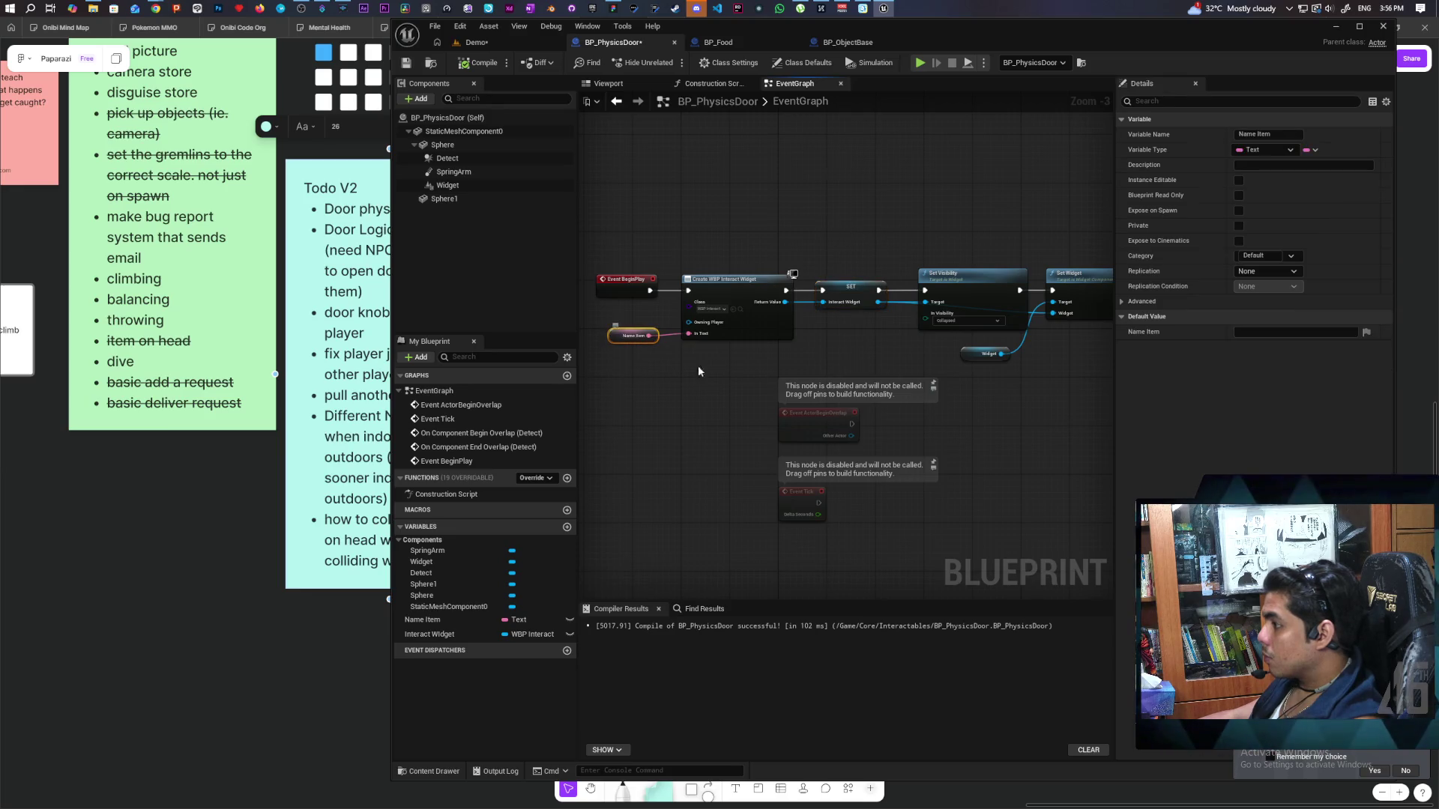
pyautogui.click(1265, 134)
pyautogui.write('Doo')
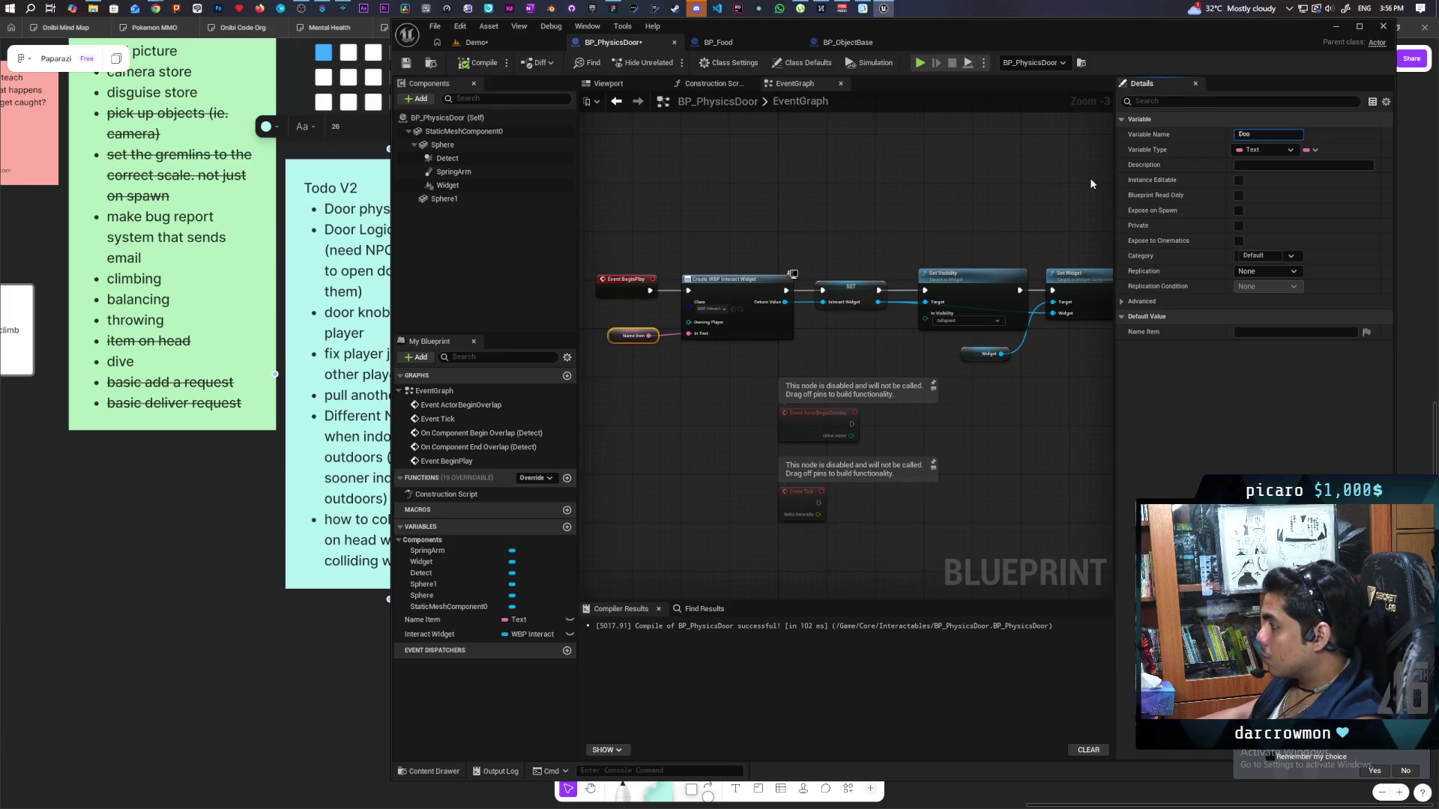
pyautogui.press('Return')
pyautogui.hotkey('ctrl', 'z')
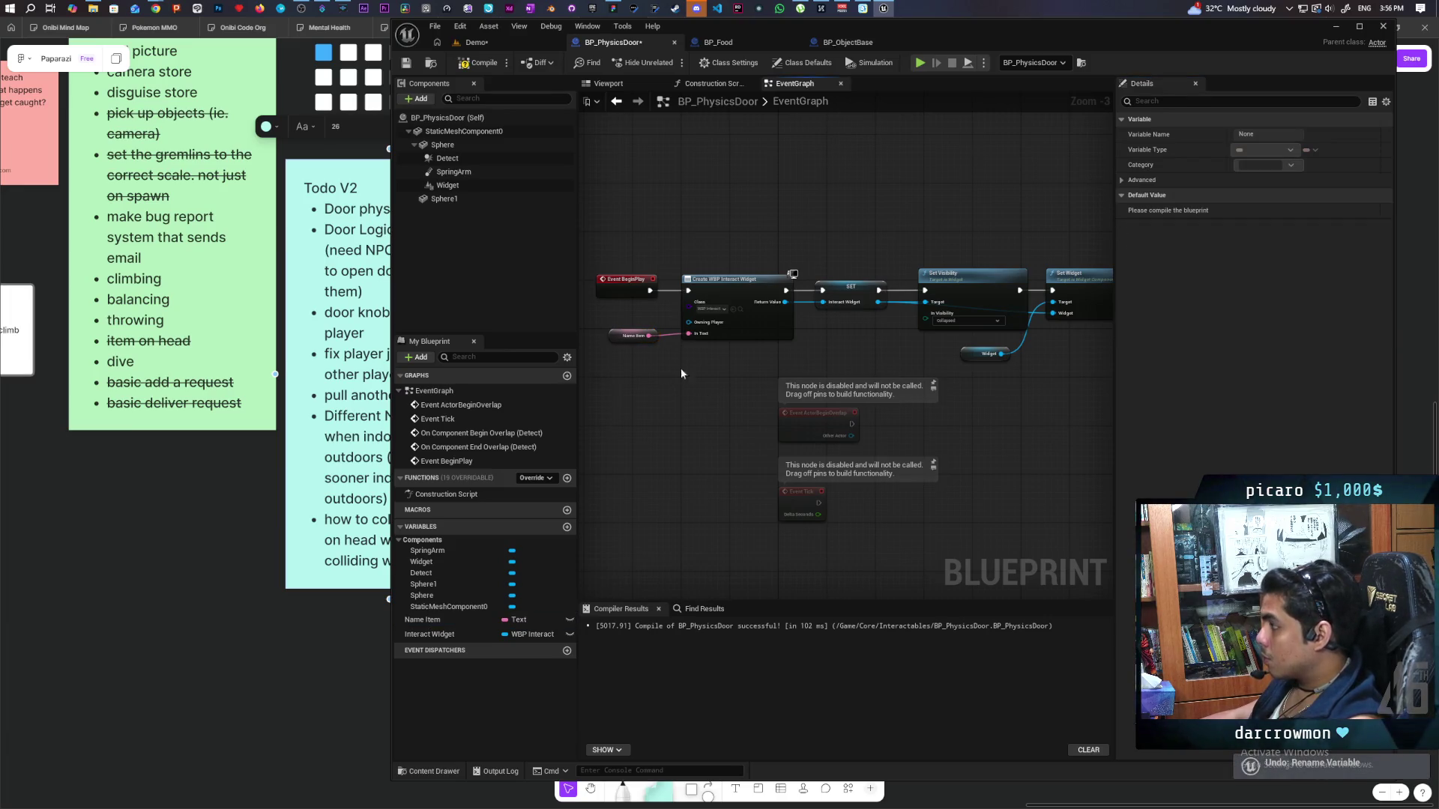
pyautogui.click(624, 335)
pyautogui.click(1241, 333)
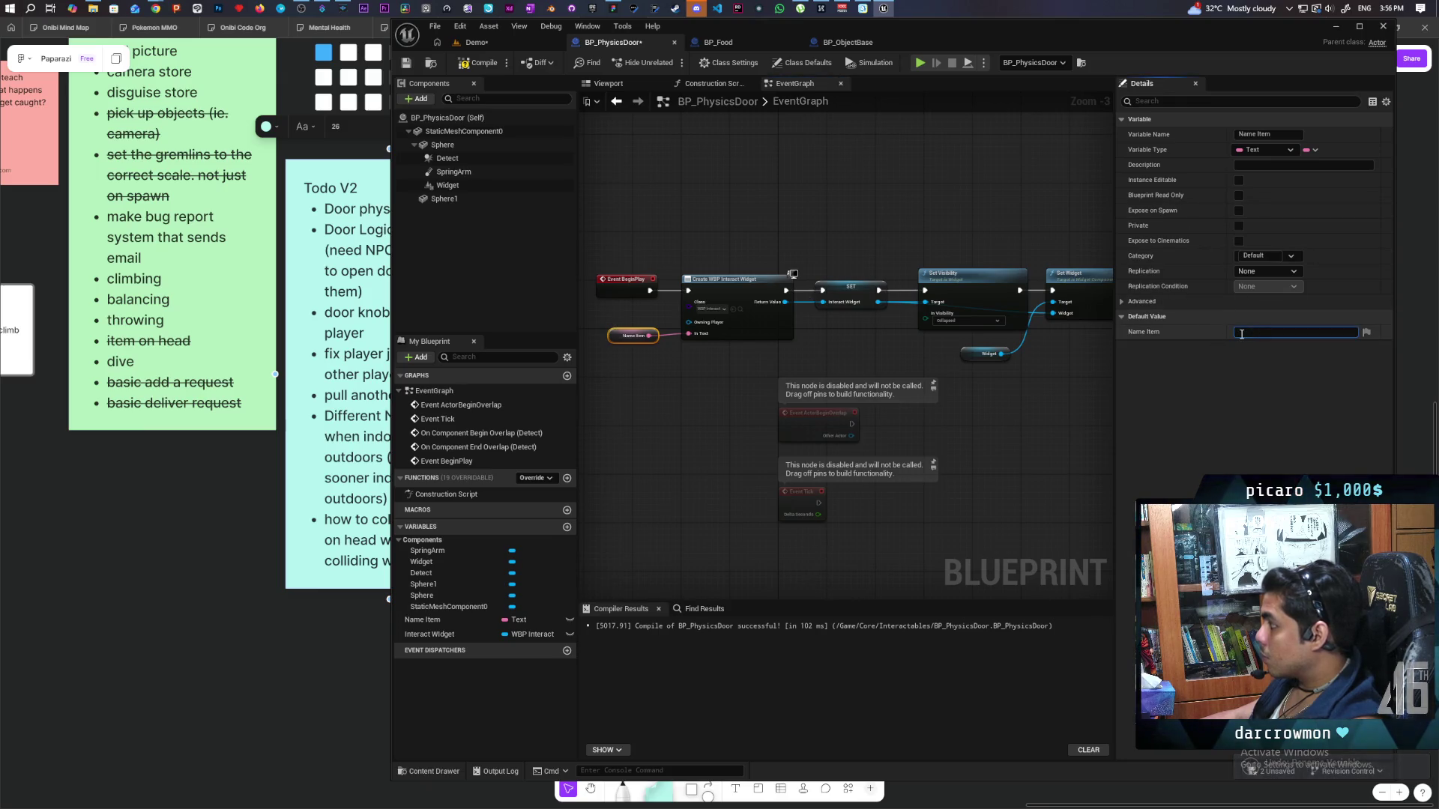
pyautogui.write('Doo')
pyautogui.press('Return')
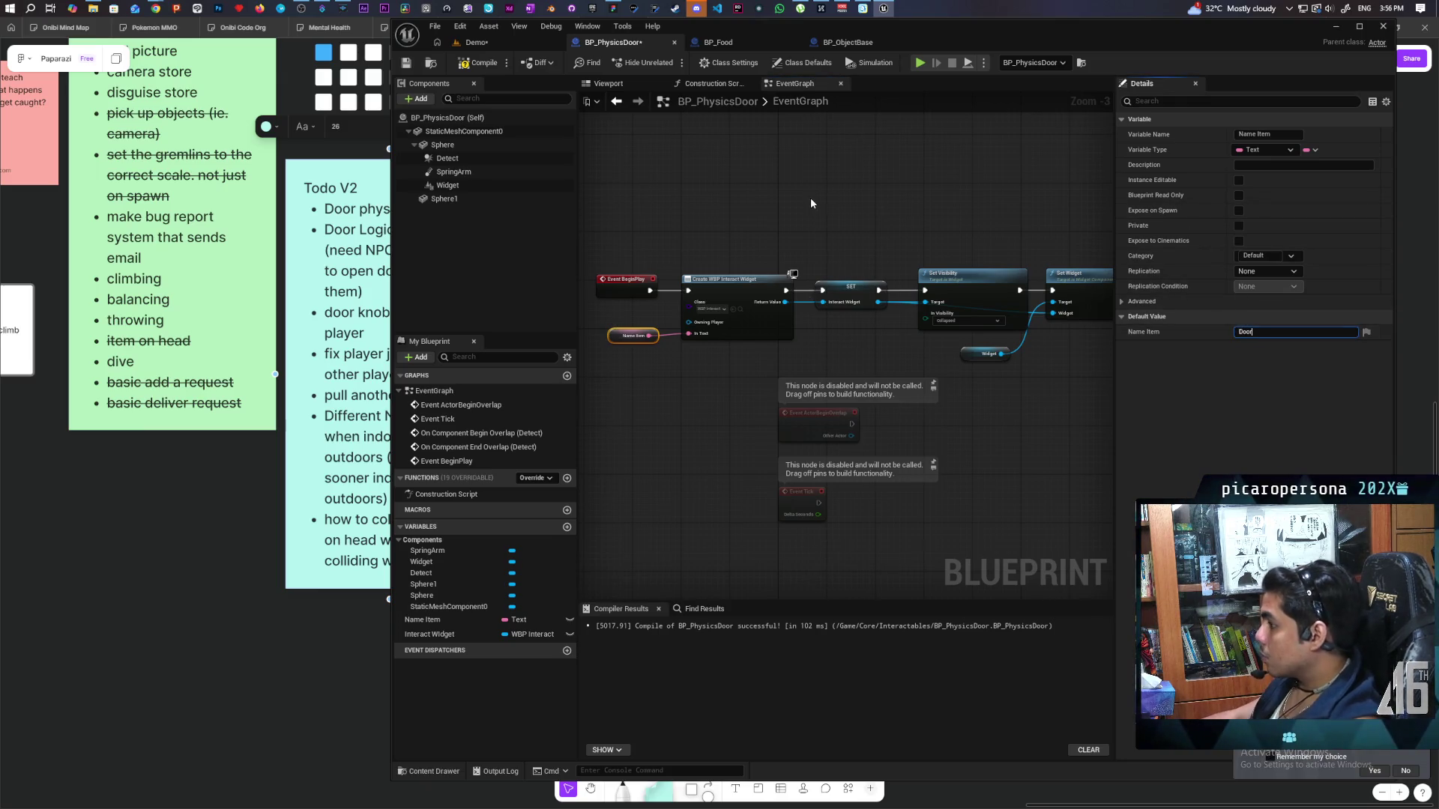
pyautogui.click(811, 196)
pyautogui.press('F7')
pyautogui.hotkey('ctrl', 's')
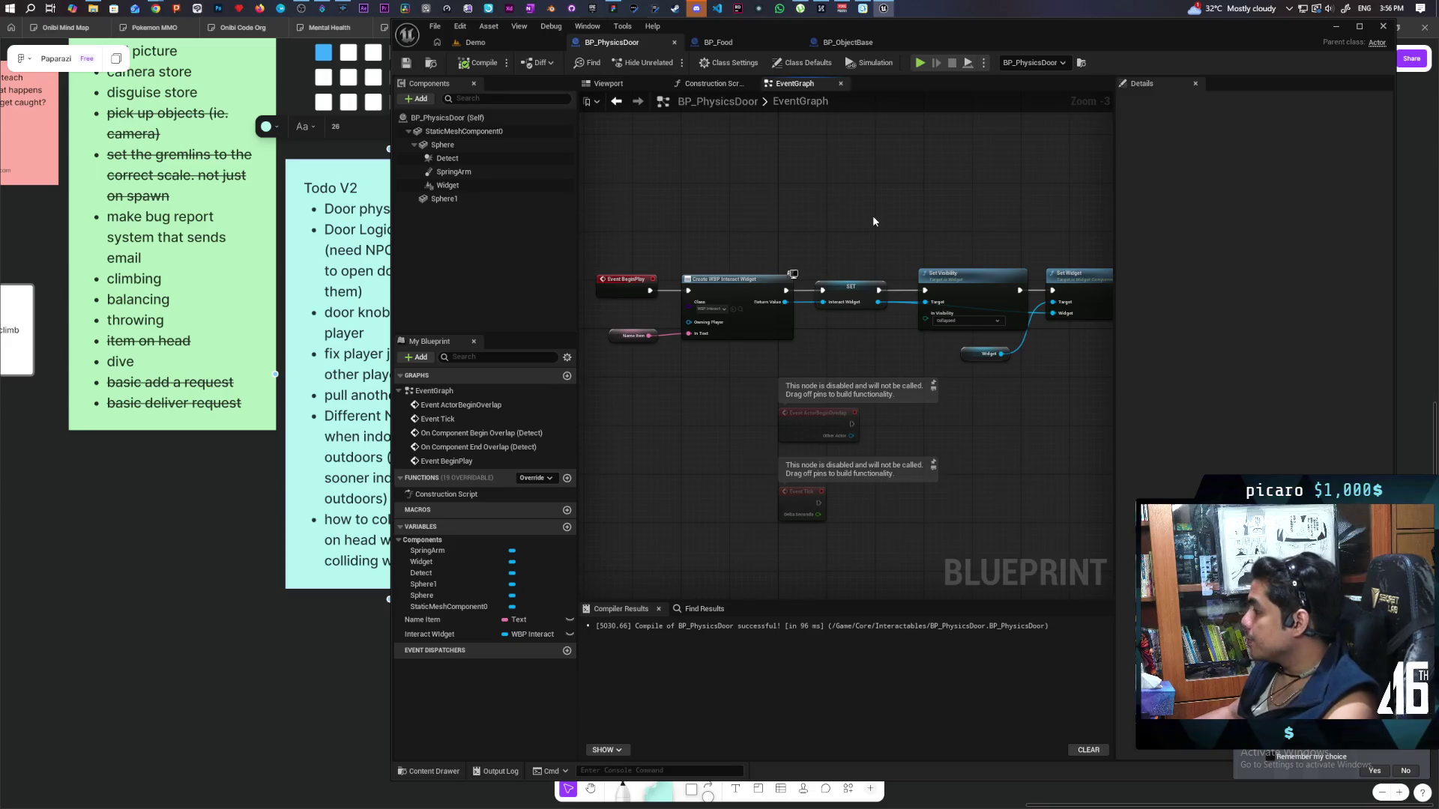
# Delete the two disabled event nodes from the door's EventGraph.
pyautogui.scroll(-2, 875, 214)
pyautogui.scroll(1, 883, 262)
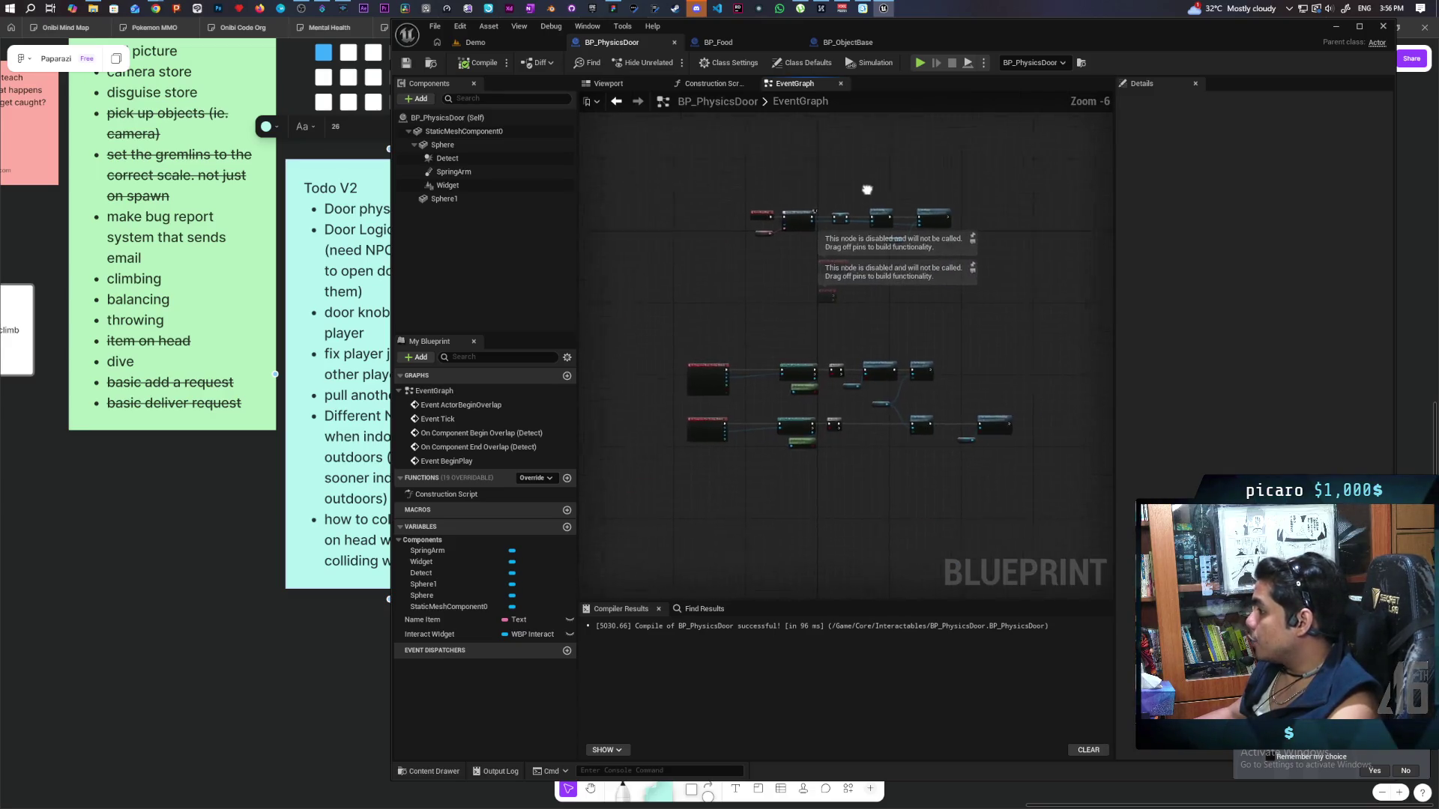
pyautogui.moveTo(883, 263); pyautogui.dragTo(888, 335)
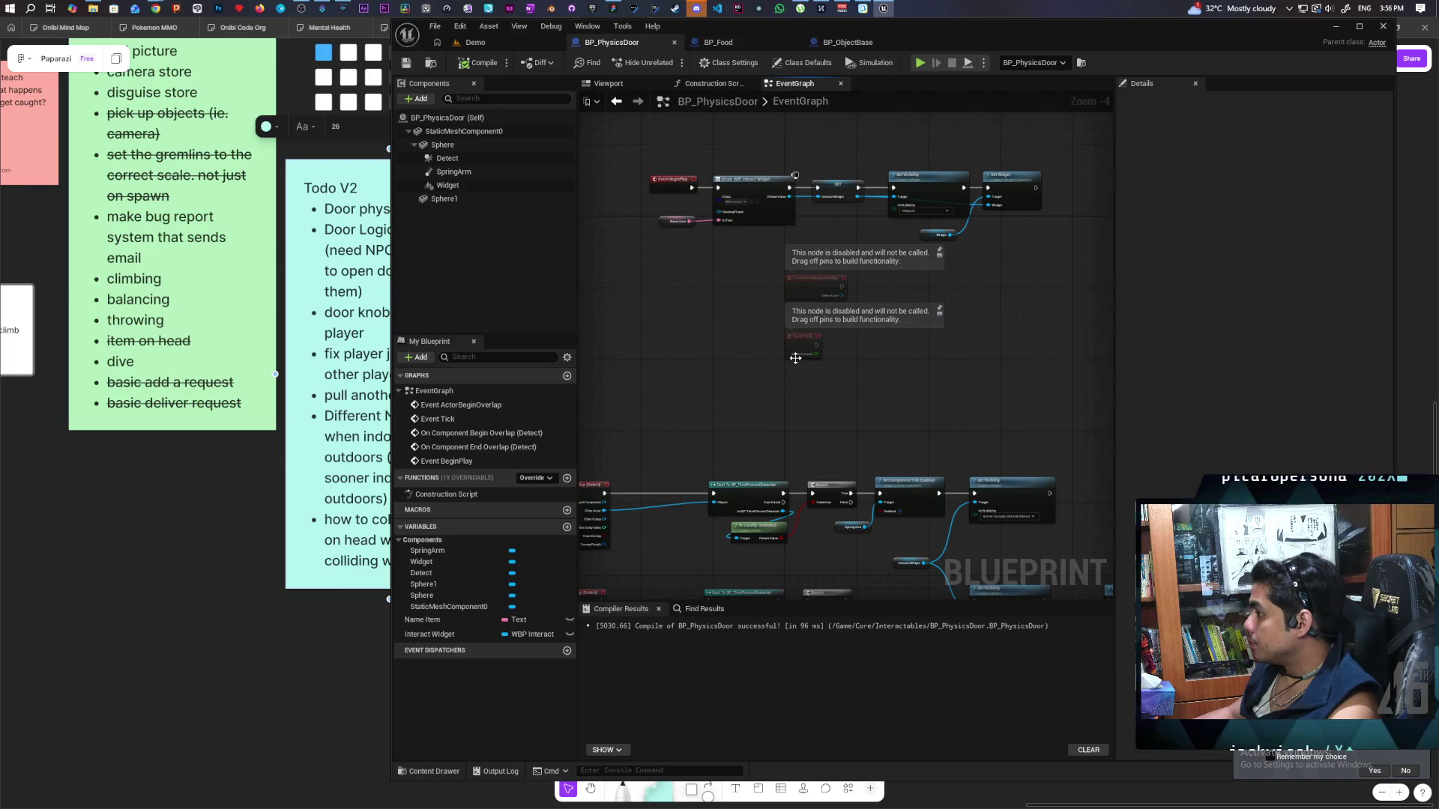
pyautogui.moveTo(738, 291); pyautogui.dragTo(885, 345)
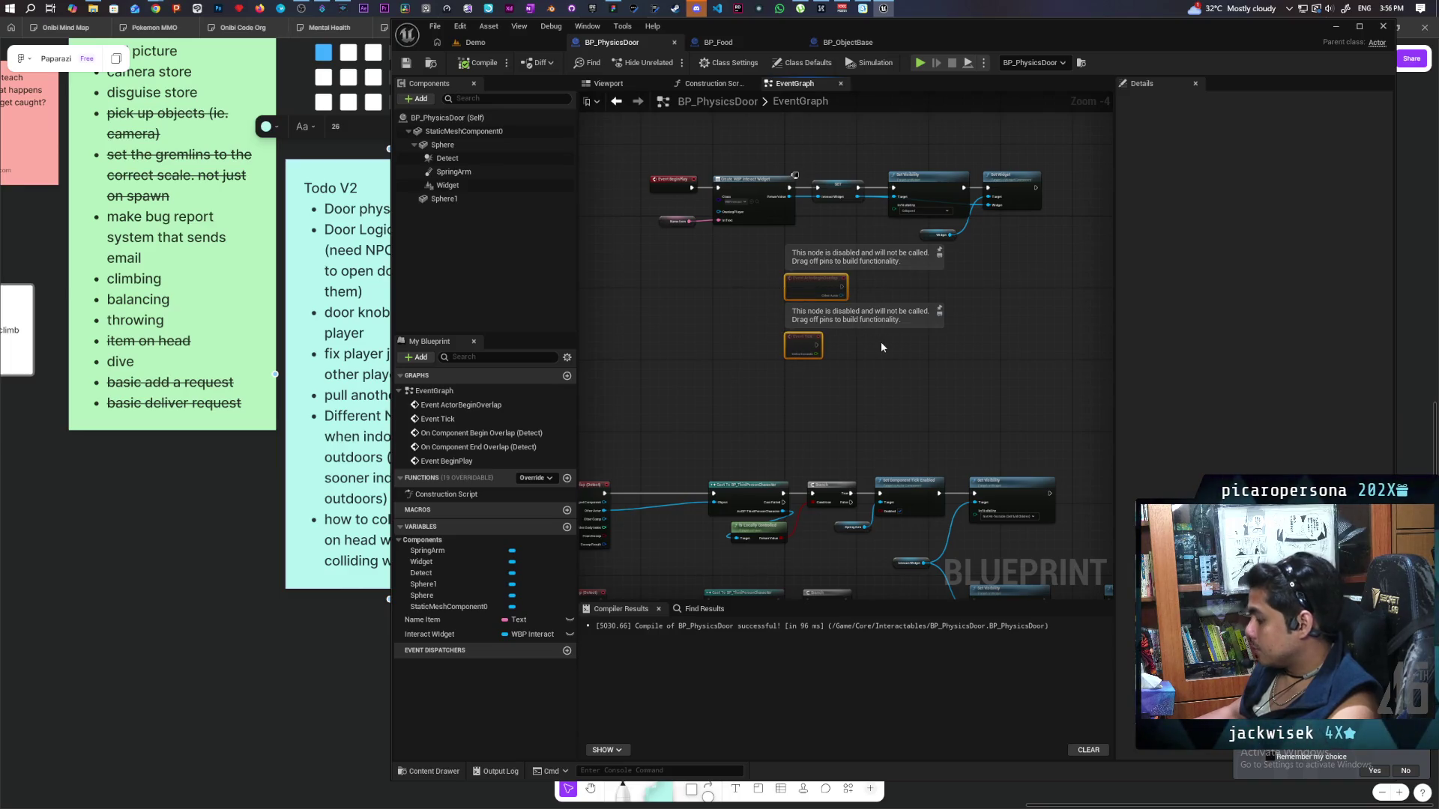
pyautogui.press('Delete')
# Move the overlap event chains up under the BeginPlay row, nudge BeginPlay left, and compile.
pyautogui.scroll(-2, 847, 349)
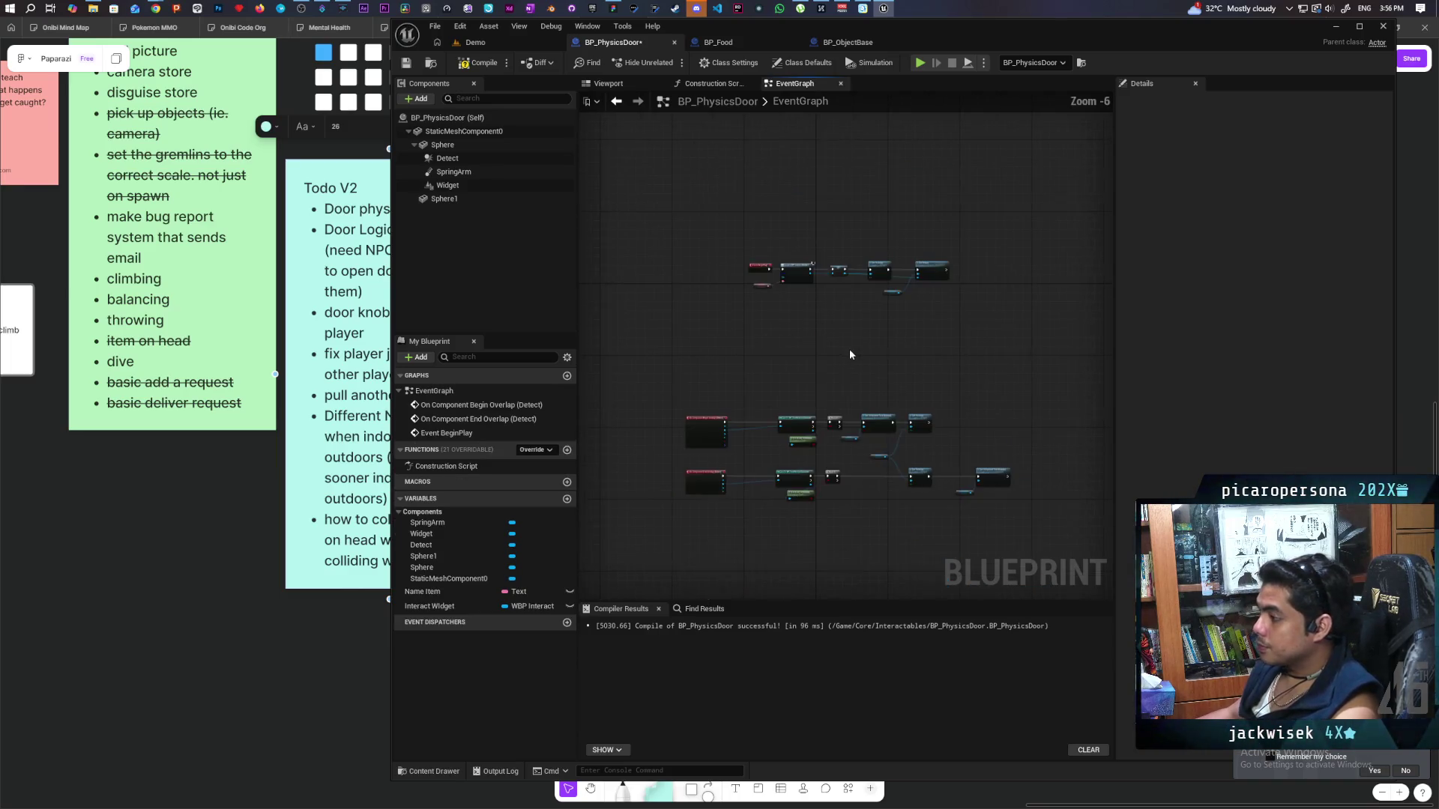
pyautogui.moveTo(652, 377); pyautogui.dragTo(996, 529)
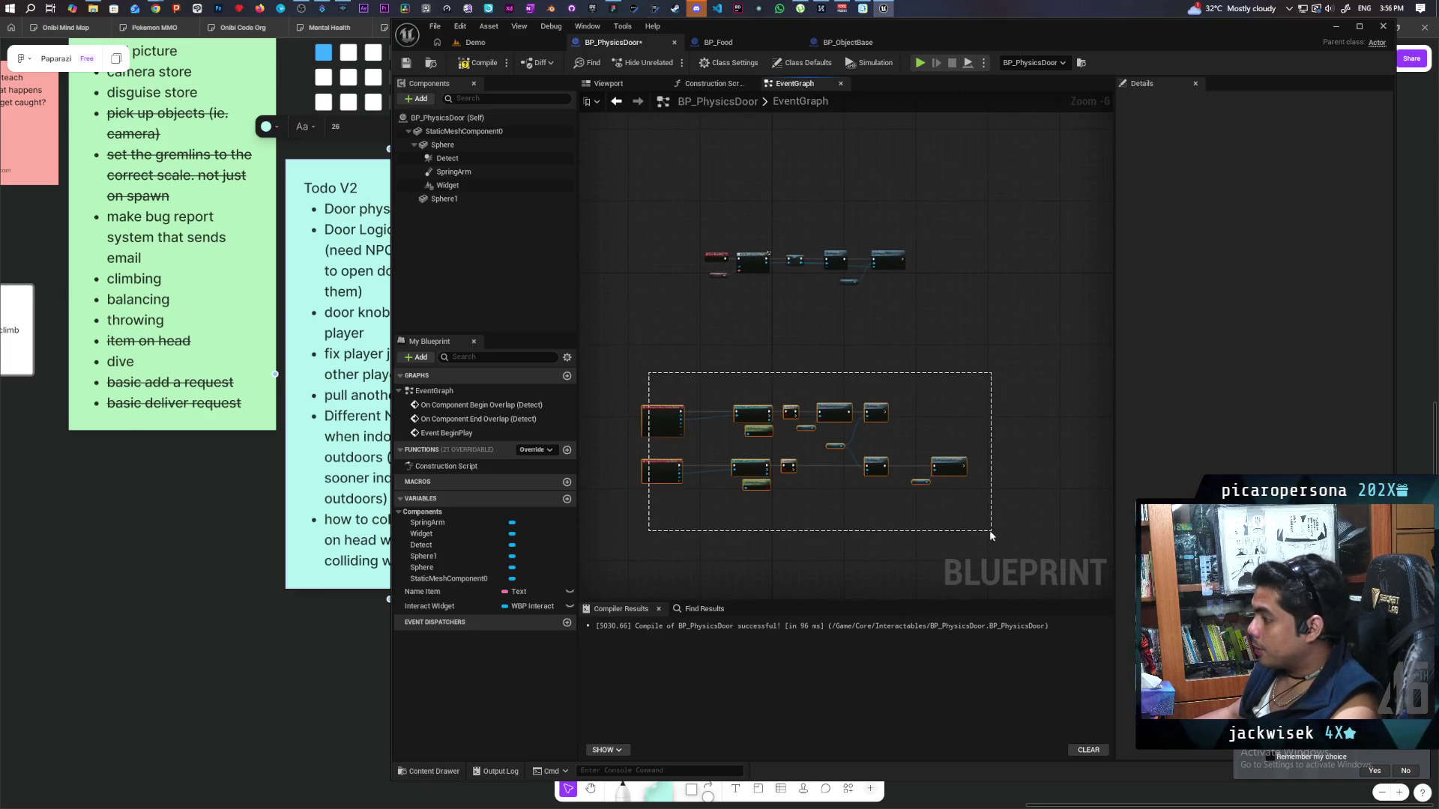
pyautogui.moveTo(657, 474); pyautogui.dragTo(720, 369)
pyautogui.scroll(4, 701, 339)
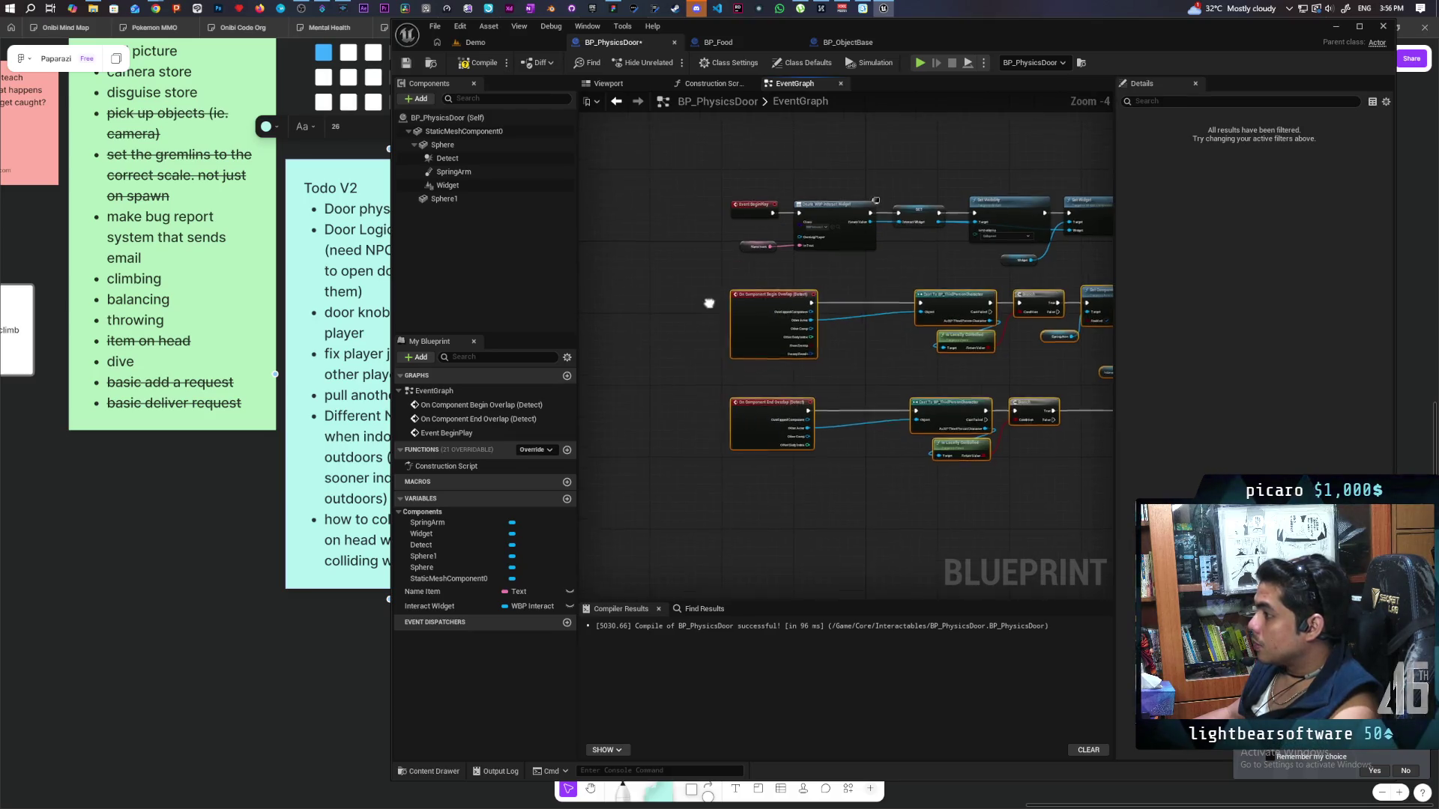
pyautogui.scroll(-1, 711, 352)
pyautogui.scroll(1, 708, 344)
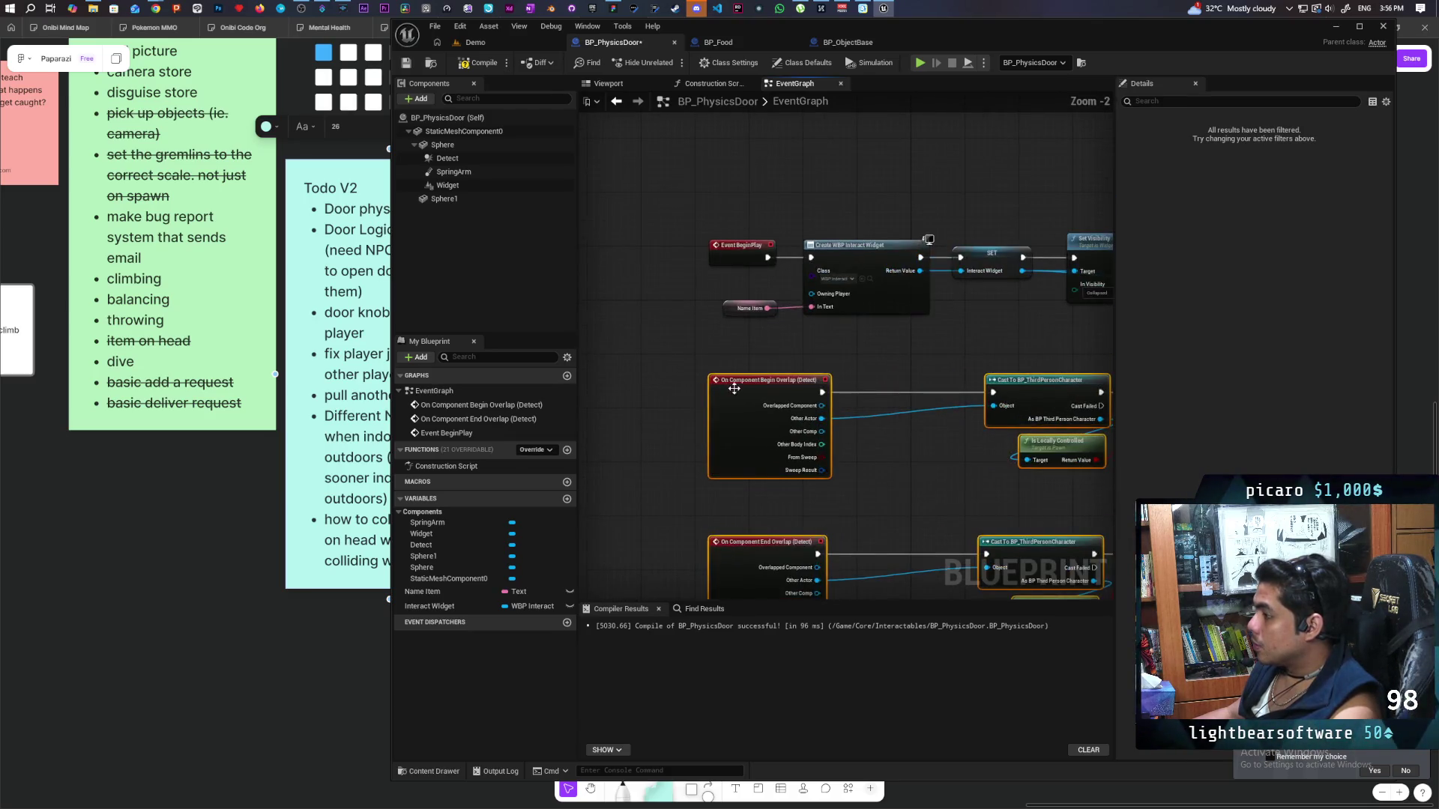
pyautogui.scroll(-2, 704, 333)
pyautogui.moveTo(703, 304)
pyautogui.mouseDown()
pyautogui.moveTo(1034, 326)
pyautogui.moveTo(1055, 340)
pyautogui.mouseUp()
pyautogui.moveTo(704, 295); pyautogui.dragTo(695, 292)
pyautogui.click(478, 63)
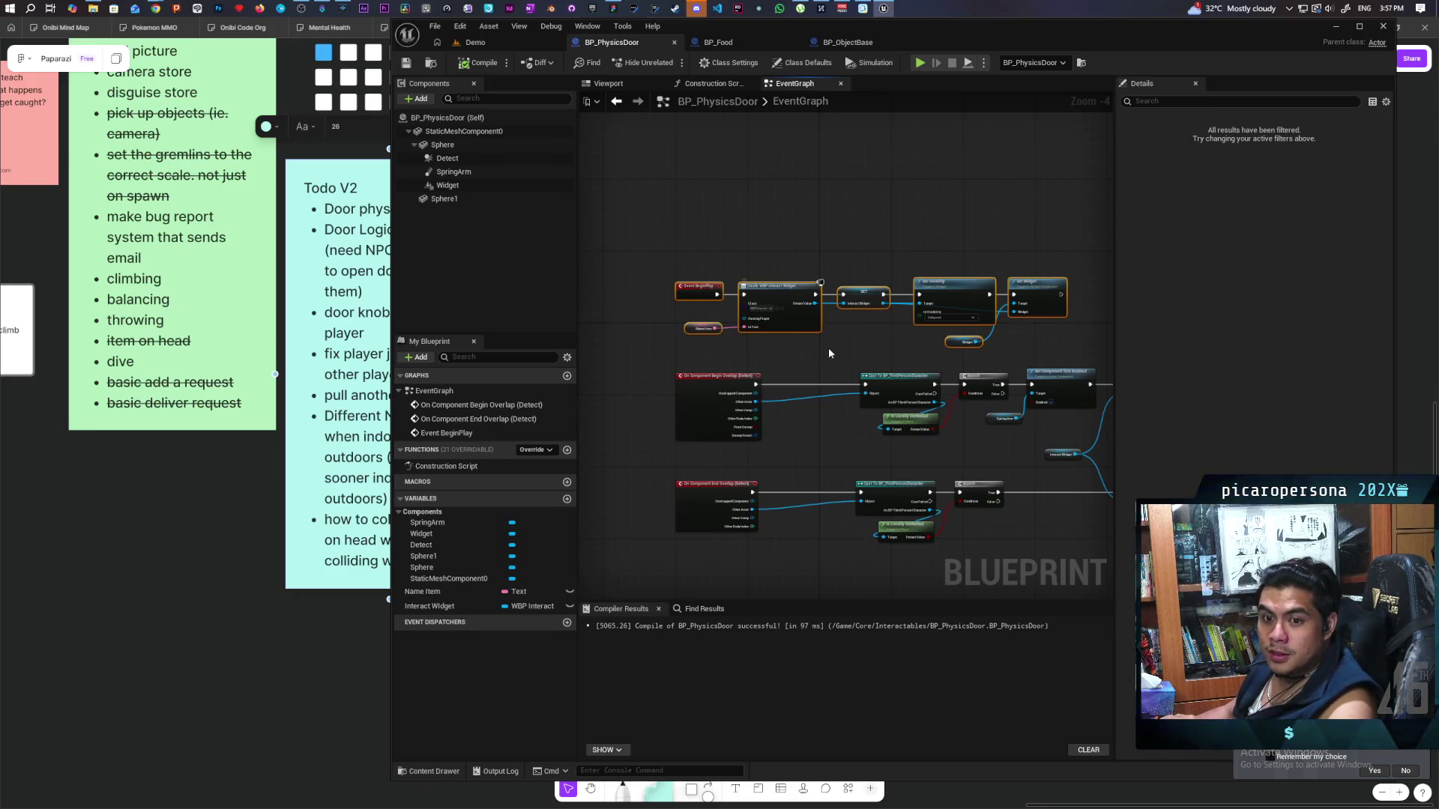
# Pan around the EventGraph to review the BeginPlay chain and both Detect overlap chains.
pyautogui.moveTo(919, 357); pyautogui.dragTo(849, 389)
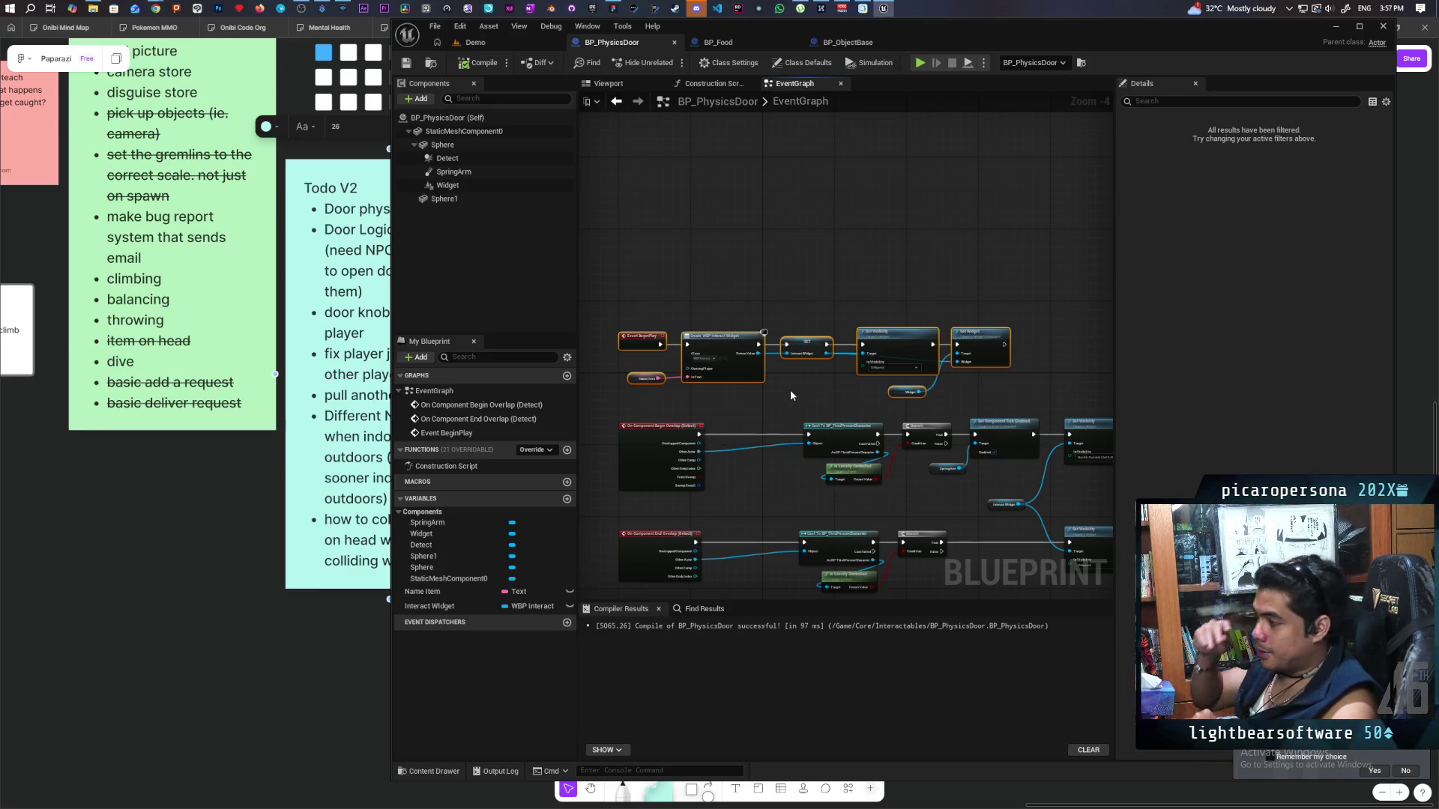
pyautogui.moveTo(790, 389)
pyautogui.mouseDown()
pyautogui.moveTo(758, 327)
pyautogui.moveTo(774, 296)
pyautogui.moveTo(758, 295)
pyautogui.mouseUp()
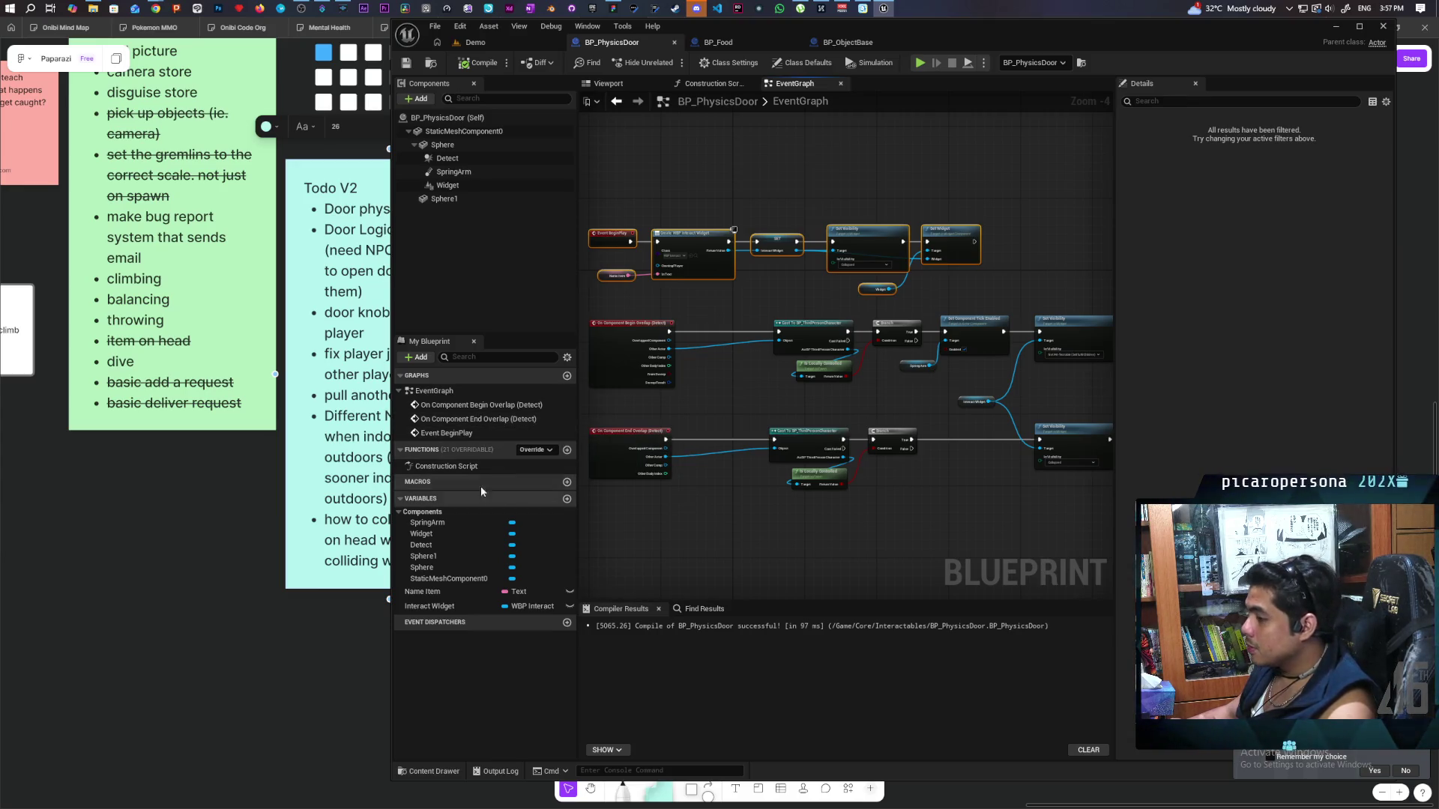
# Add BPI_Device as an implemented interface in Class Settings, then compile and save.
pyautogui.click(728, 62)
pyautogui.click(1244, 362)
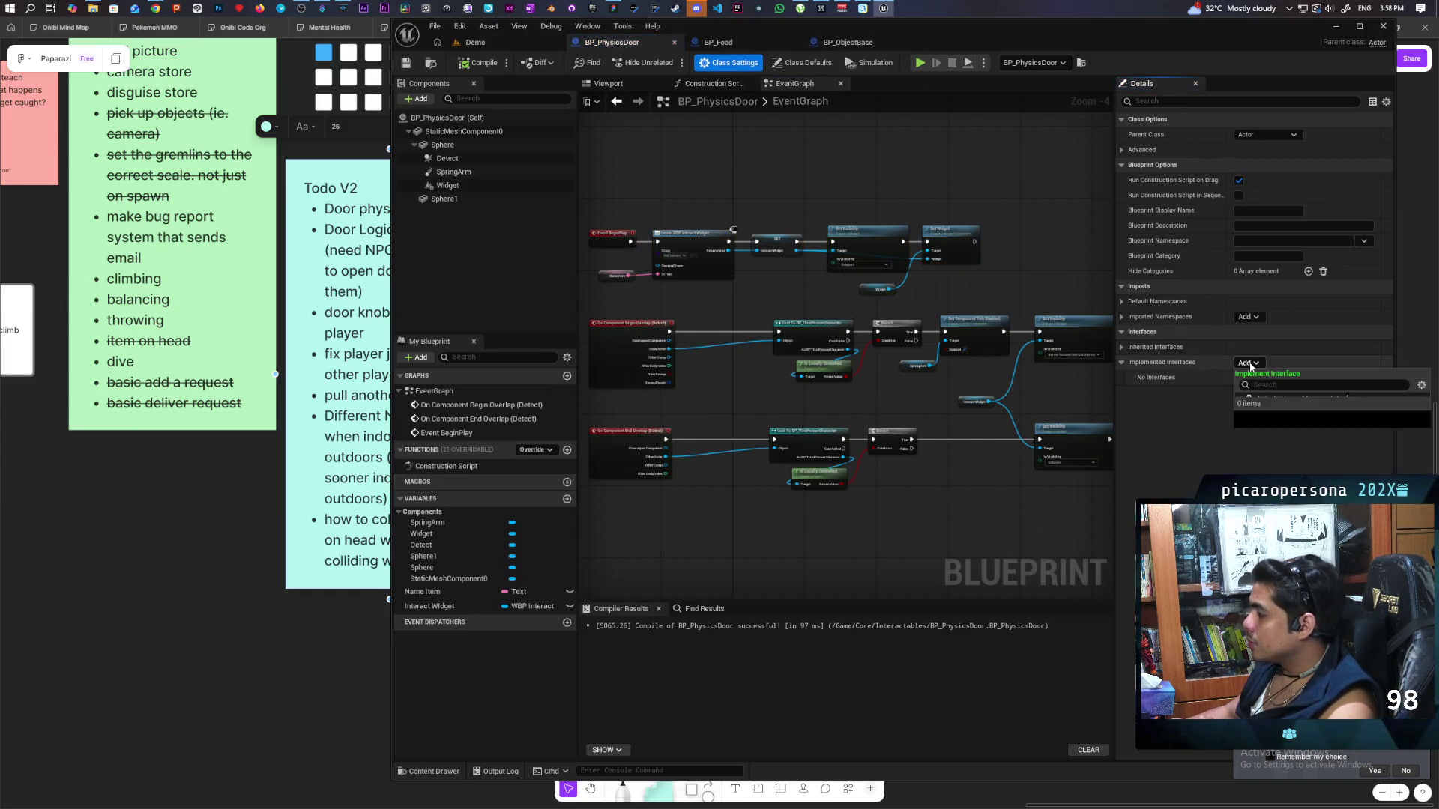
pyautogui.write('devic')
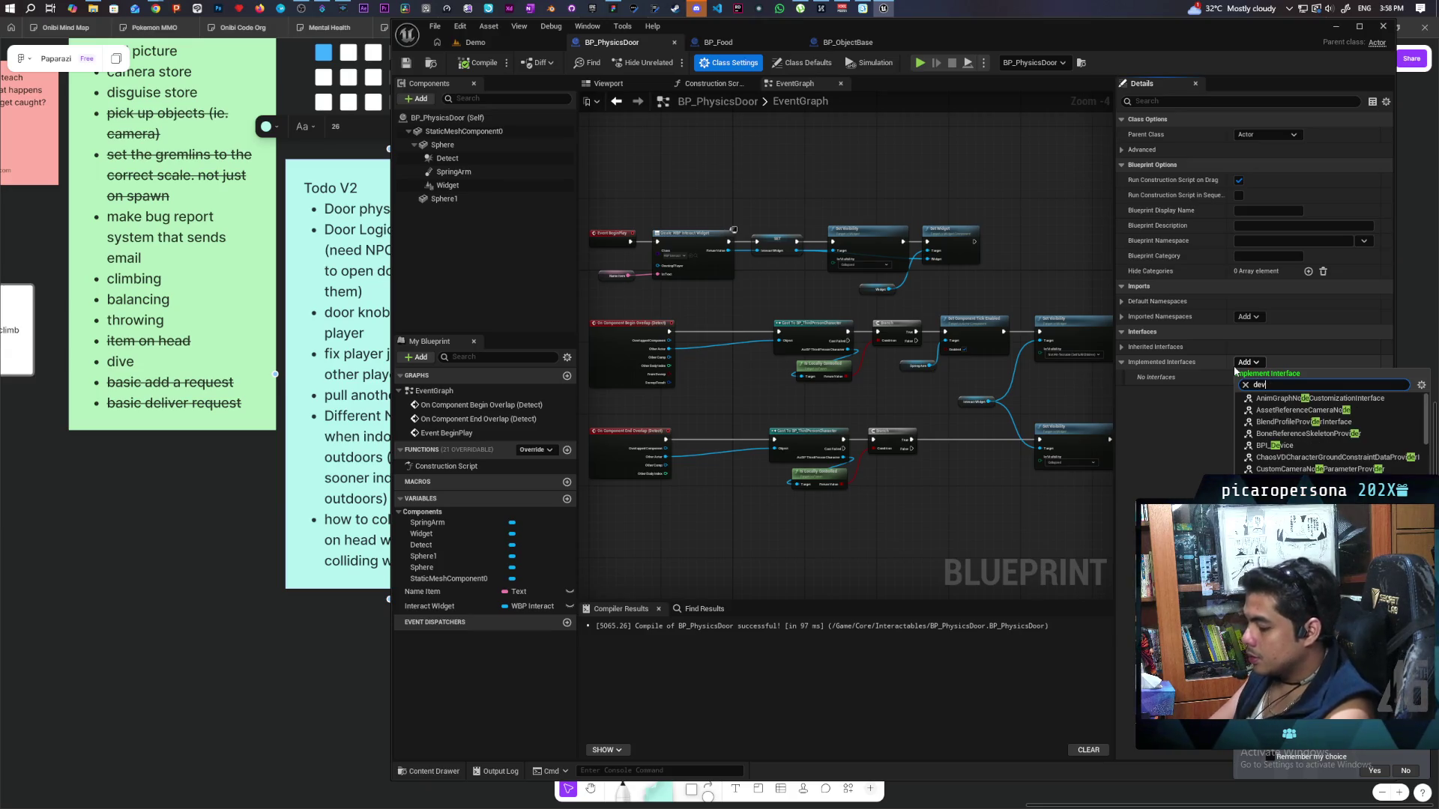
pyautogui.click(1271, 396)
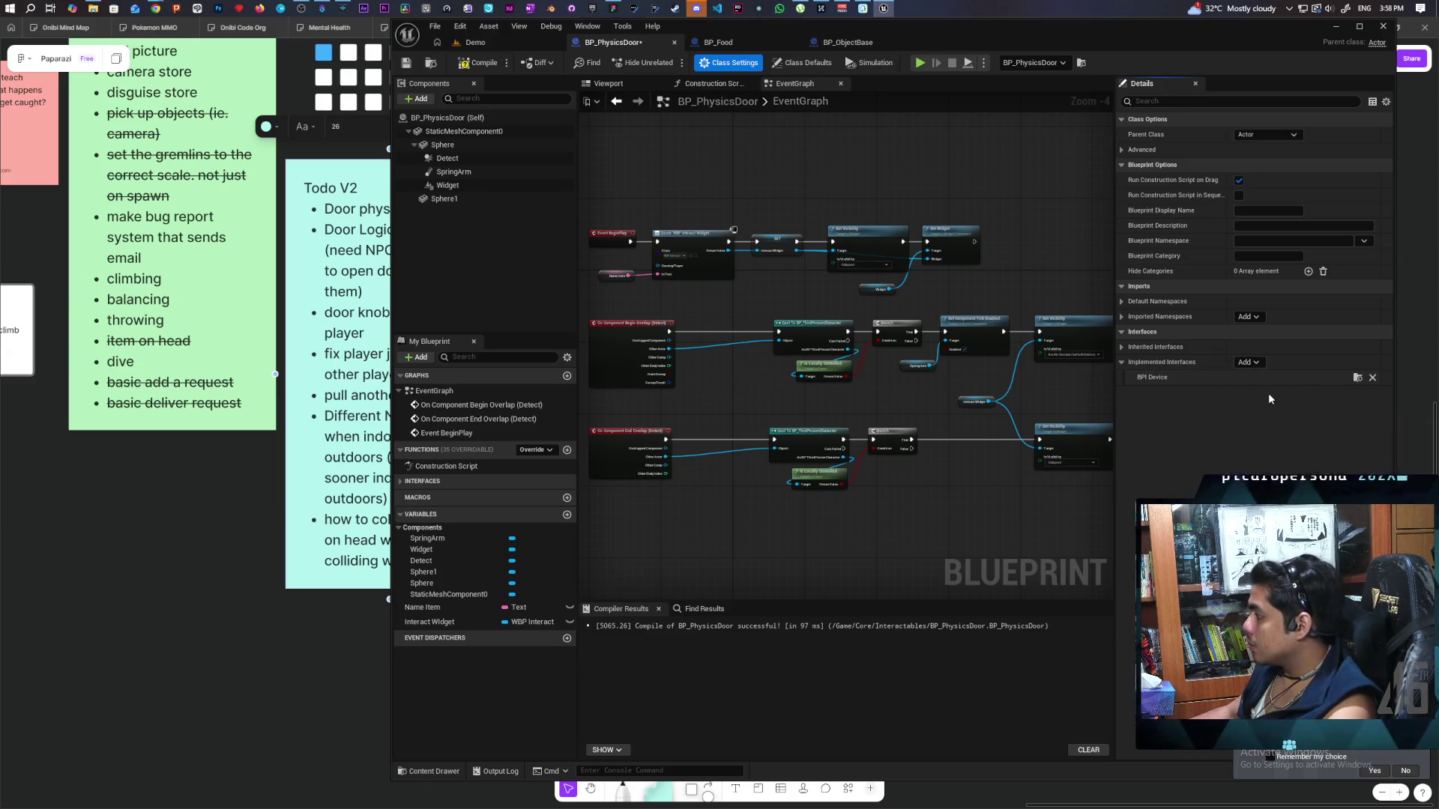
pyautogui.press('F7')
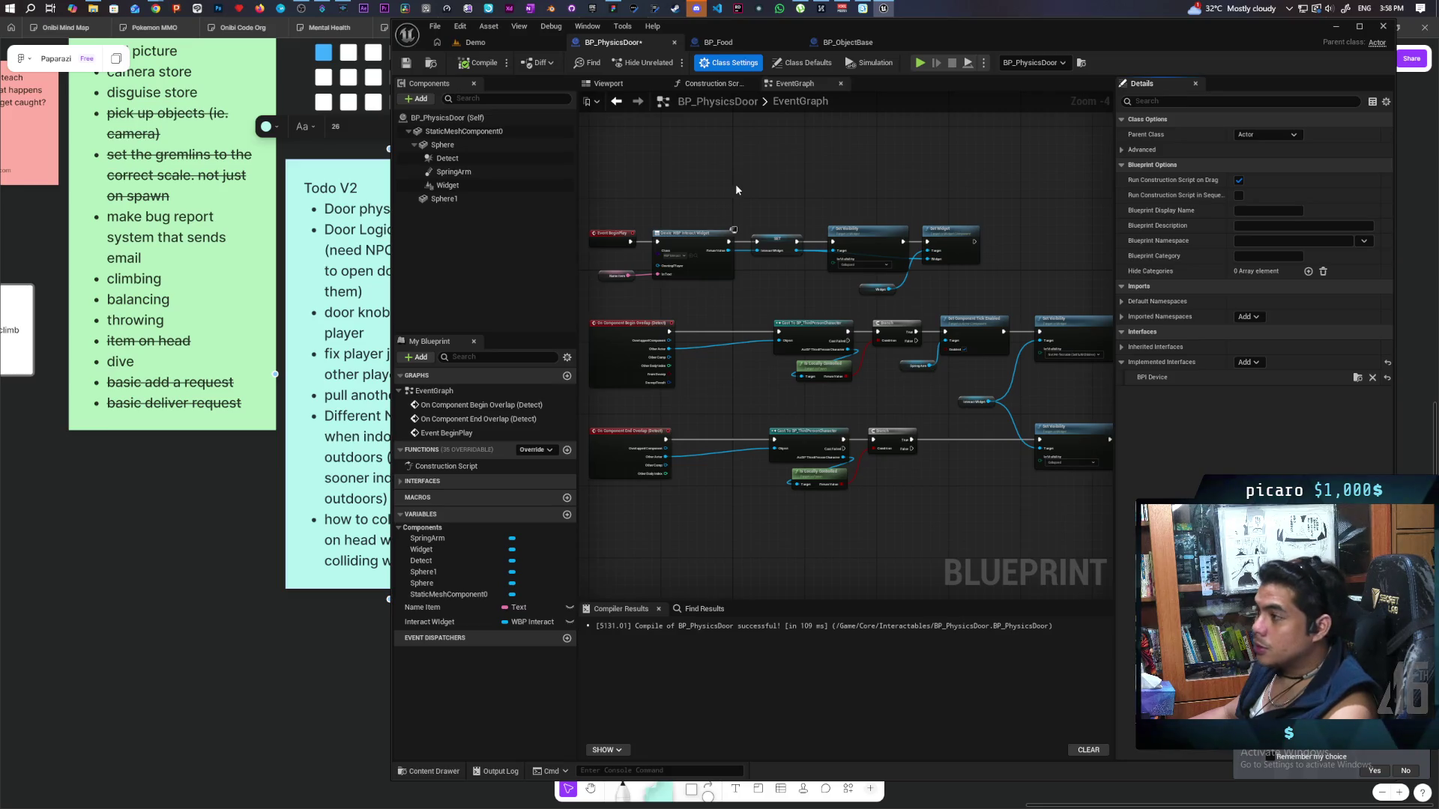
pyautogui.hotkey('ctrl', 's')
pyautogui.click(848, 42)
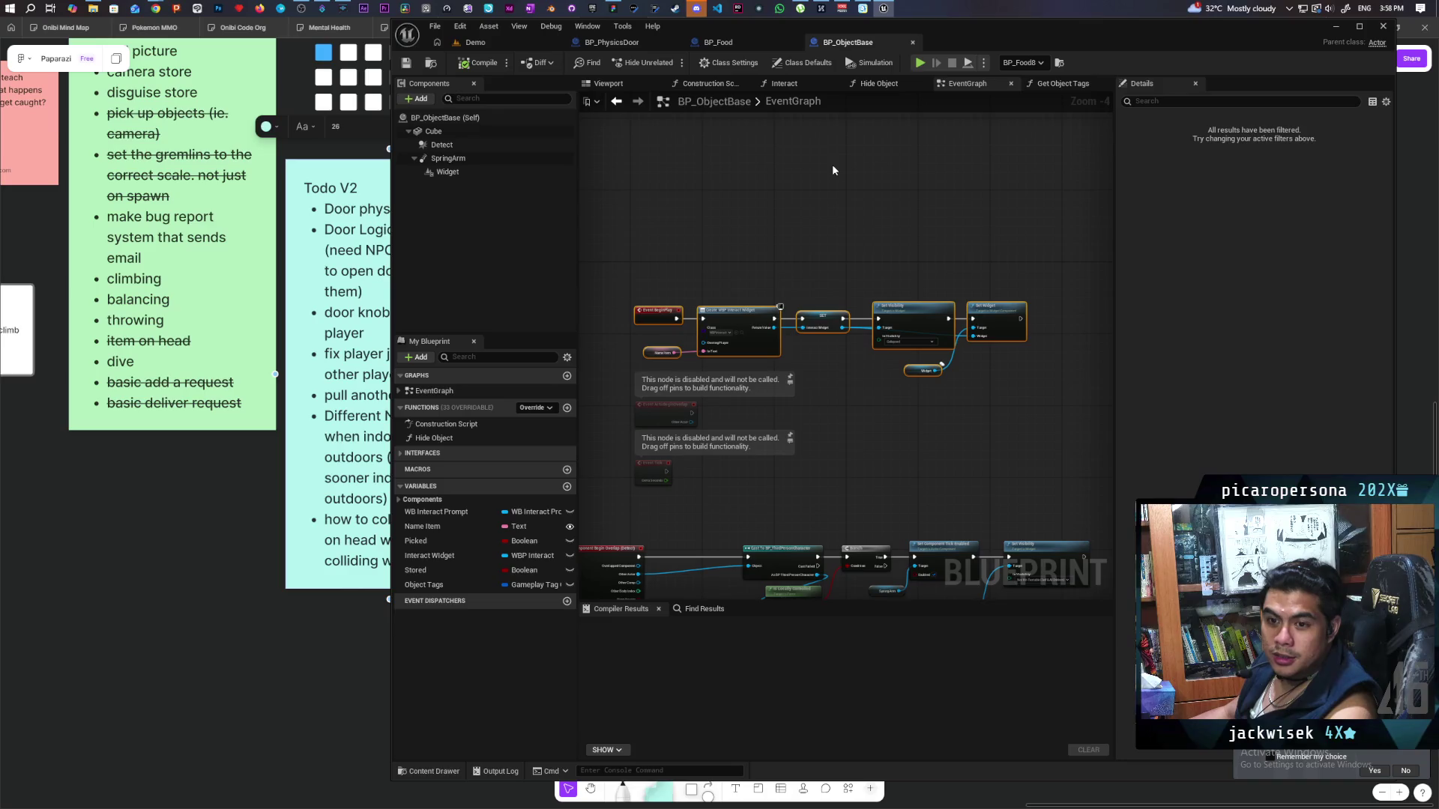
pyautogui.scroll(-2, 832, 170)
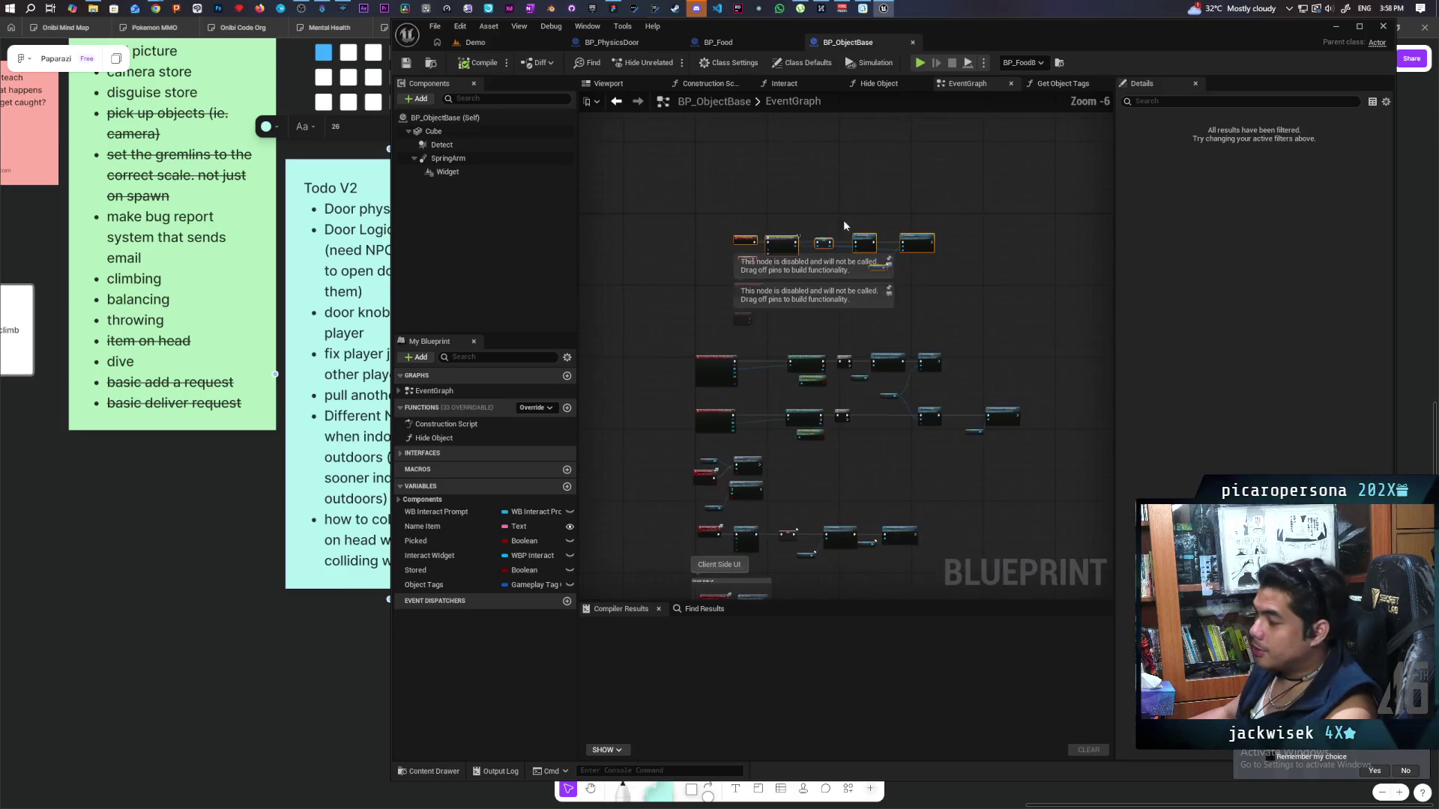
pyautogui.scroll(2, 832, 225)
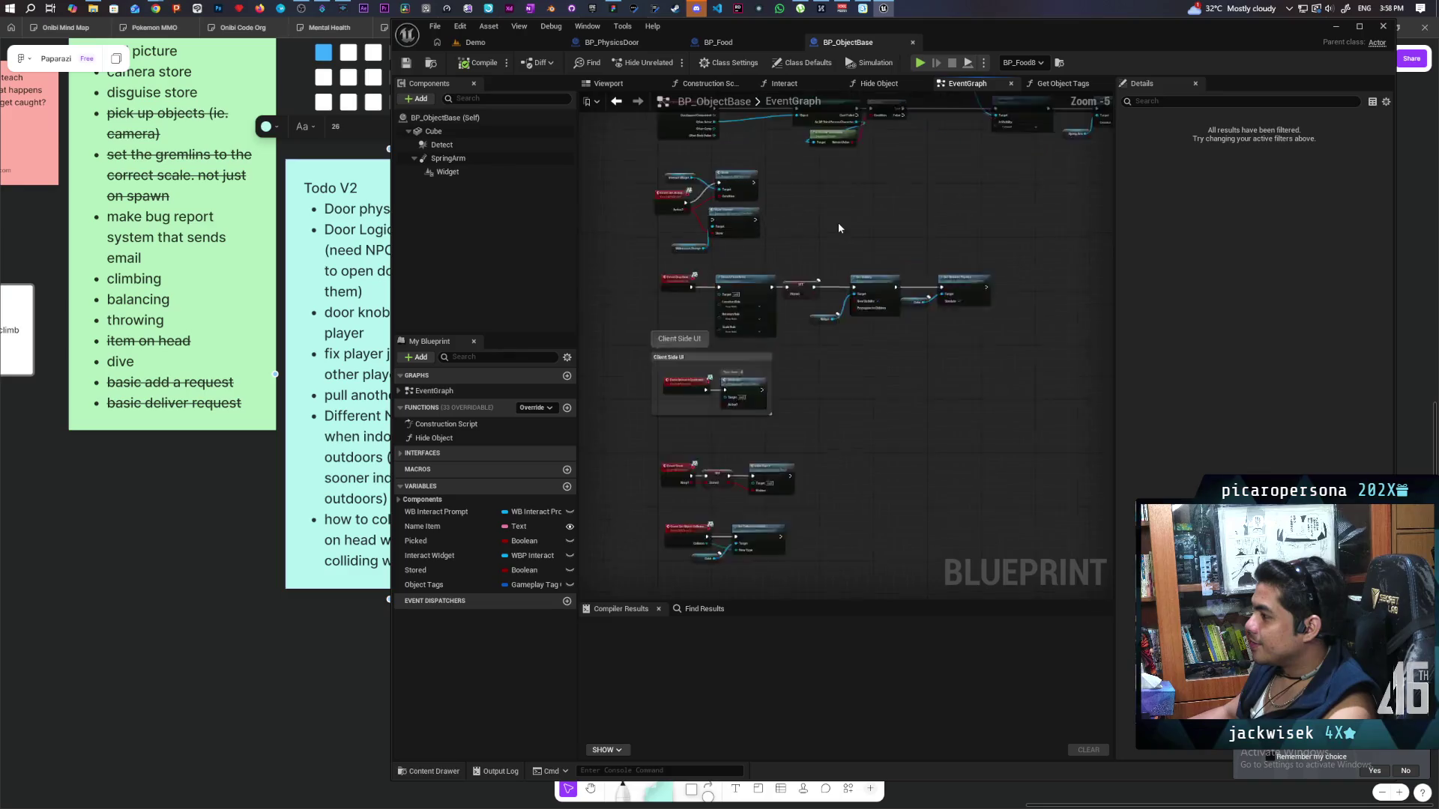
pyautogui.scroll(1, 856, 211)
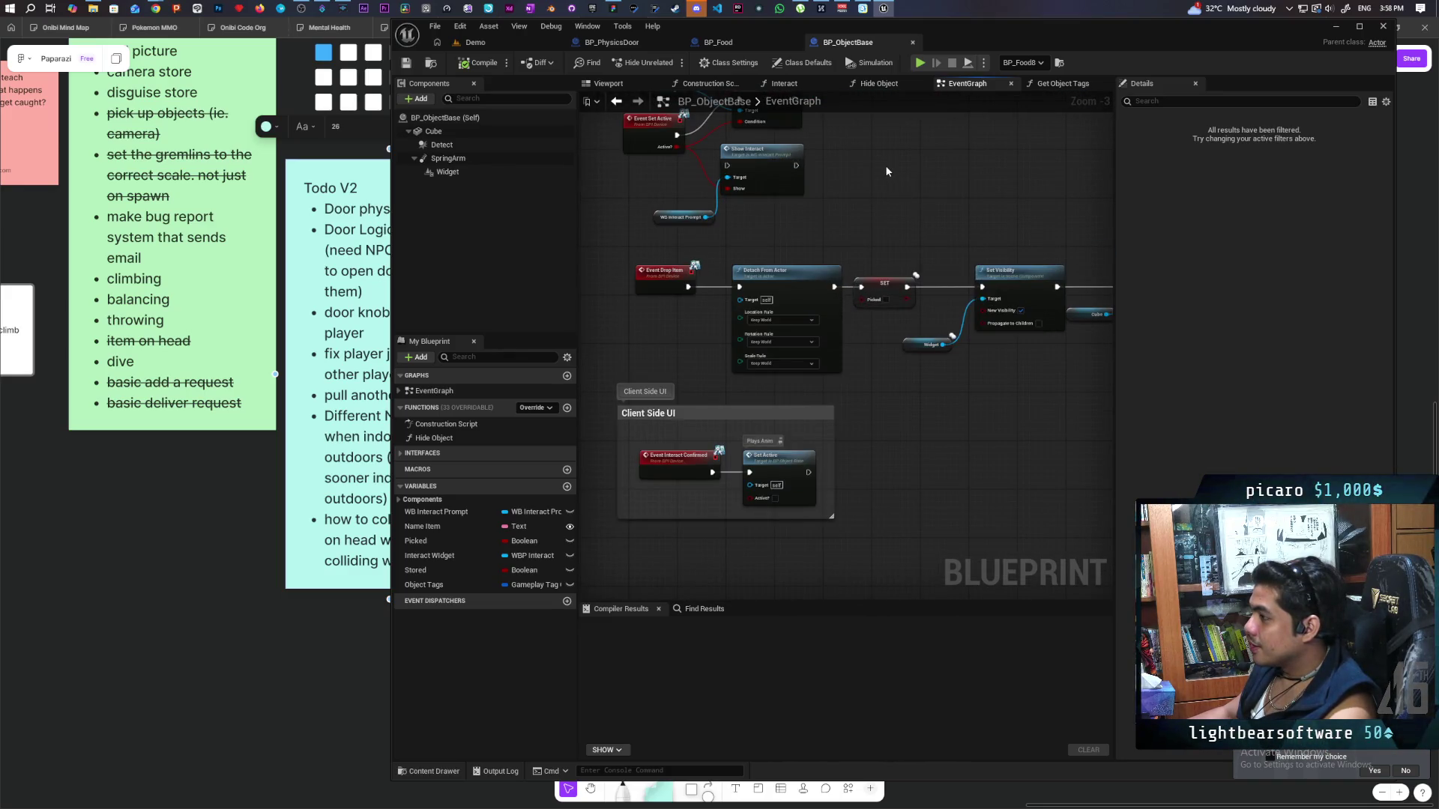
pyautogui.scroll(-2, 874, 173)
pyautogui.scroll(2, 743, 388)
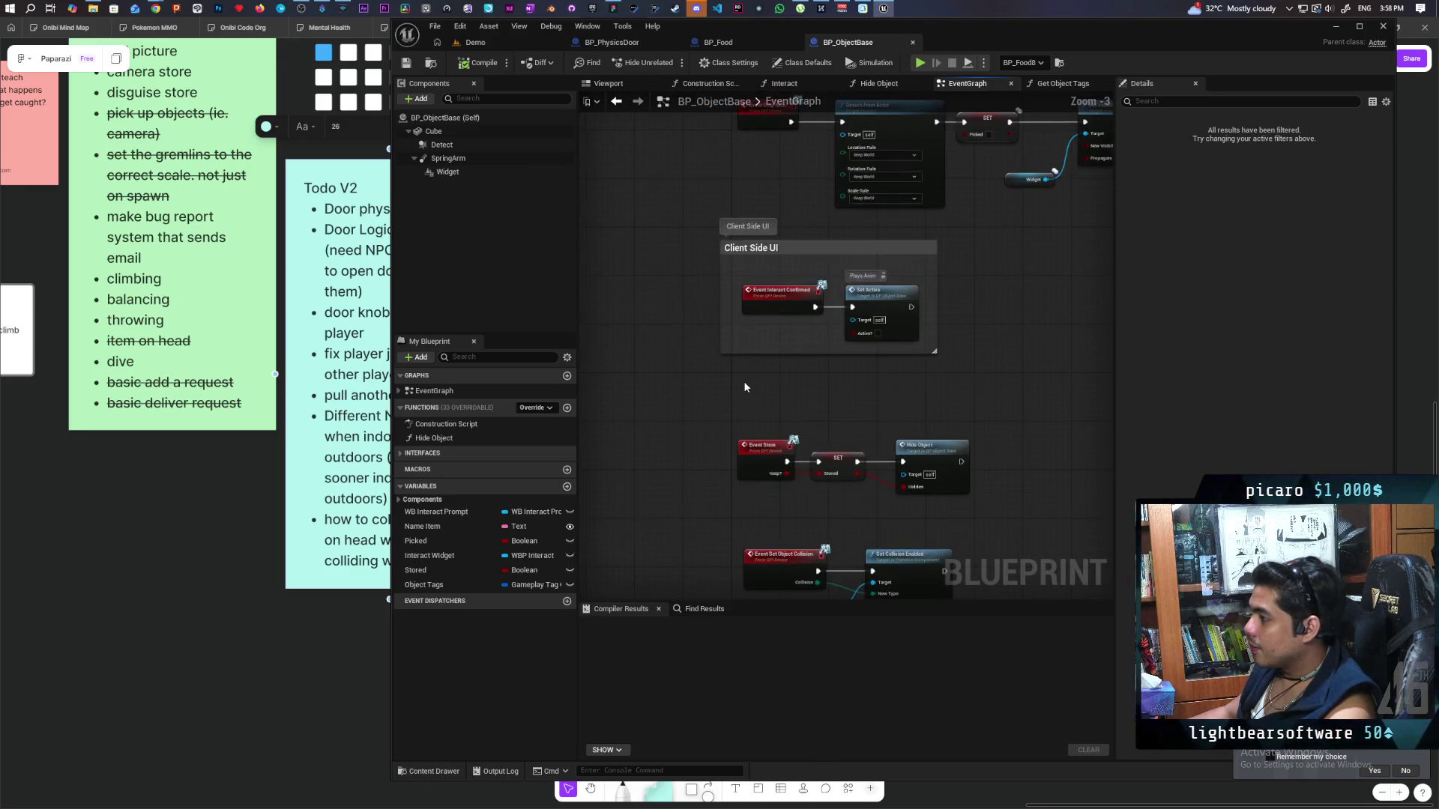
pyautogui.moveTo(743, 381); pyautogui.dragTo(734, 311)
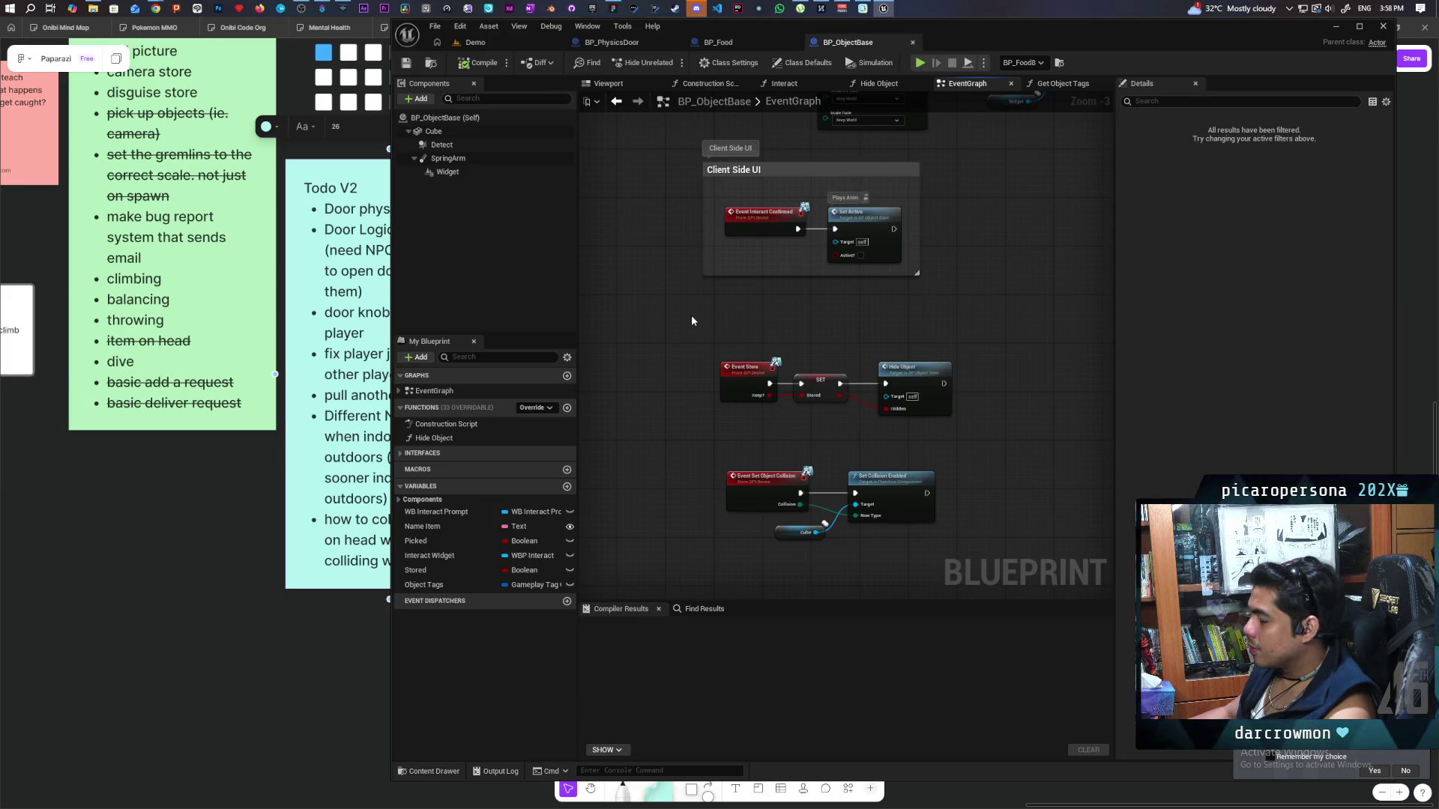
pyautogui.scroll(-4, 691, 318)
pyautogui.scroll(2, 691, 316)
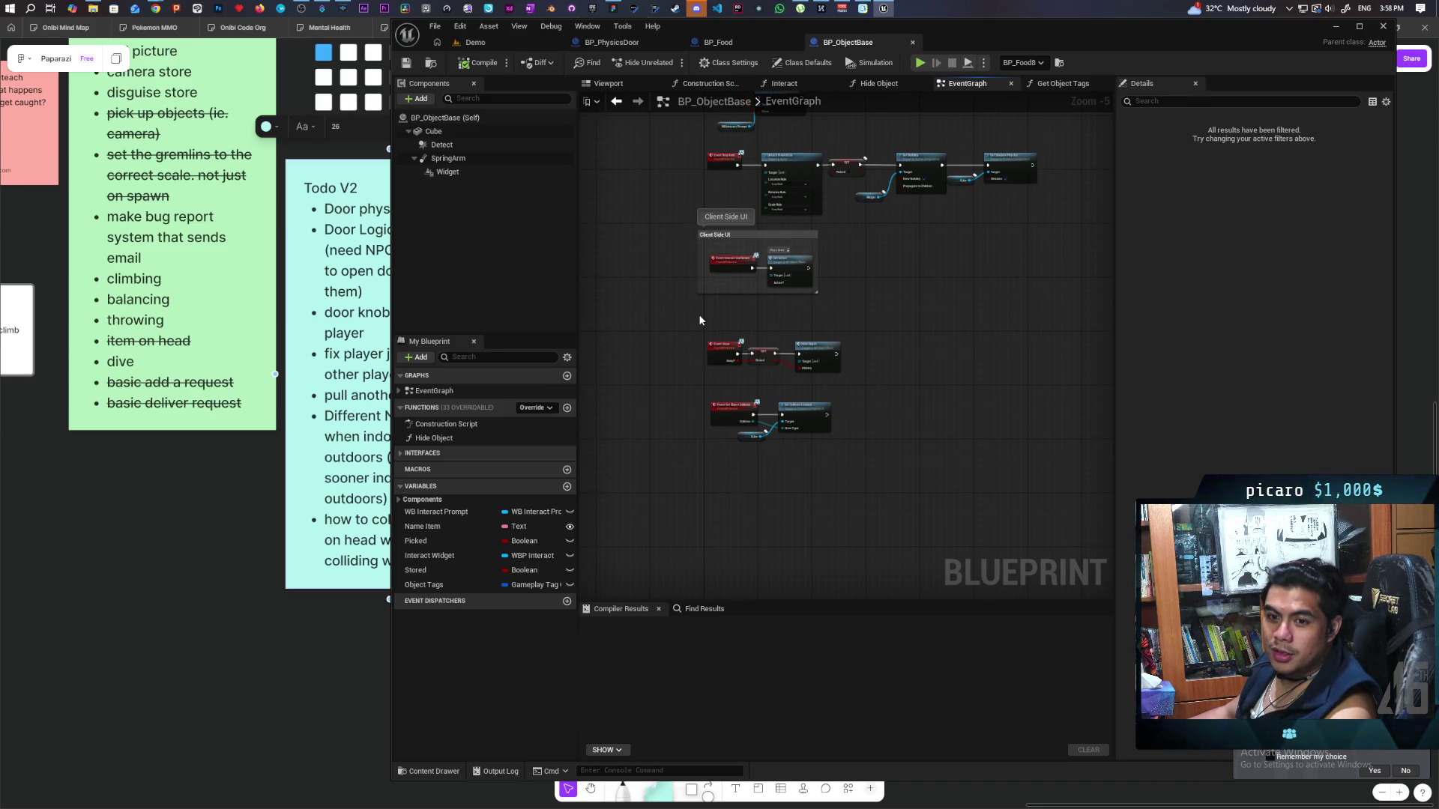
pyautogui.moveTo(650, 245); pyautogui.dragTo(644, 355)
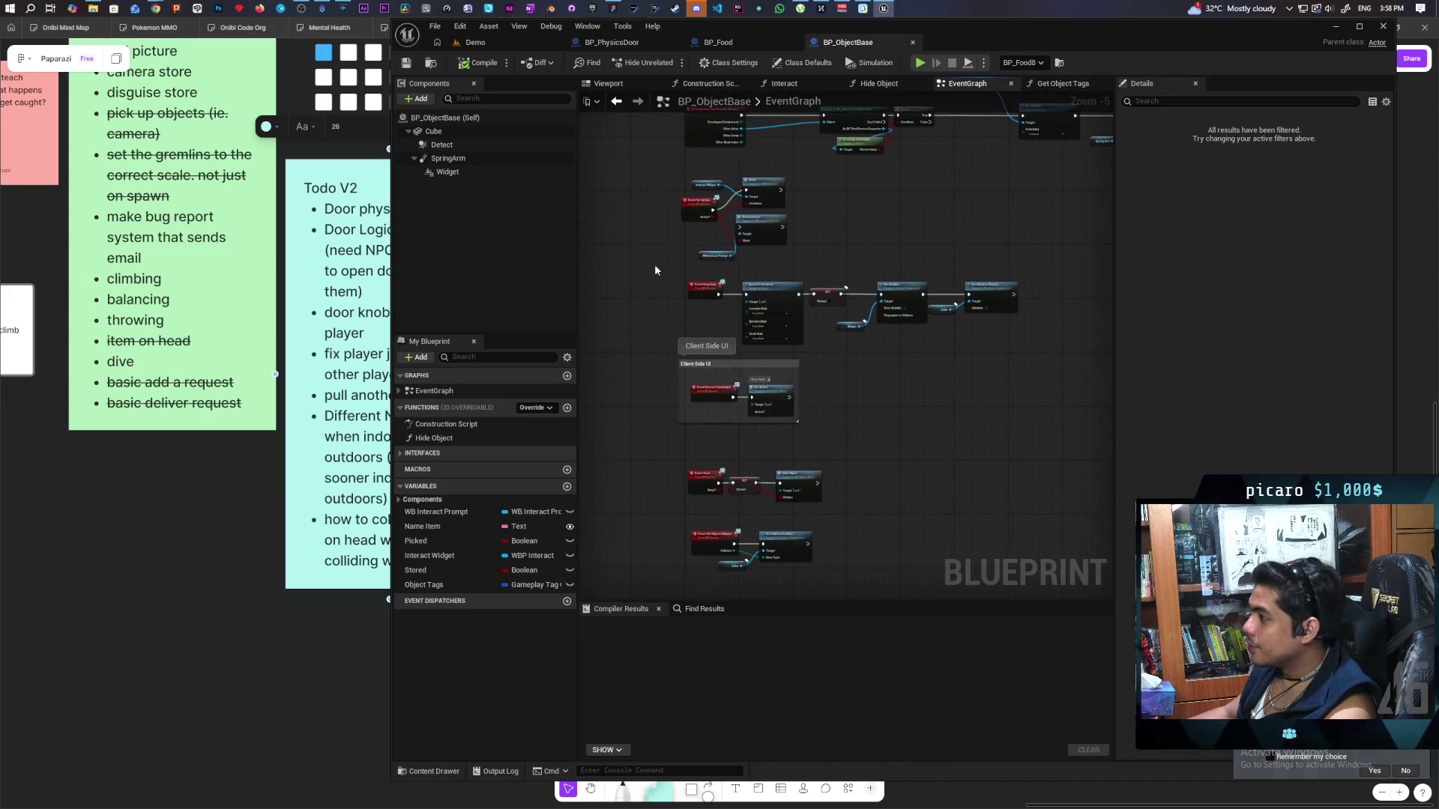
pyautogui.scroll(-2, 655, 270)
pyautogui.moveTo(653, 209); pyautogui.dragTo(883, 479)
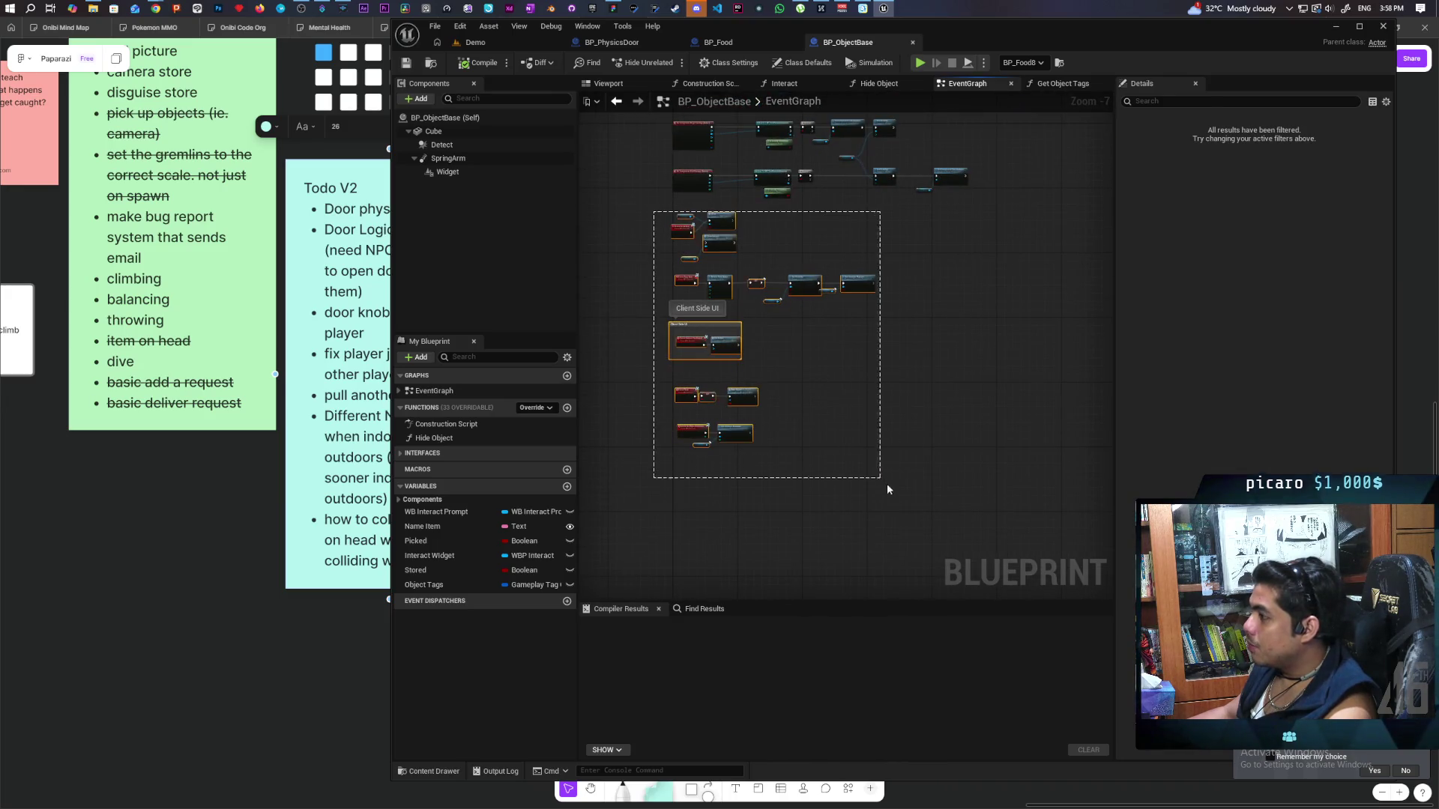
pyautogui.scroll(7, 682, 243)
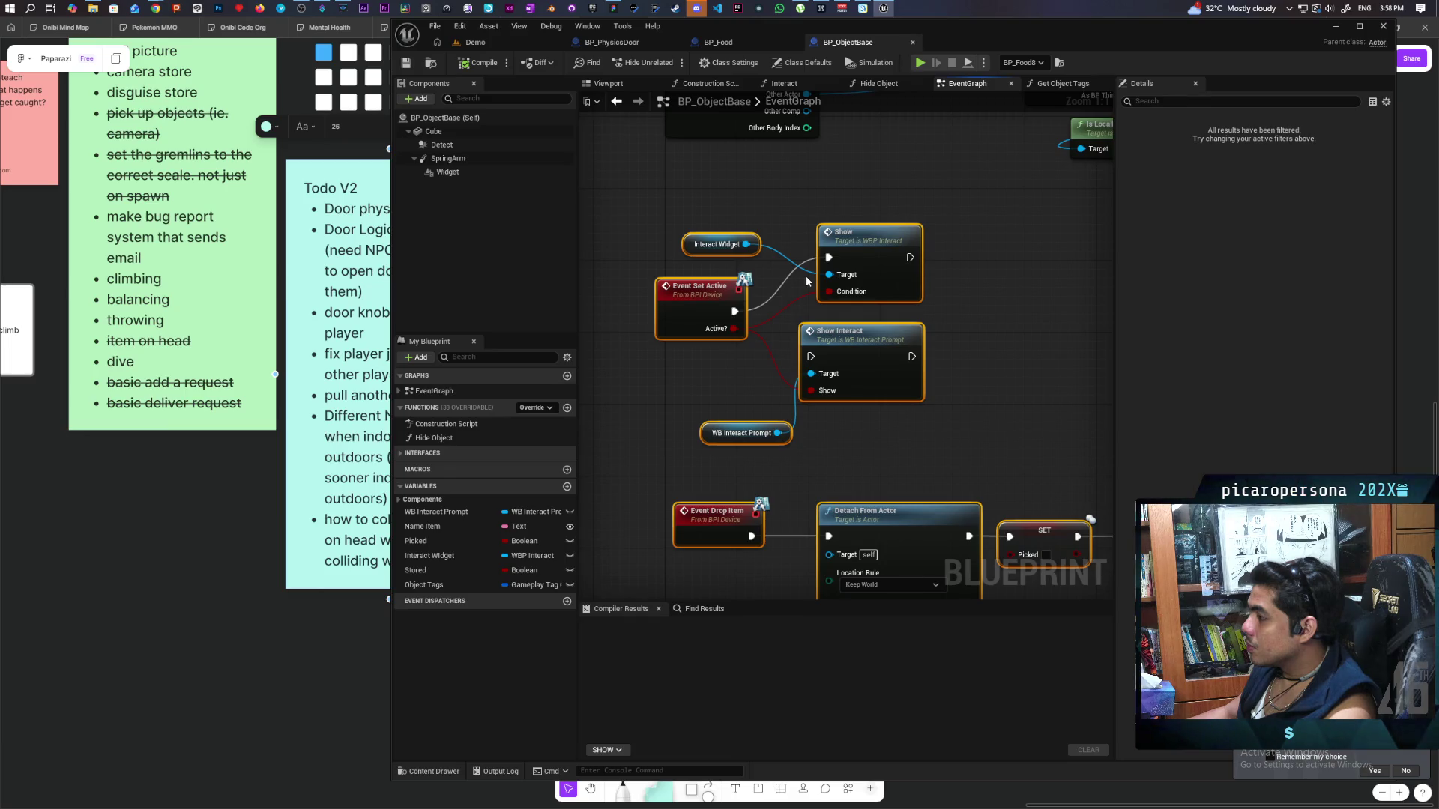
pyautogui.scroll(-1, 807, 281)
pyautogui.scroll(-3, 807, 281)
pyautogui.moveTo(809, 281)
pyautogui.mouseDown()
pyautogui.moveTo(864, 145)
pyautogui.moveTo(870, 178)
pyautogui.mouseUp()
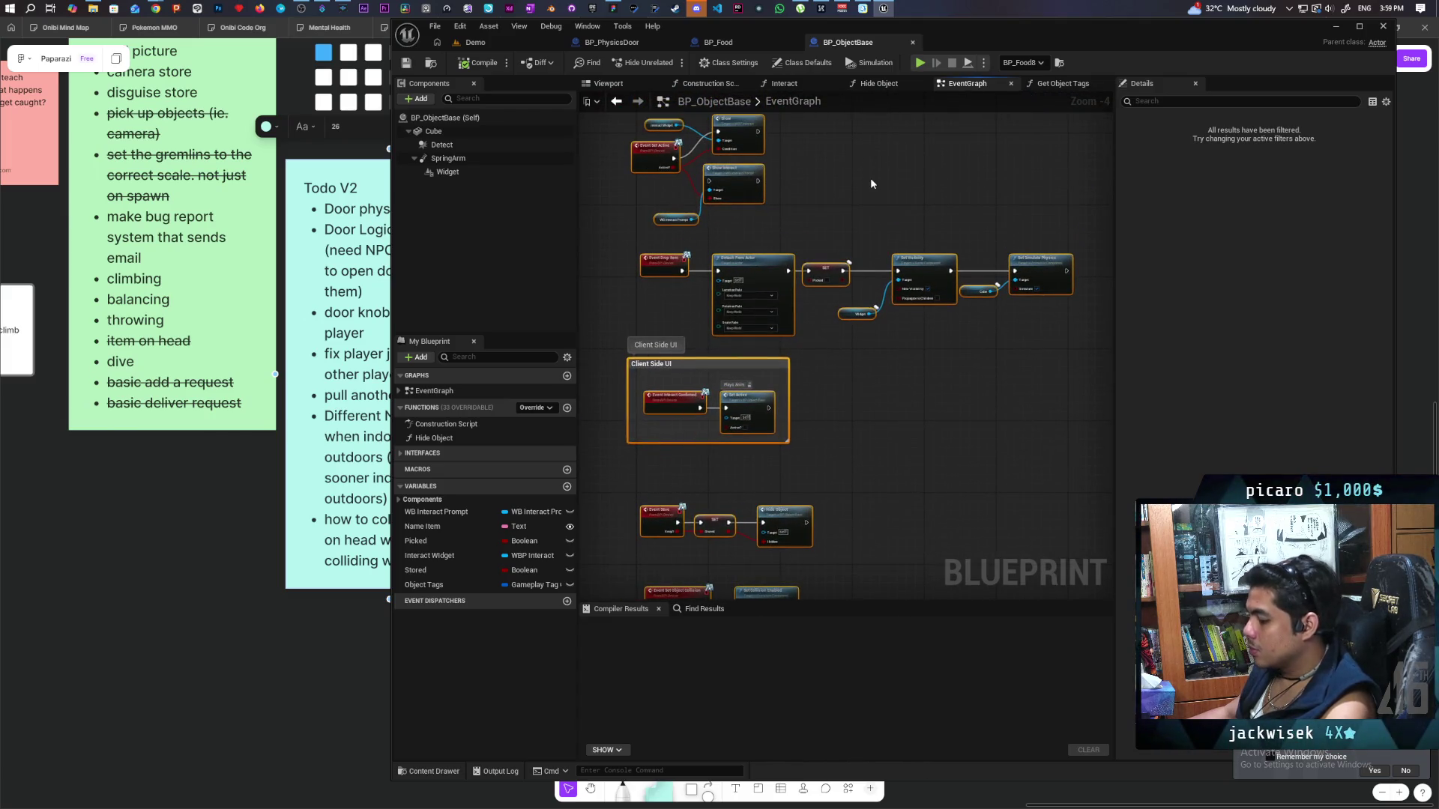
pyautogui.click(611, 42)
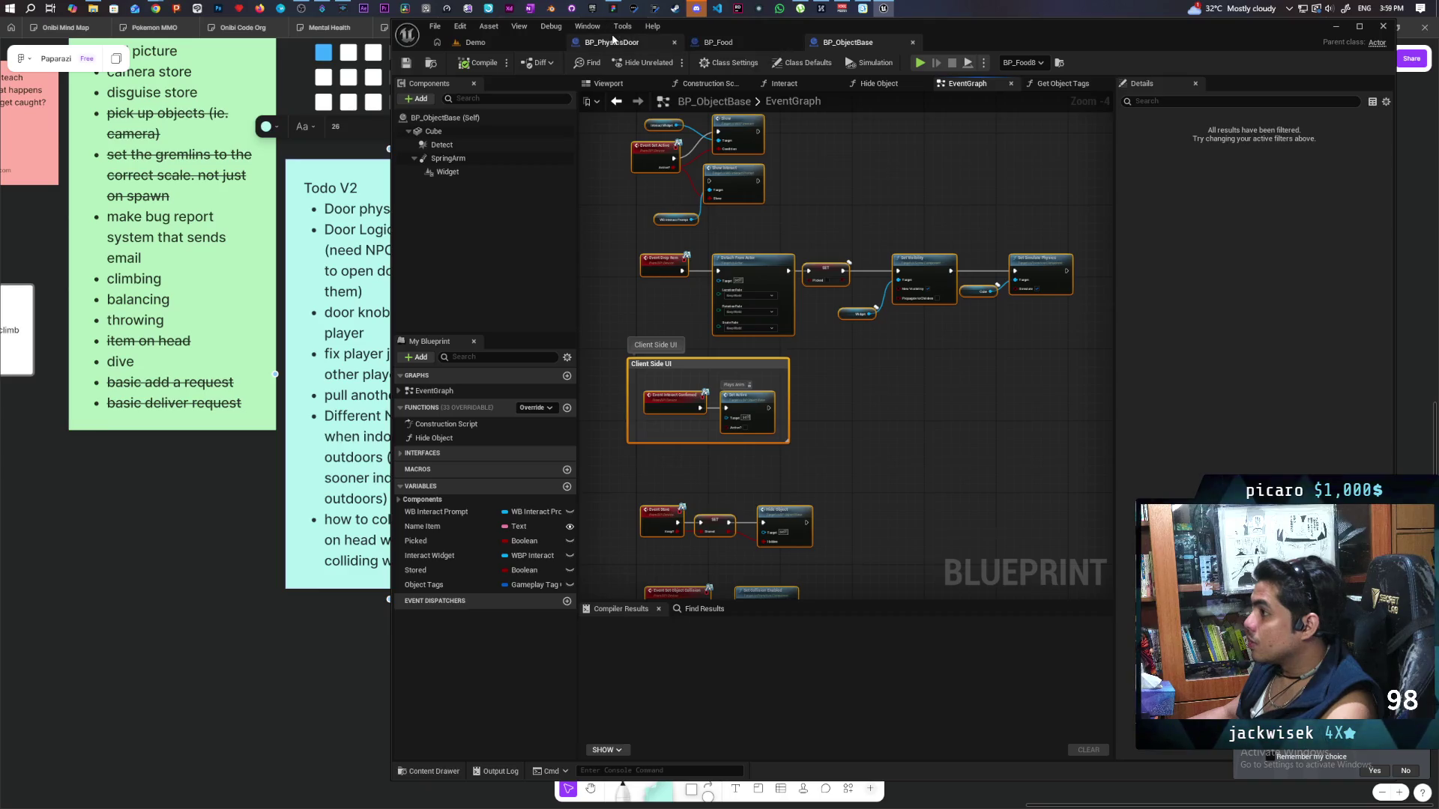
# Paste the copied BPI_Device interaction events into the door graph, dismissing the fix prompt.
pyautogui.scroll(-5, 658, 180)
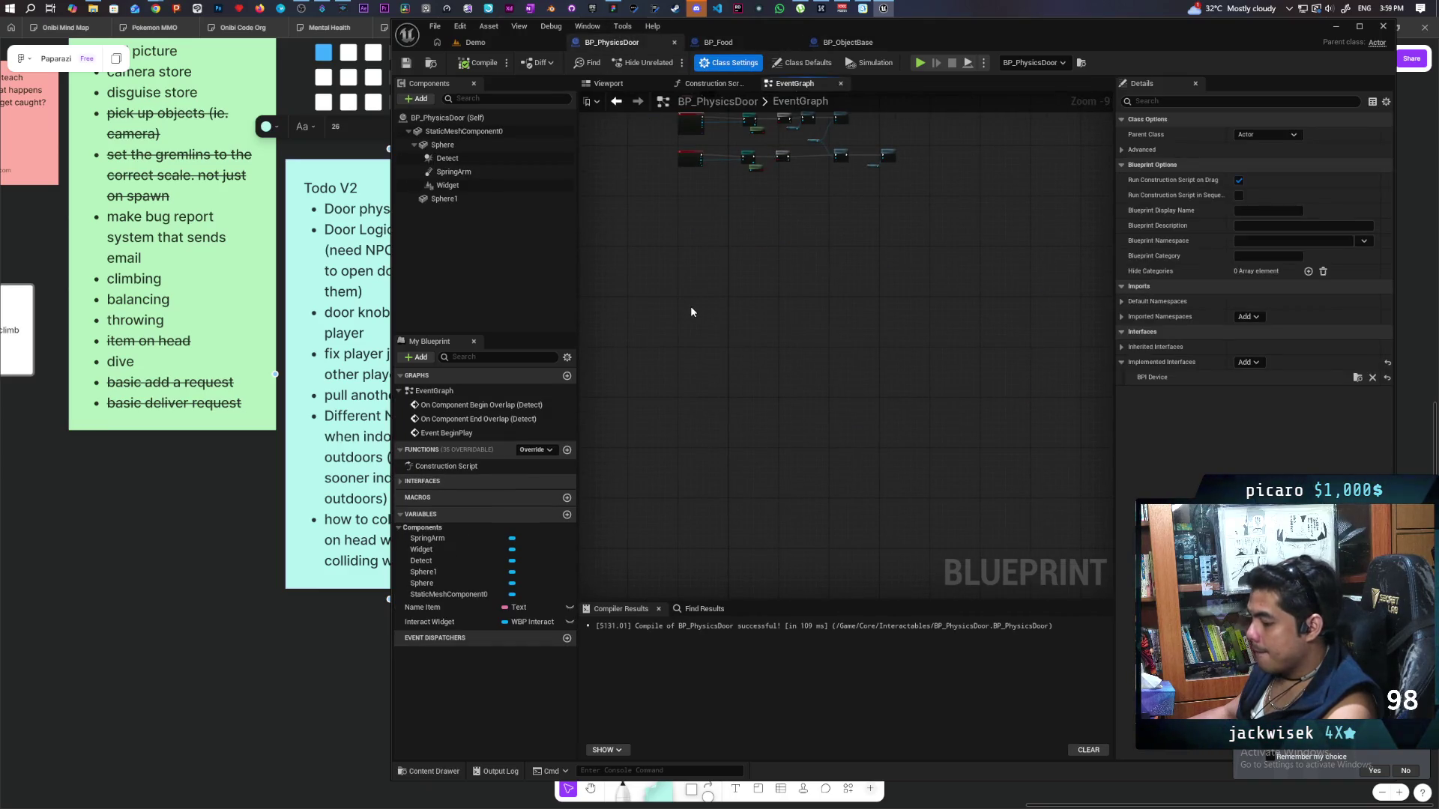
pyautogui.hotkey('ctrl', 'v')
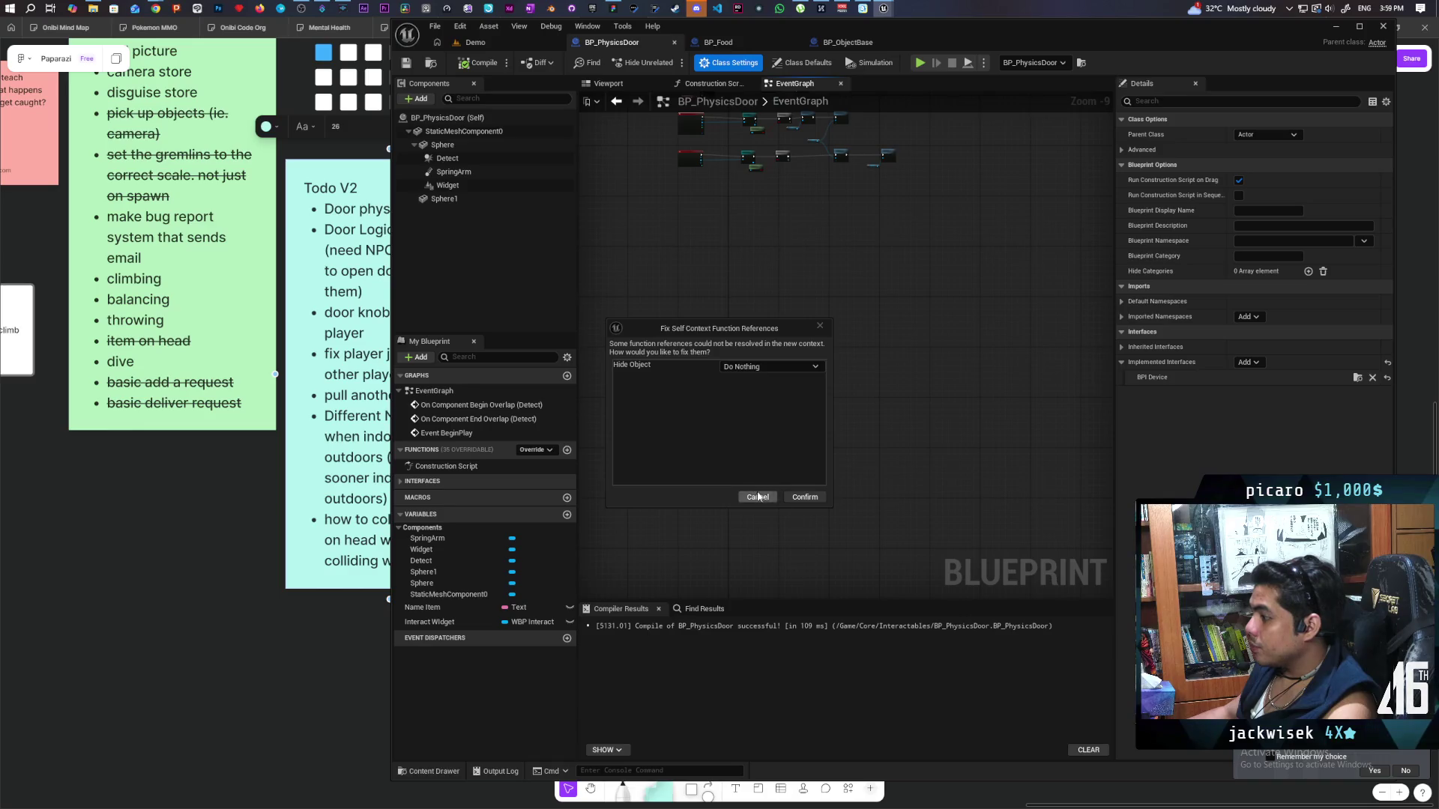
pyautogui.click(803, 497)
# Delete the Event Store, SET and Hide Object nodes, then compile, which reports missing Cube and Picked.
pyautogui.scroll(4, 800, 492)
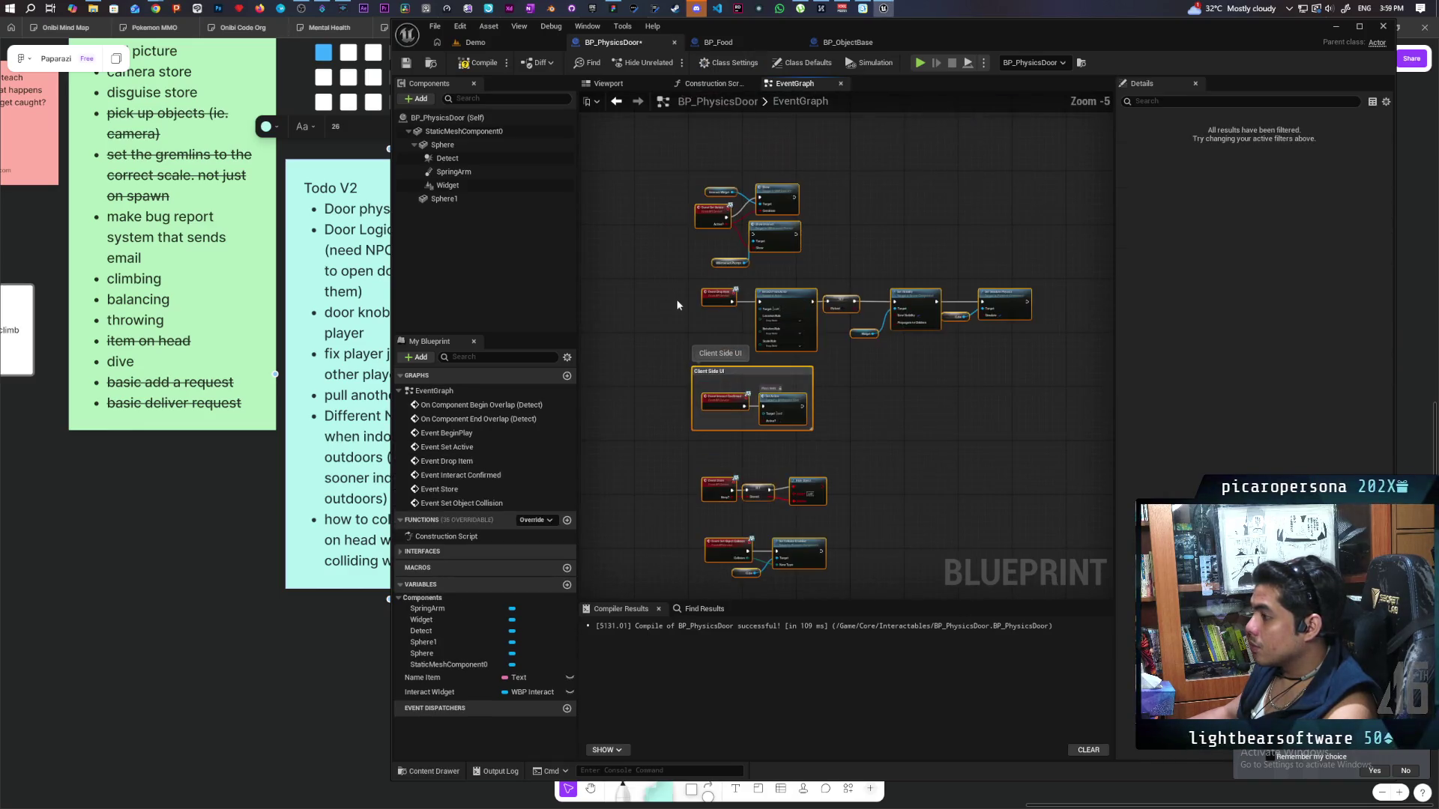
pyautogui.scroll(2, 891, 371)
pyautogui.moveTo(883, 402); pyautogui.dragTo(616, 334)
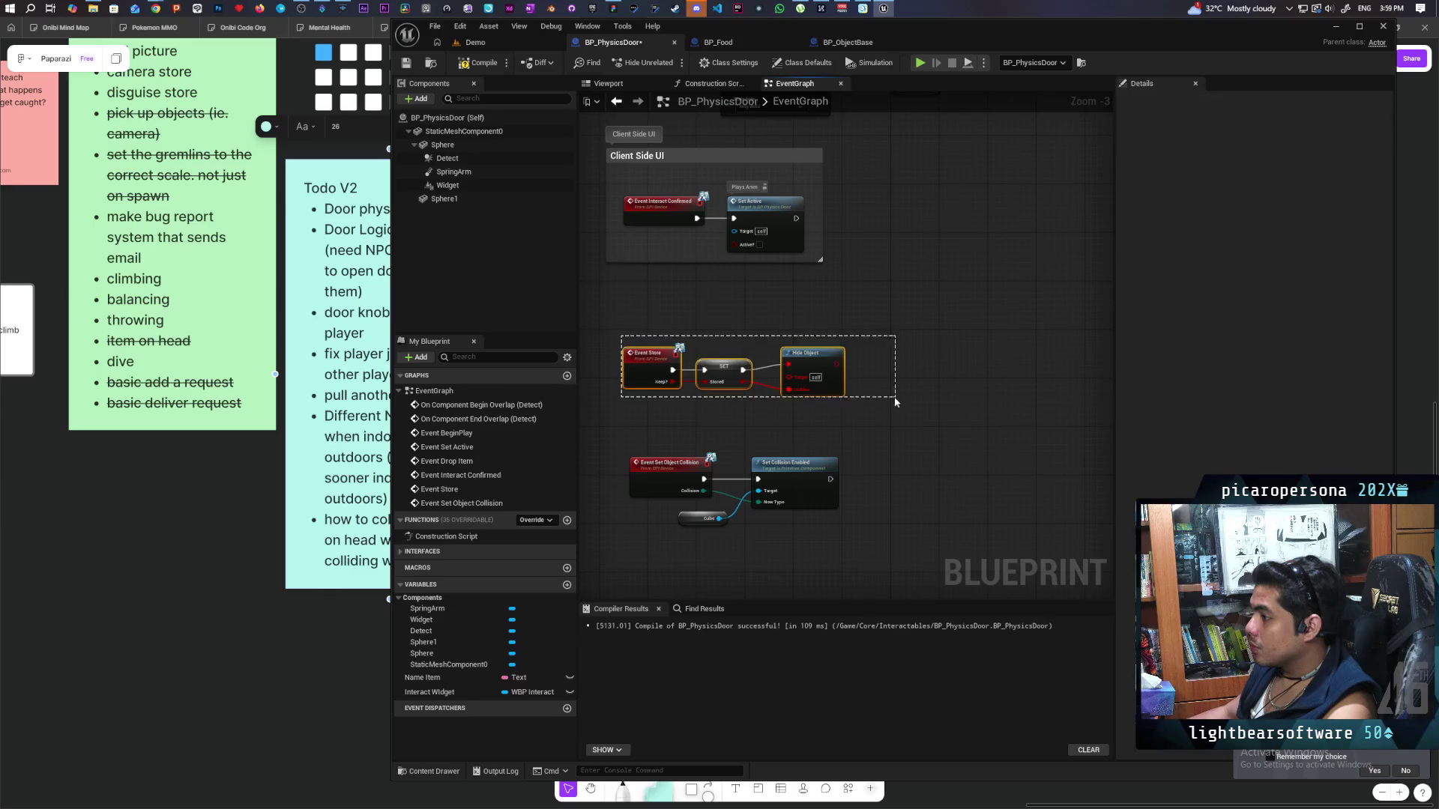
pyautogui.press('Delete')
pyautogui.moveTo(825, 339); pyautogui.dragTo(855, 444)
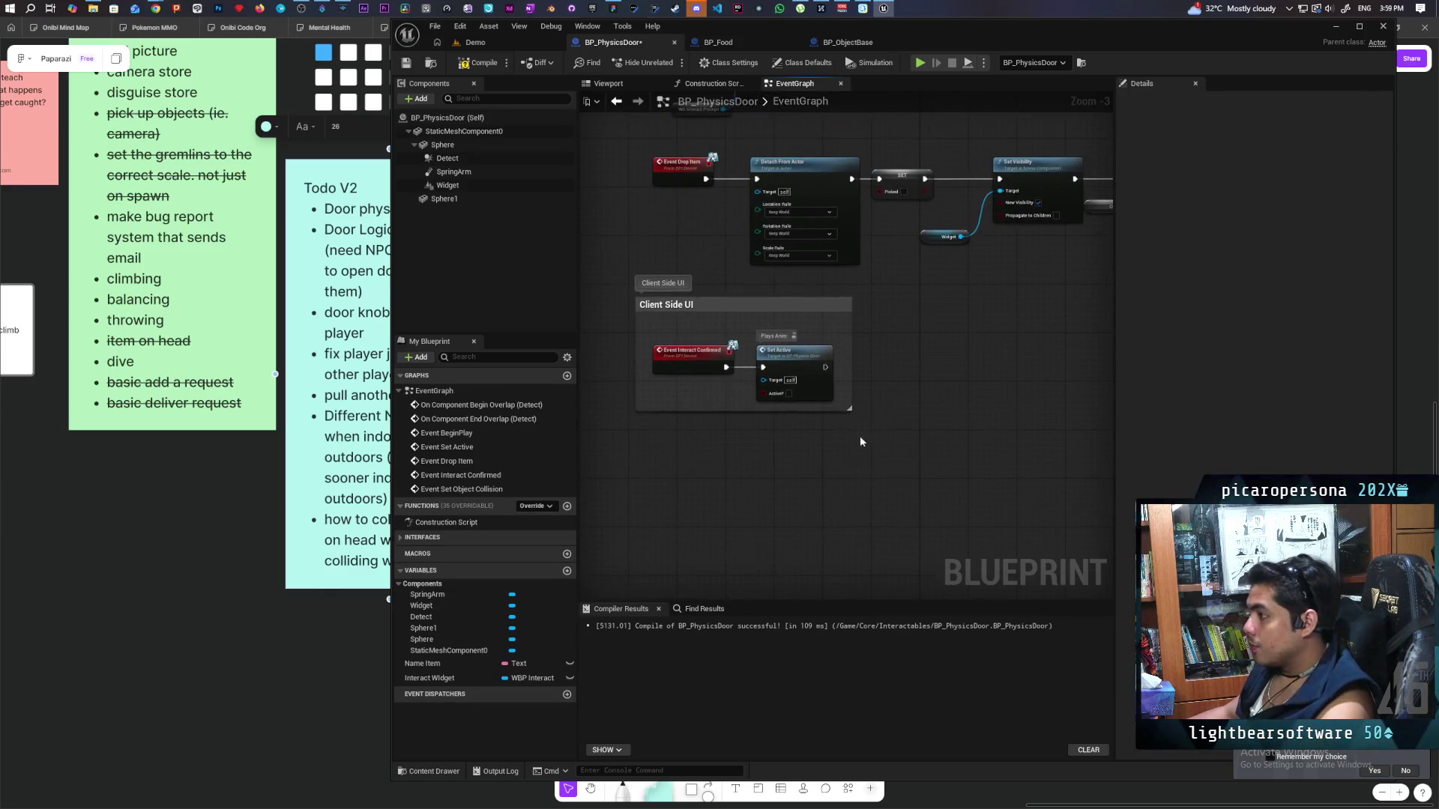
pyautogui.scroll(-2, 889, 375)
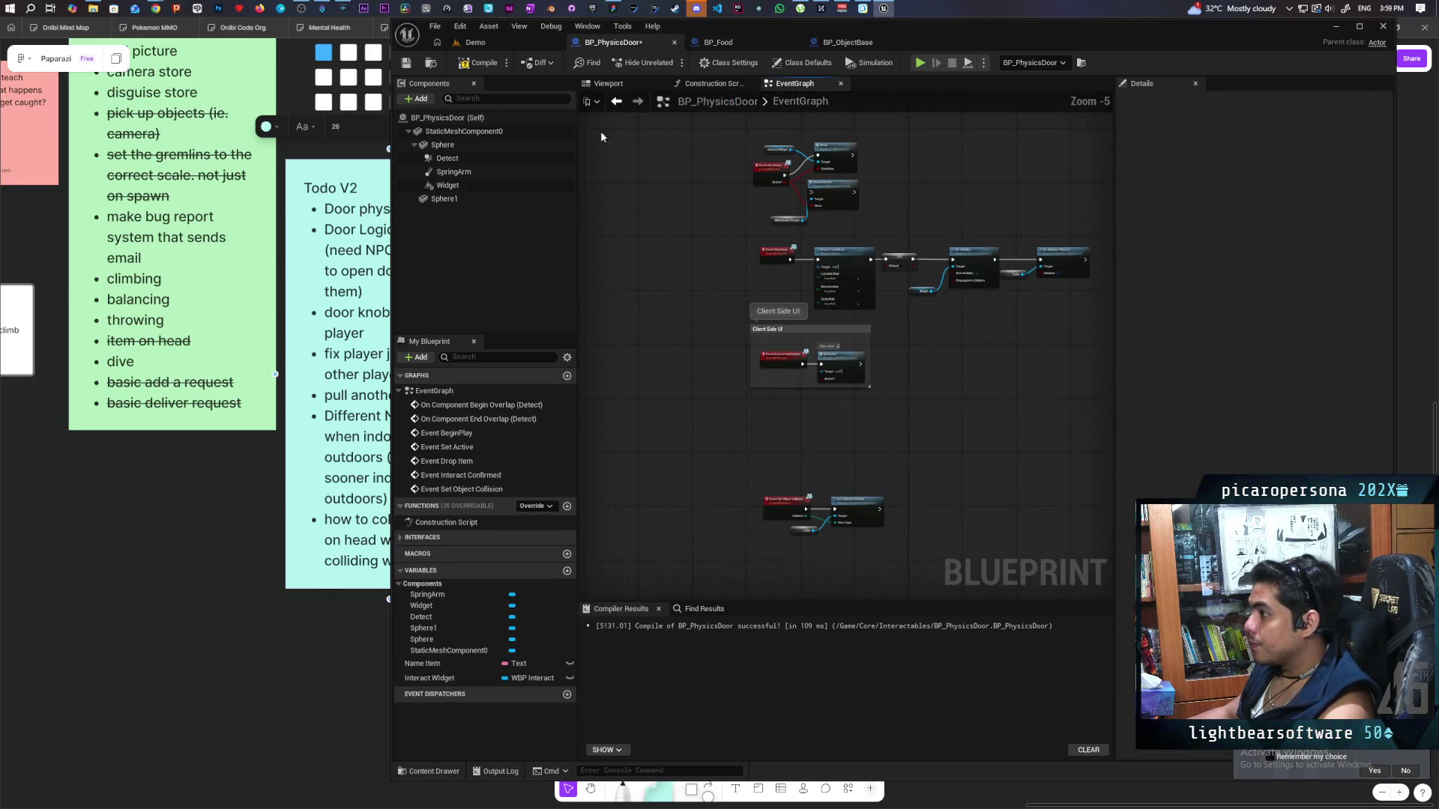
pyautogui.click(484, 63)
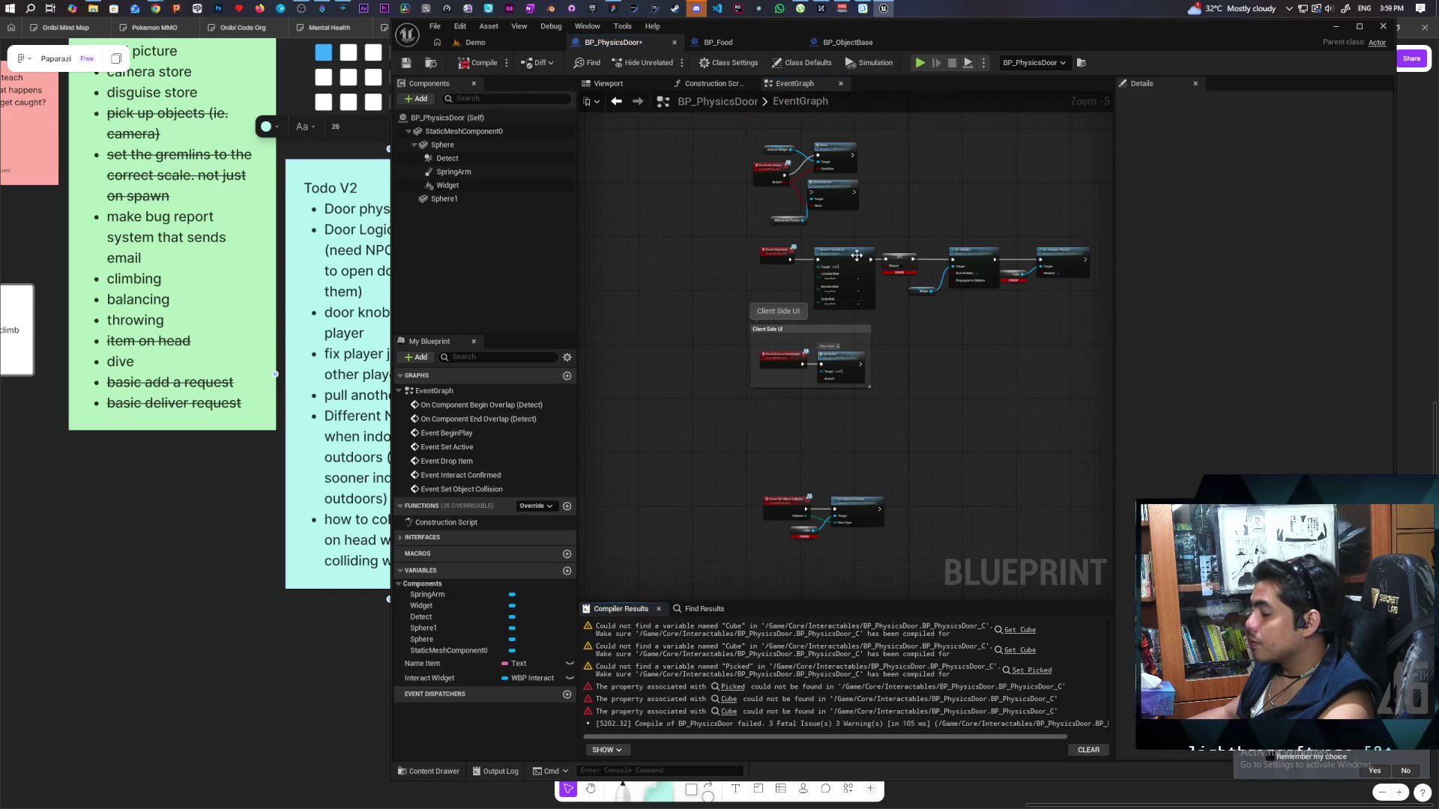
# Delete the Detach From Actor, SET and Set Visibility nodes driven by Event Drop Item.
pyautogui.scroll(4, 855, 256)
pyautogui.moveTo(989, 224); pyautogui.dragTo(959, 221)
pyautogui.moveTo(949, 226); pyautogui.dragTo(769, 230)
pyautogui.moveTo(910, 365)
pyautogui.mouseDown()
pyautogui.moveTo(885, 398)
pyautogui.moveTo(940, 417)
pyautogui.moveTo(1044, 418)
pyautogui.mouseUp()
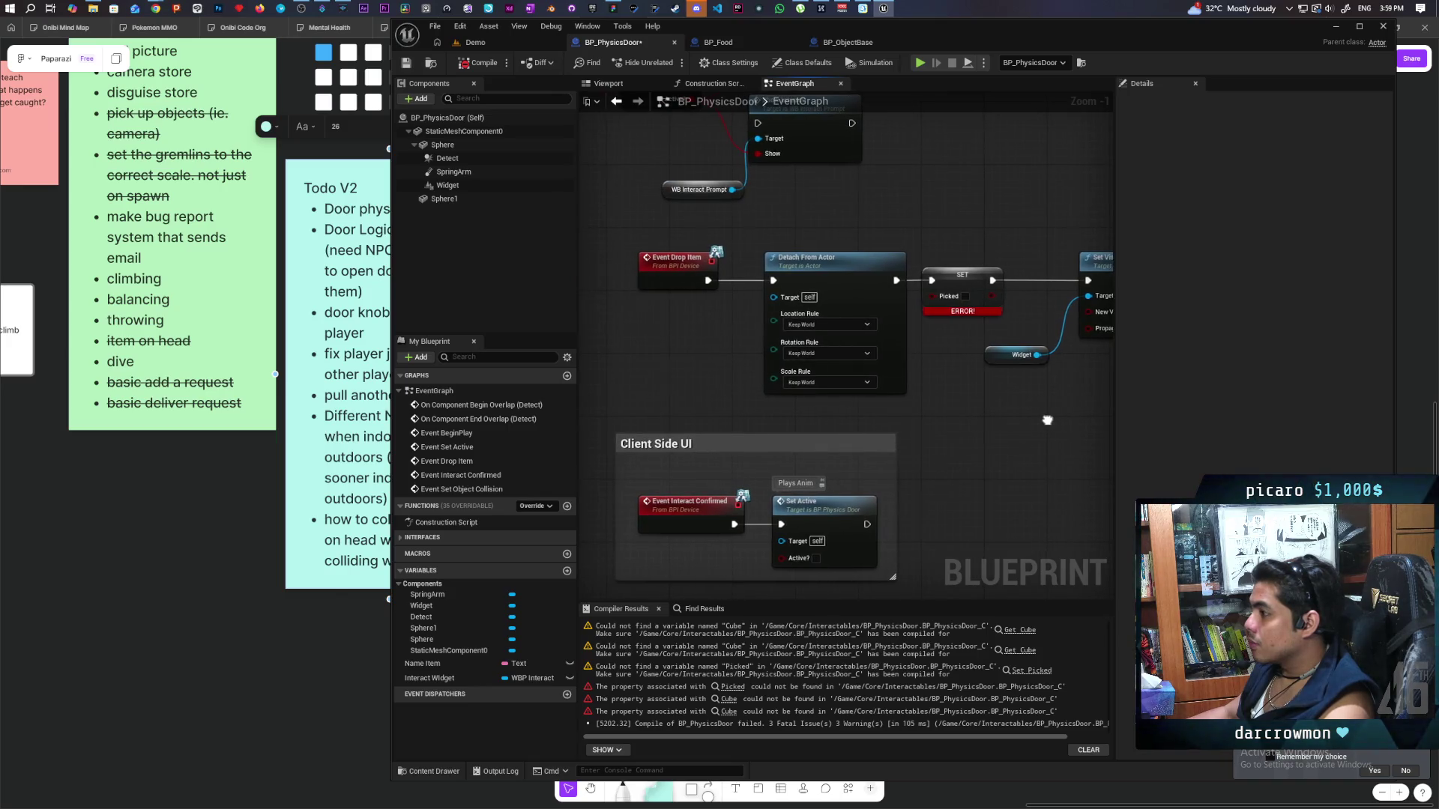
pyautogui.scroll(-4, 800, 410)
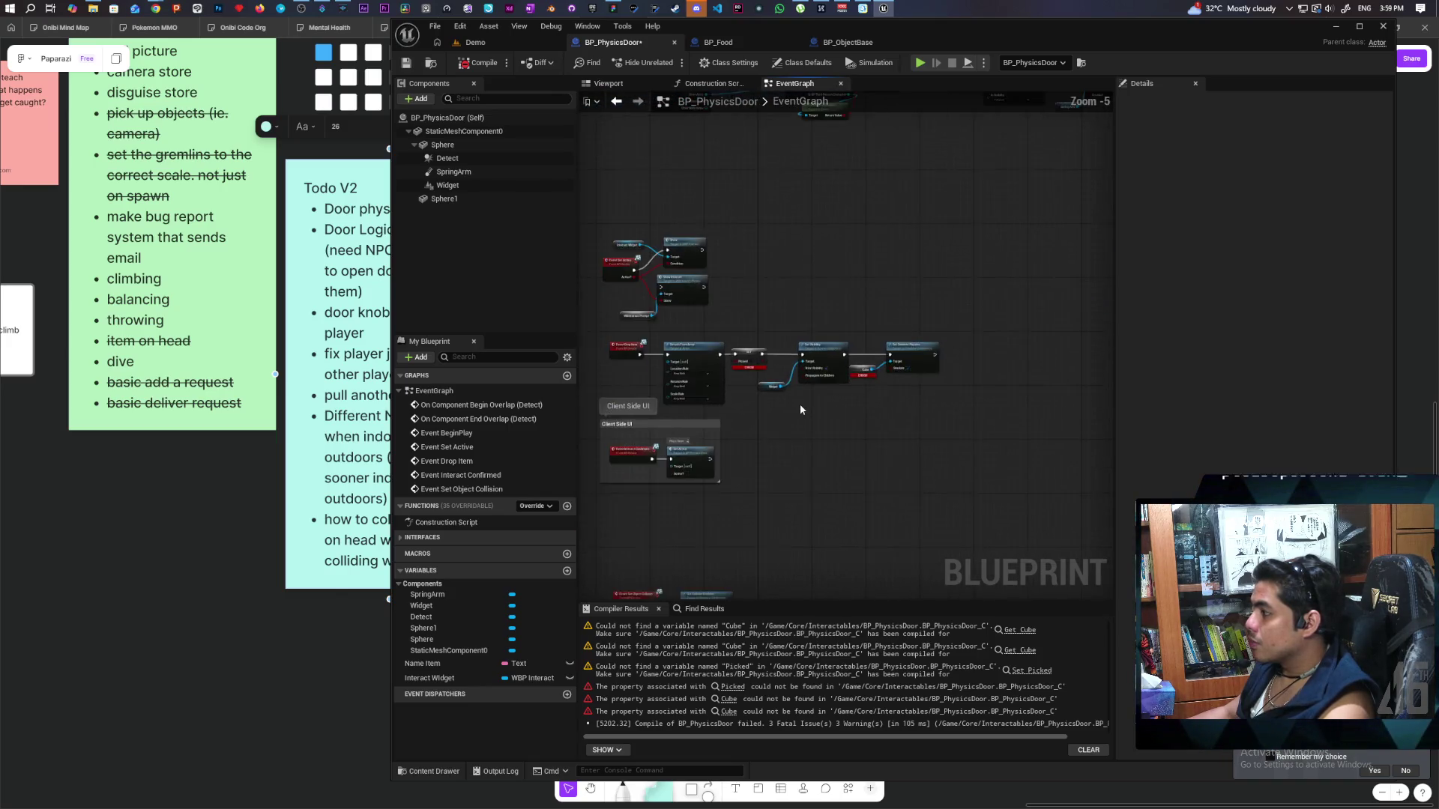
pyautogui.moveTo(699, 328); pyautogui.dragTo(979, 385)
pyautogui.press('Delete')
# Recompile BP_PhysicsDoor, then select the Show Interact and WB Interact Prompt nodes.
pyautogui.scroll(1, 979, 386)
pyautogui.click(480, 63)
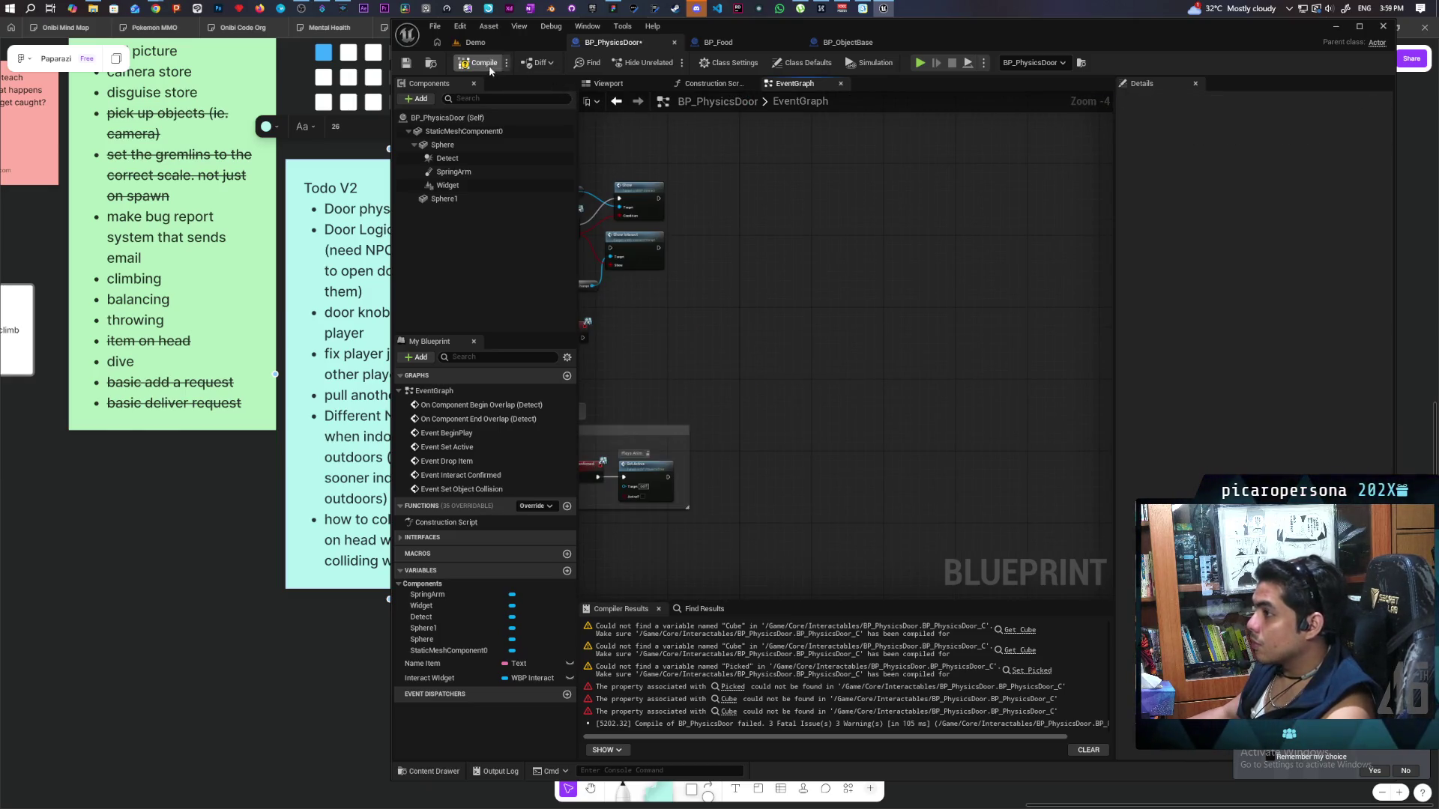
pyautogui.press('Home')
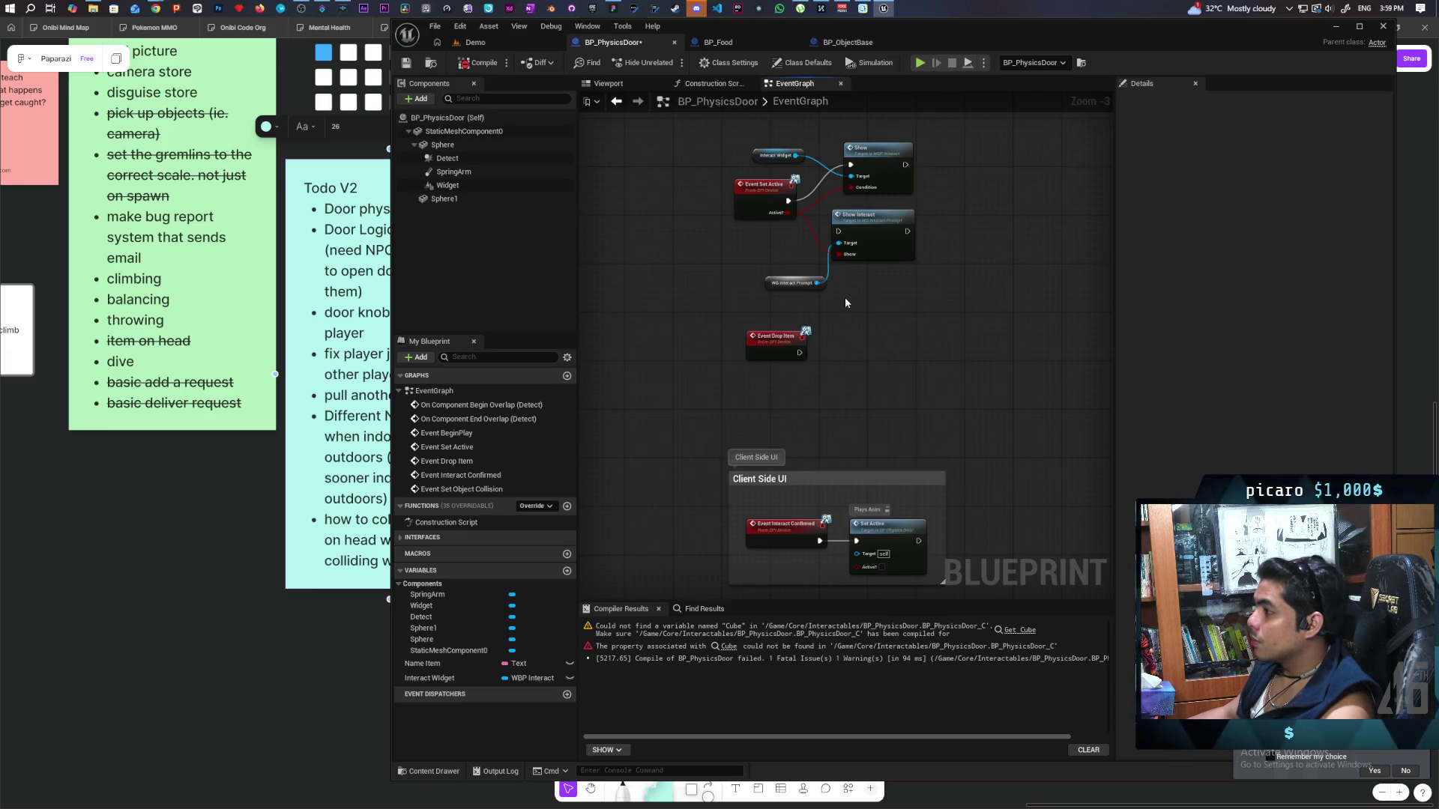
pyautogui.moveTo(821, 259); pyautogui.dragTo(885, 307)
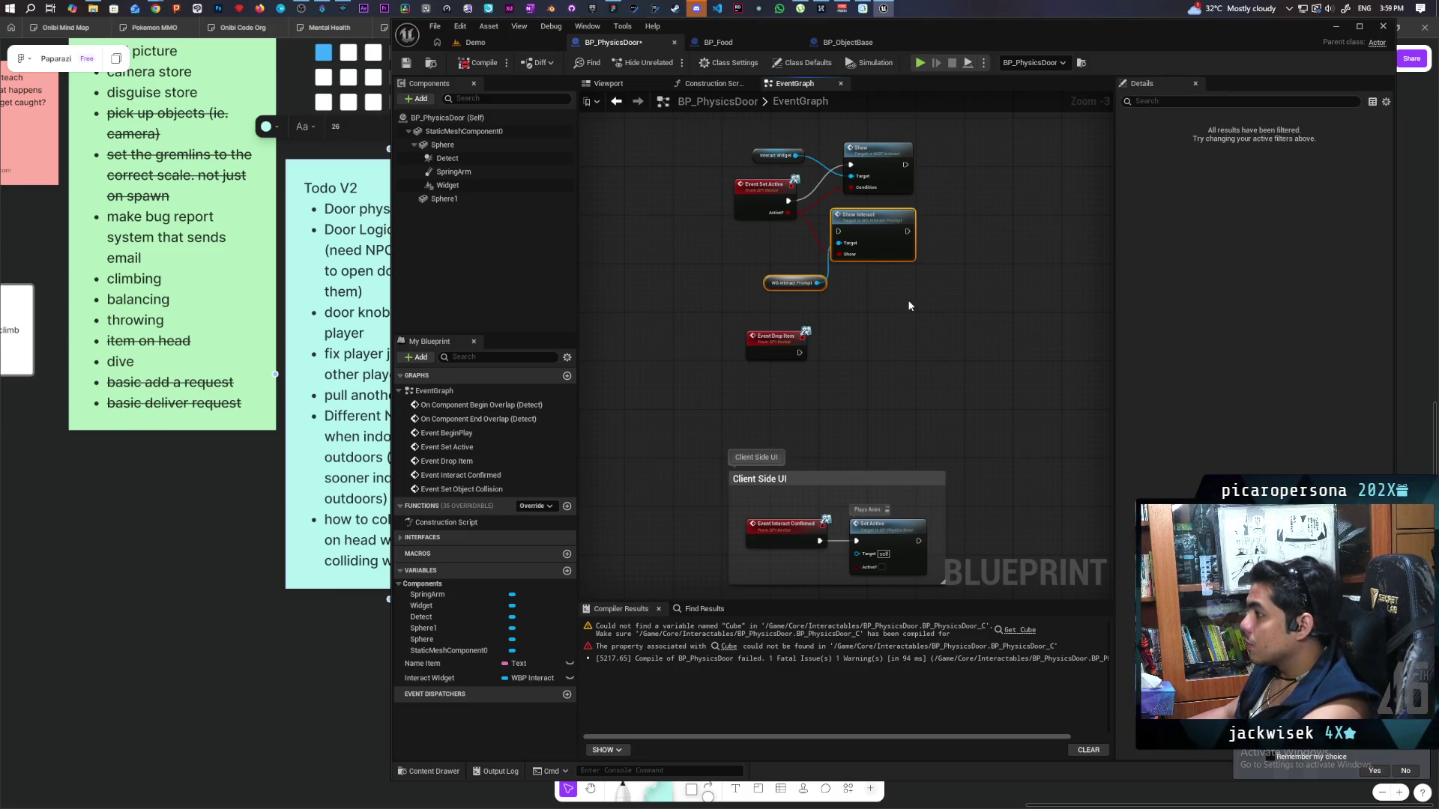
# Delete the Show Interact and WB Interact Prompt nodes in both BP_PhysicsDoor and BP_ObjectBase.
pyautogui.press('Delete')
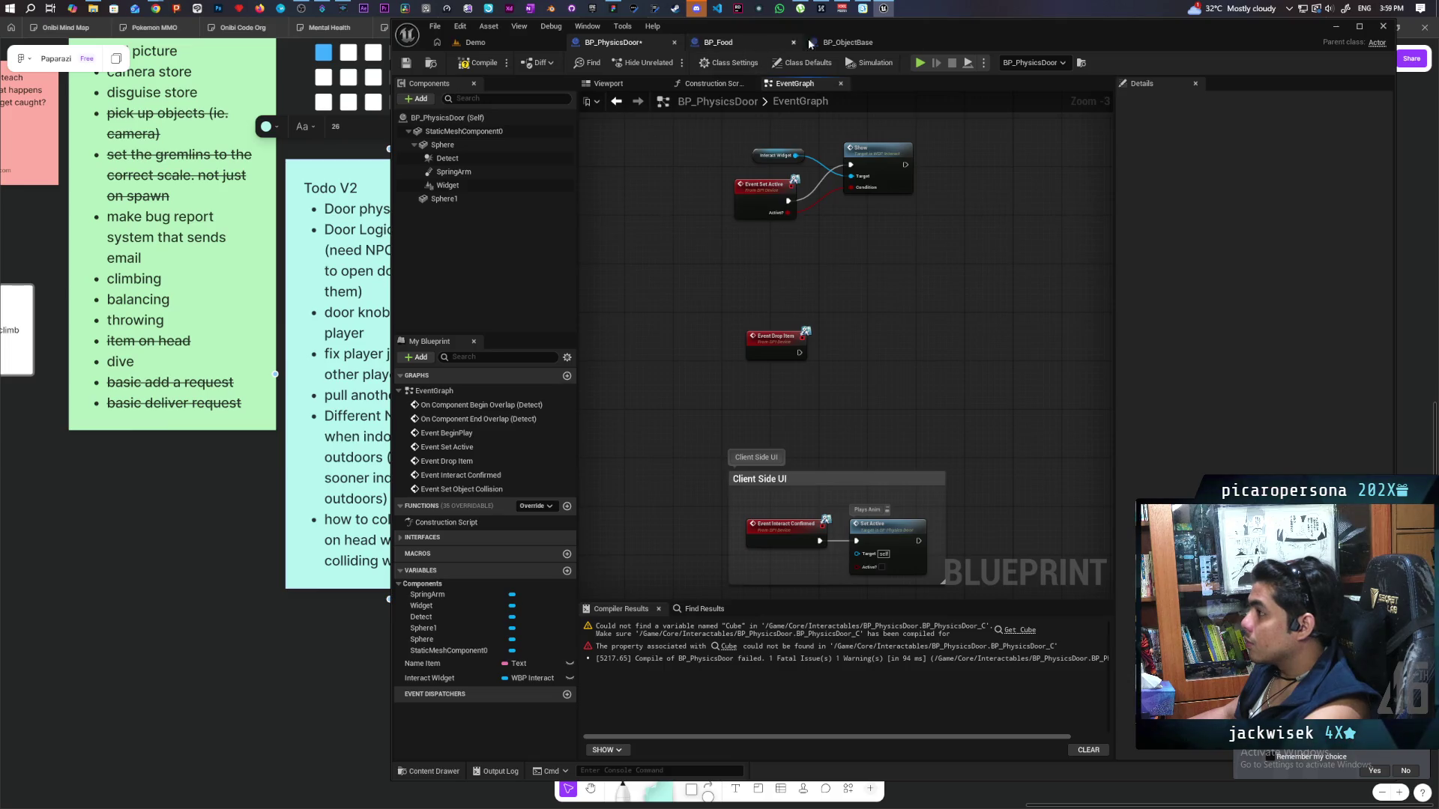
pyautogui.click(805, 43)
pyautogui.scroll(2, 825, 338)
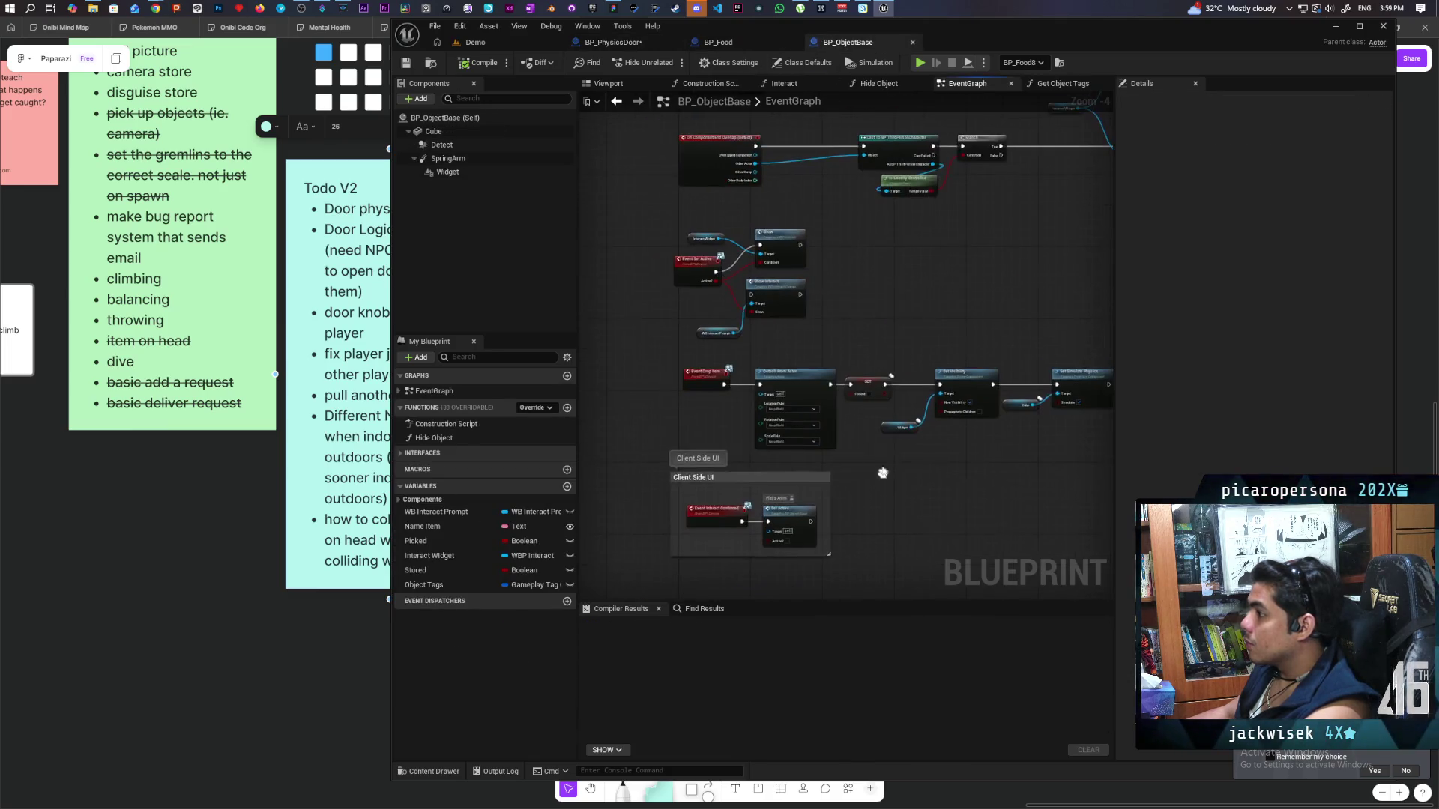
pyautogui.moveTo(722, 280); pyautogui.dragTo(826, 349)
pyautogui.press('Delete')
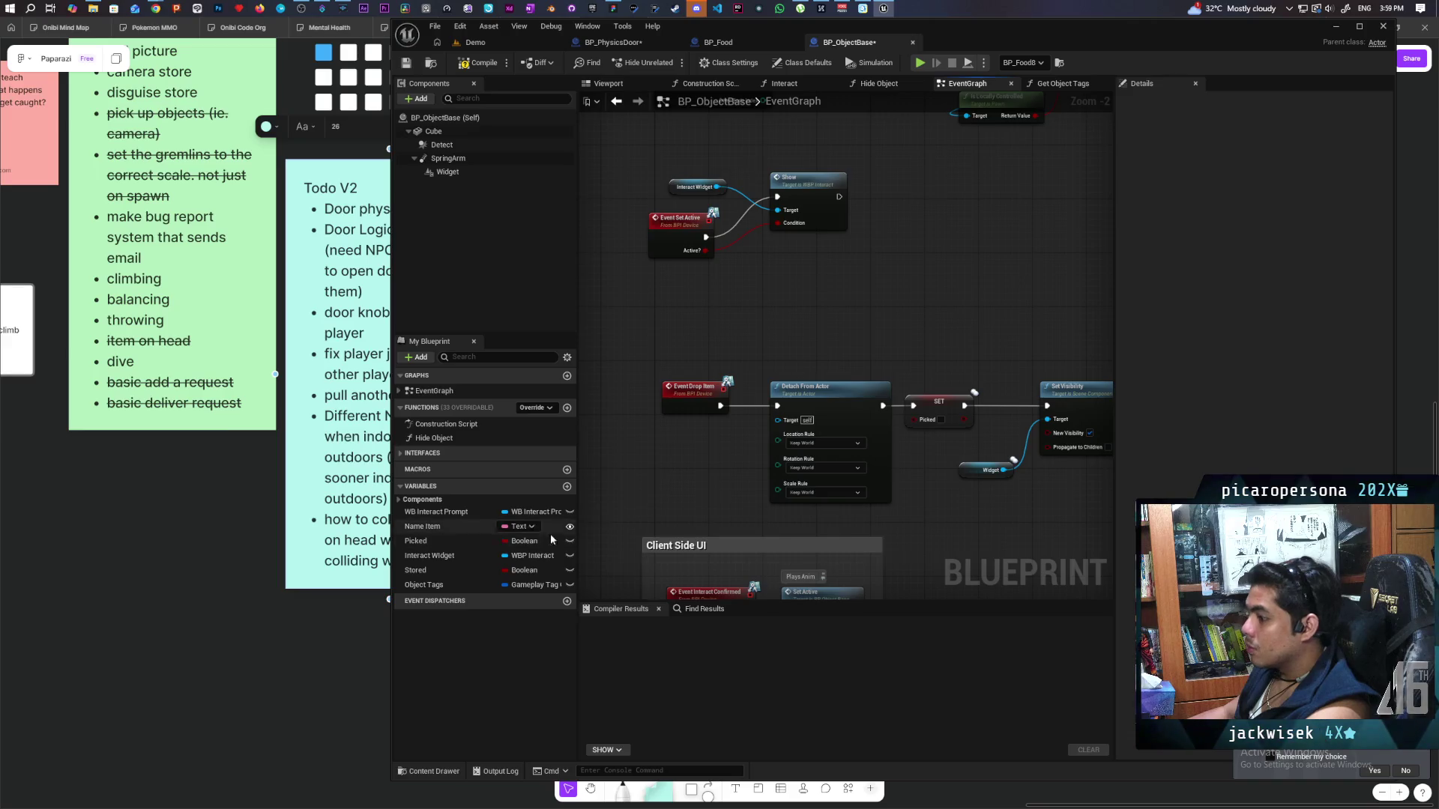
# Remove the WB Interact Prompt variable from BP_ObjectBase.
pyautogui.click(524, 512)
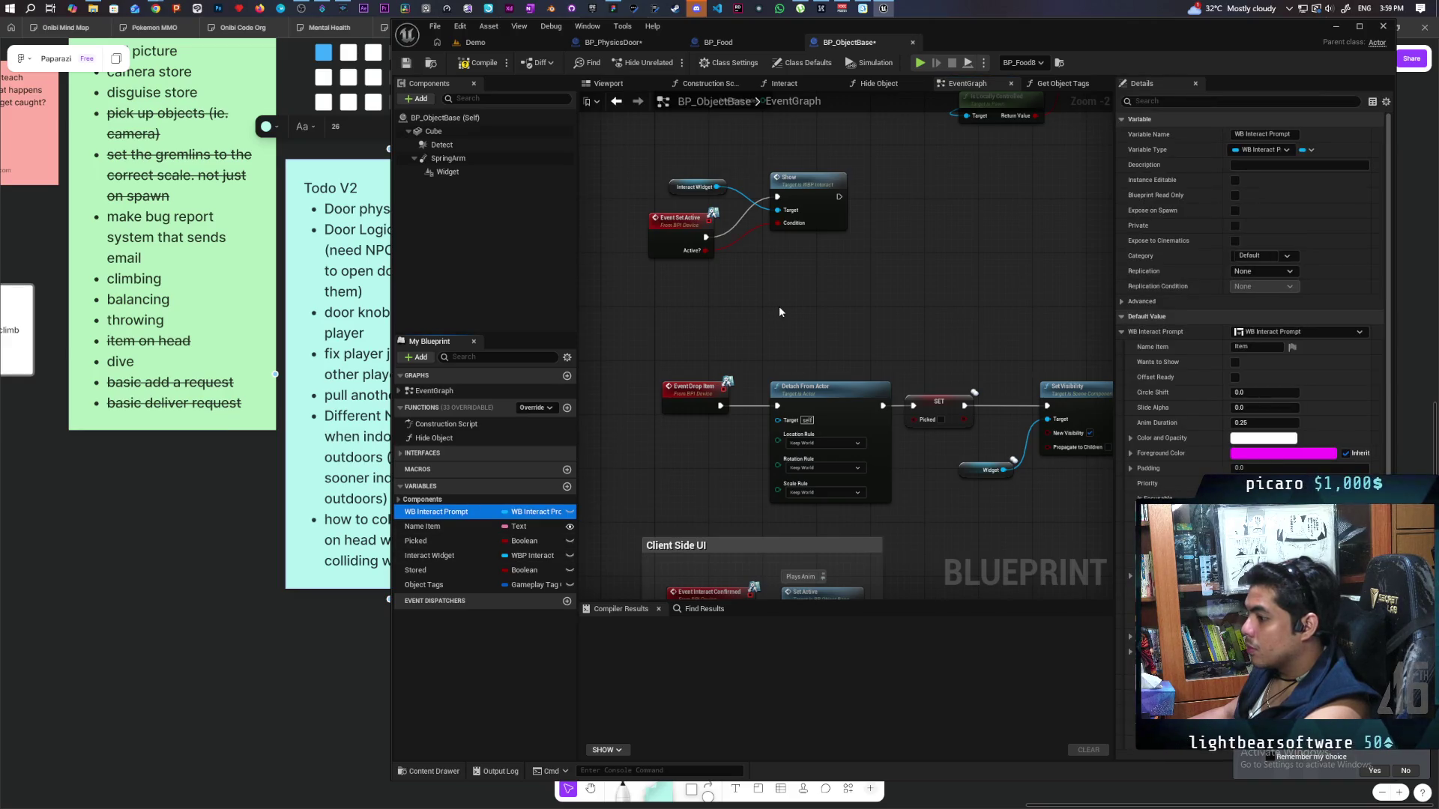
pyautogui.press('Delete')
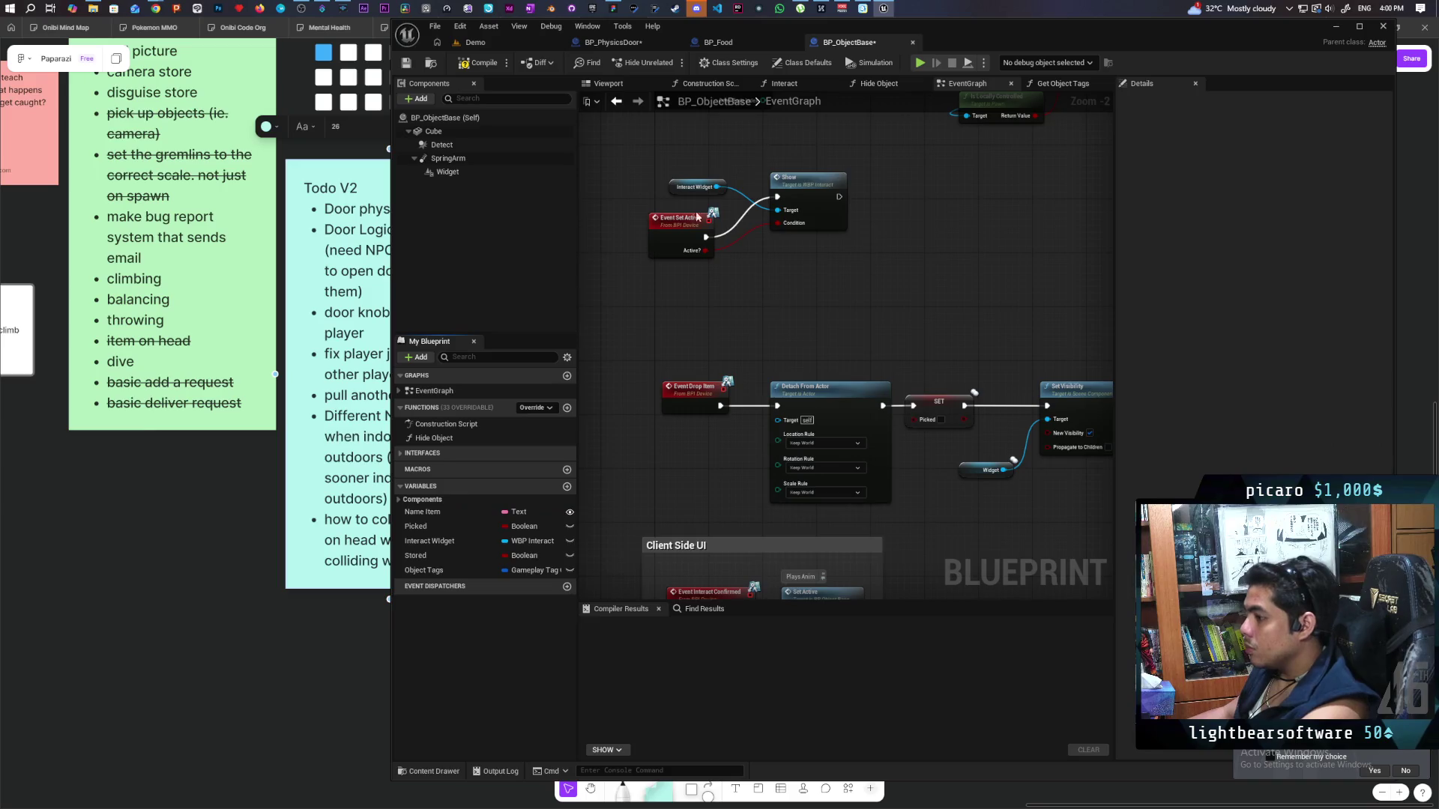
pyautogui.click(631, 47)
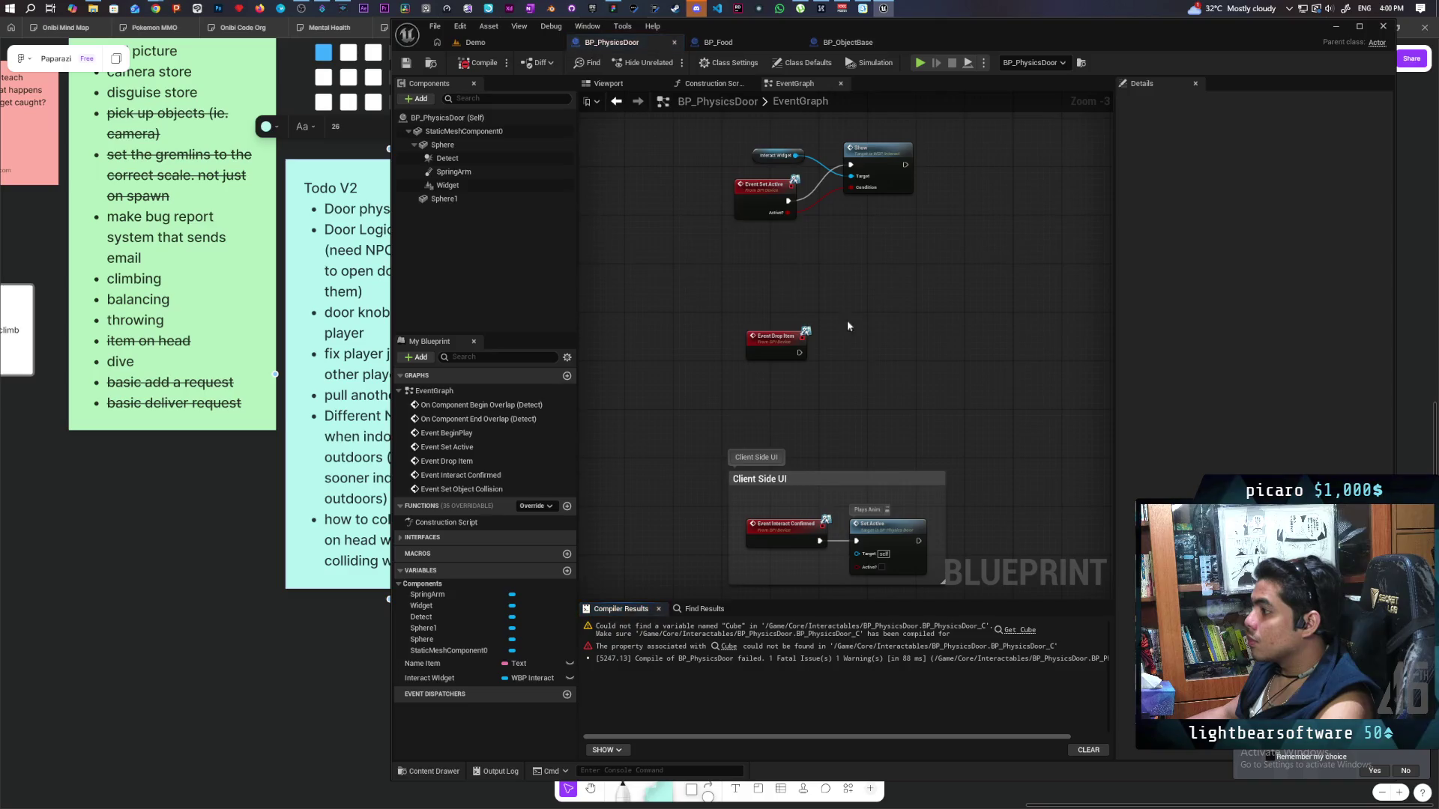
# Delete the Cube getter and Set Collision Enabled nodes after Event Set Object Collision, then recompile.
pyautogui.scroll(1, 843, 292)
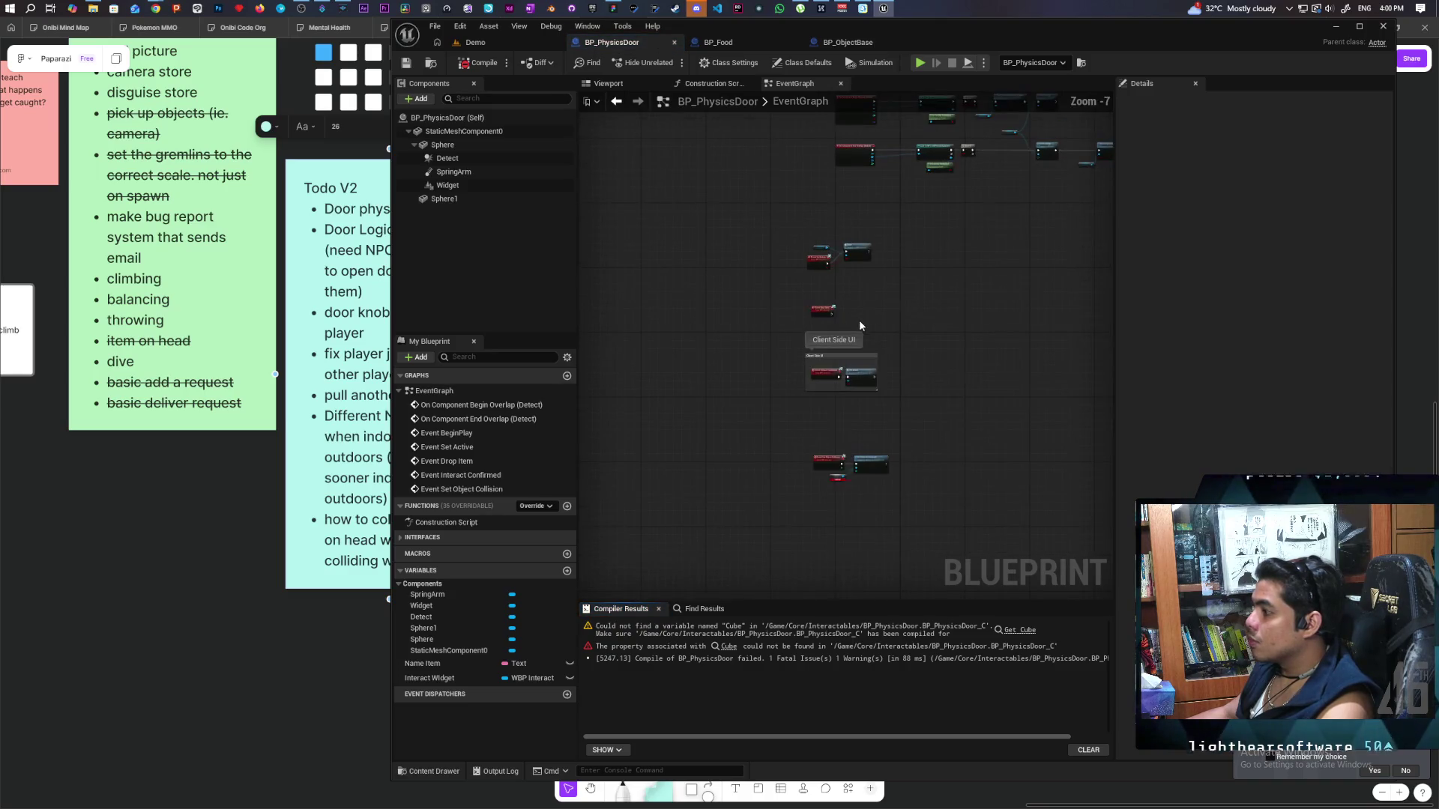
pyautogui.moveTo(933, 272); pyautogui.dragTo(840, 446)
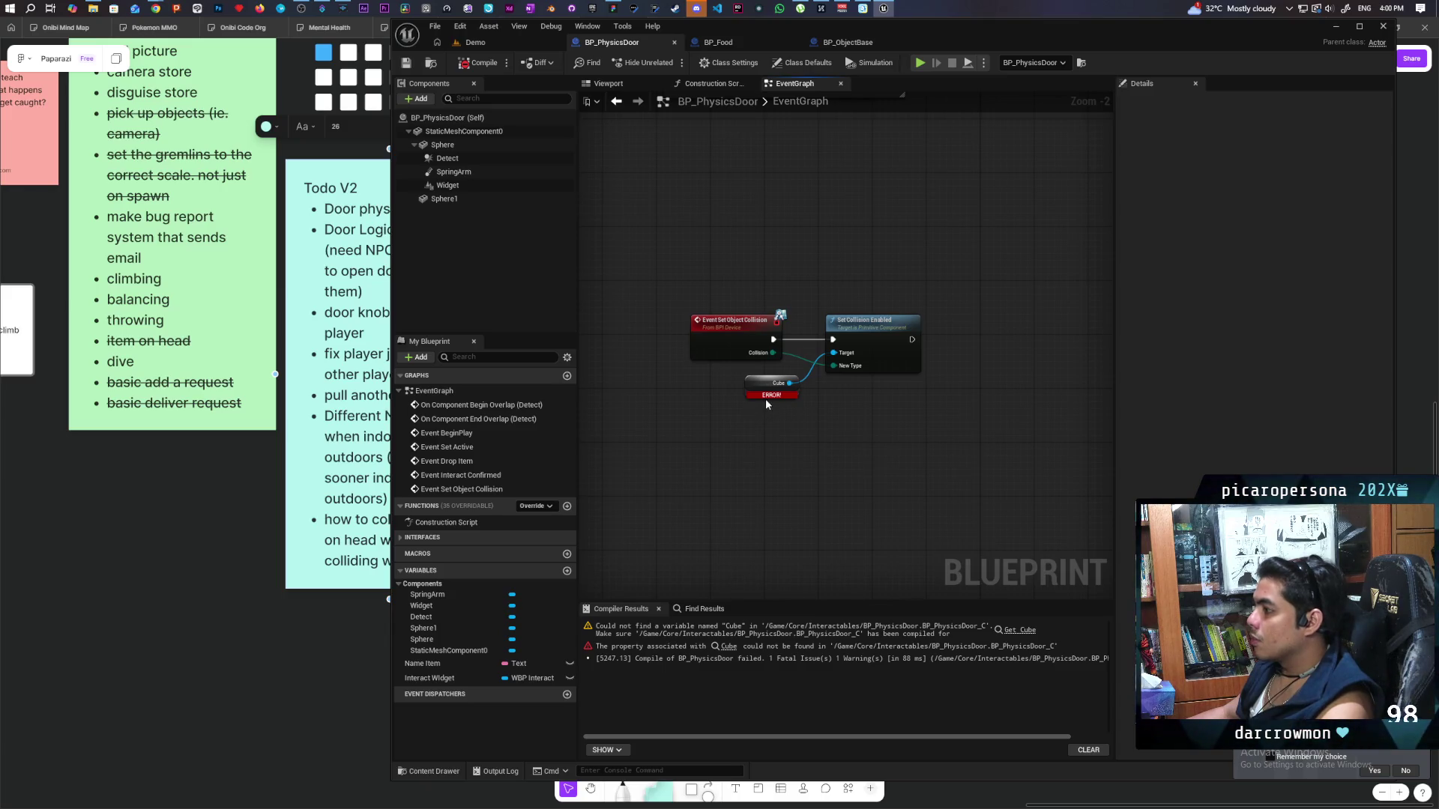
pyautogui.moveTo(794, 349)
pyautogui.mouseDown()
pyautogui.moveTo(861, 443)
pyautogui.moveTo(870, 433)
pyautogui.mouseUp()
pyautogui.press('Delete')
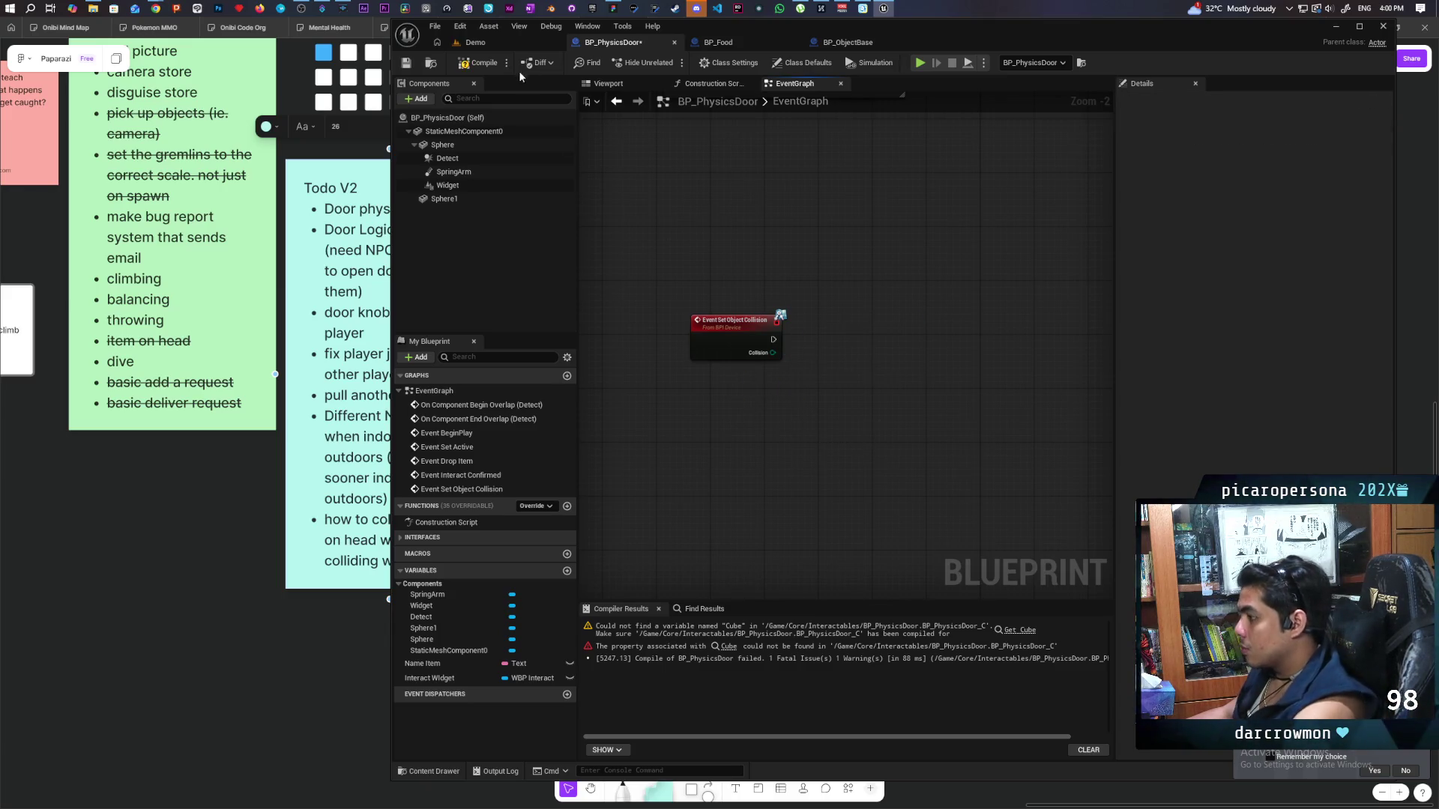
pyautogui.click(487, 66)
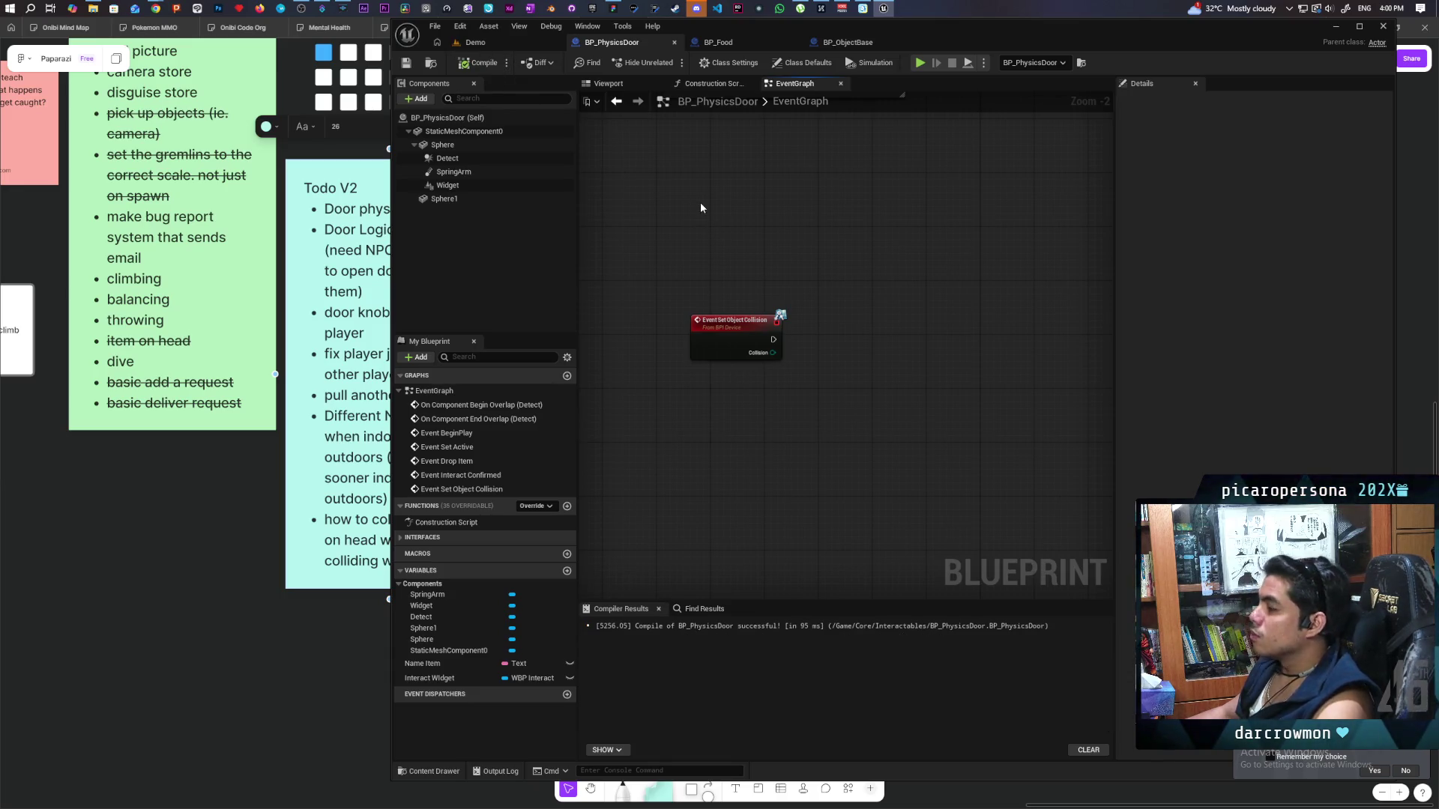
# Start a multiplayer play-in-editor session on the Demo level.
pyautogui.click(502, 44)
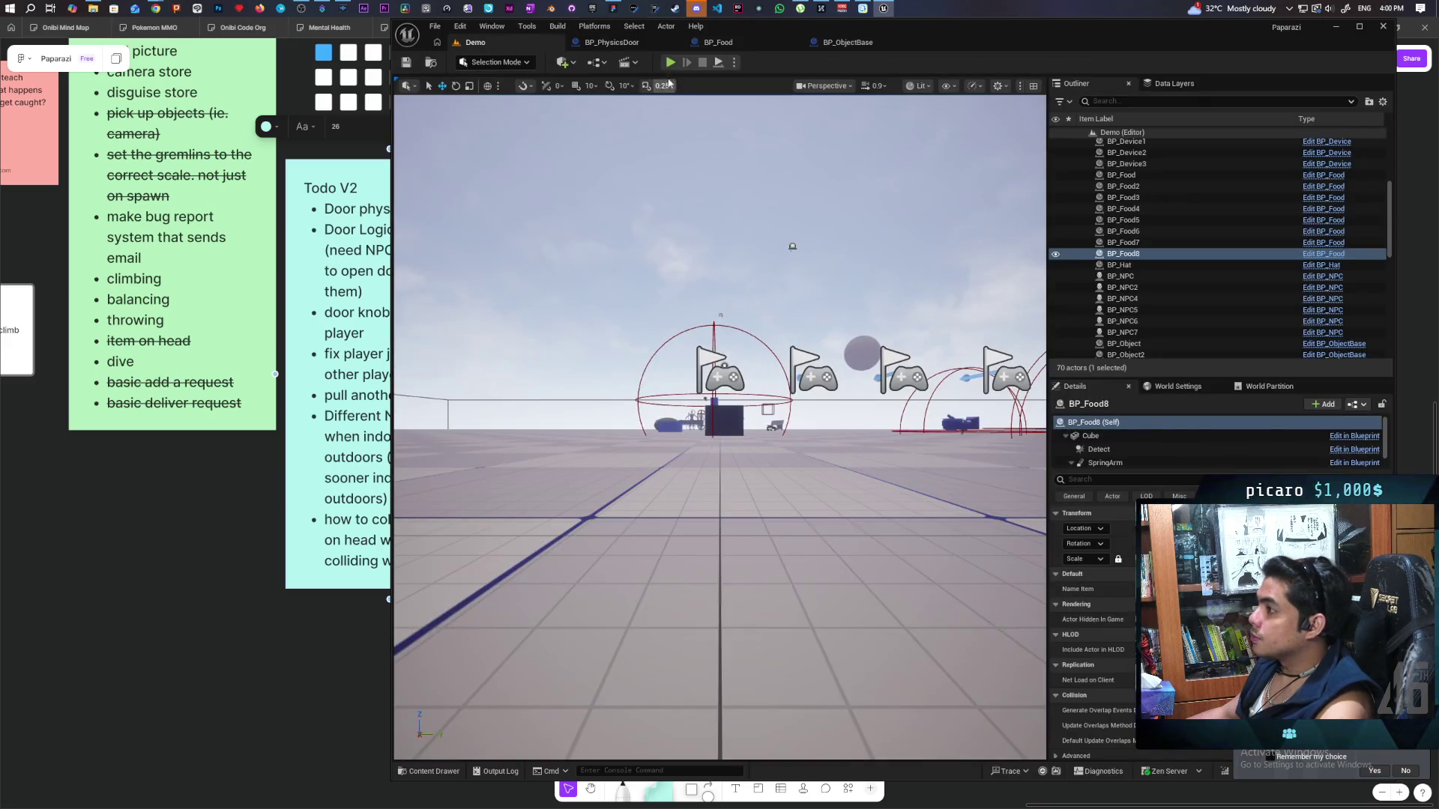
pyautogui.hotkey('alt', 'p')
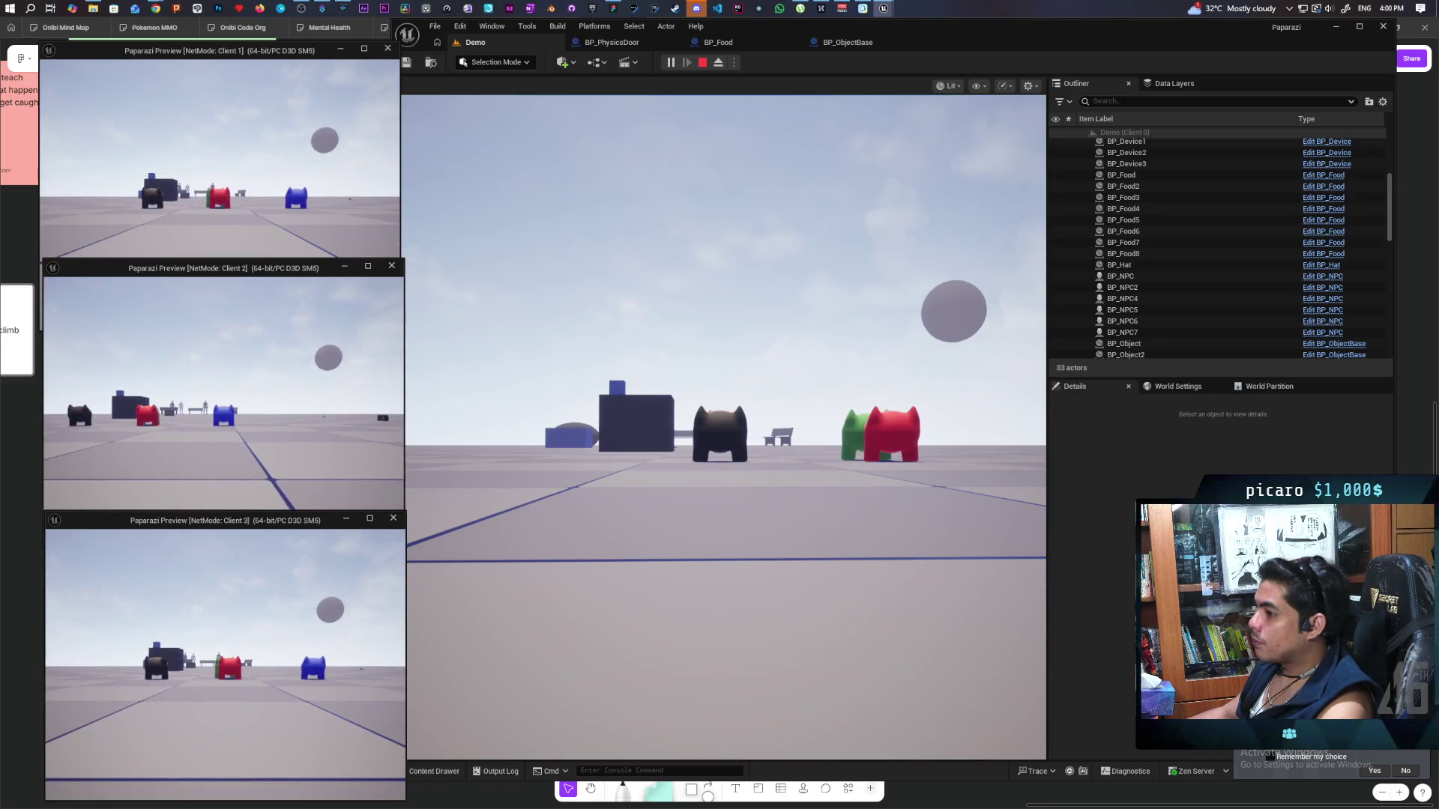
pyautogui.hotkey('alt', 'Tab')
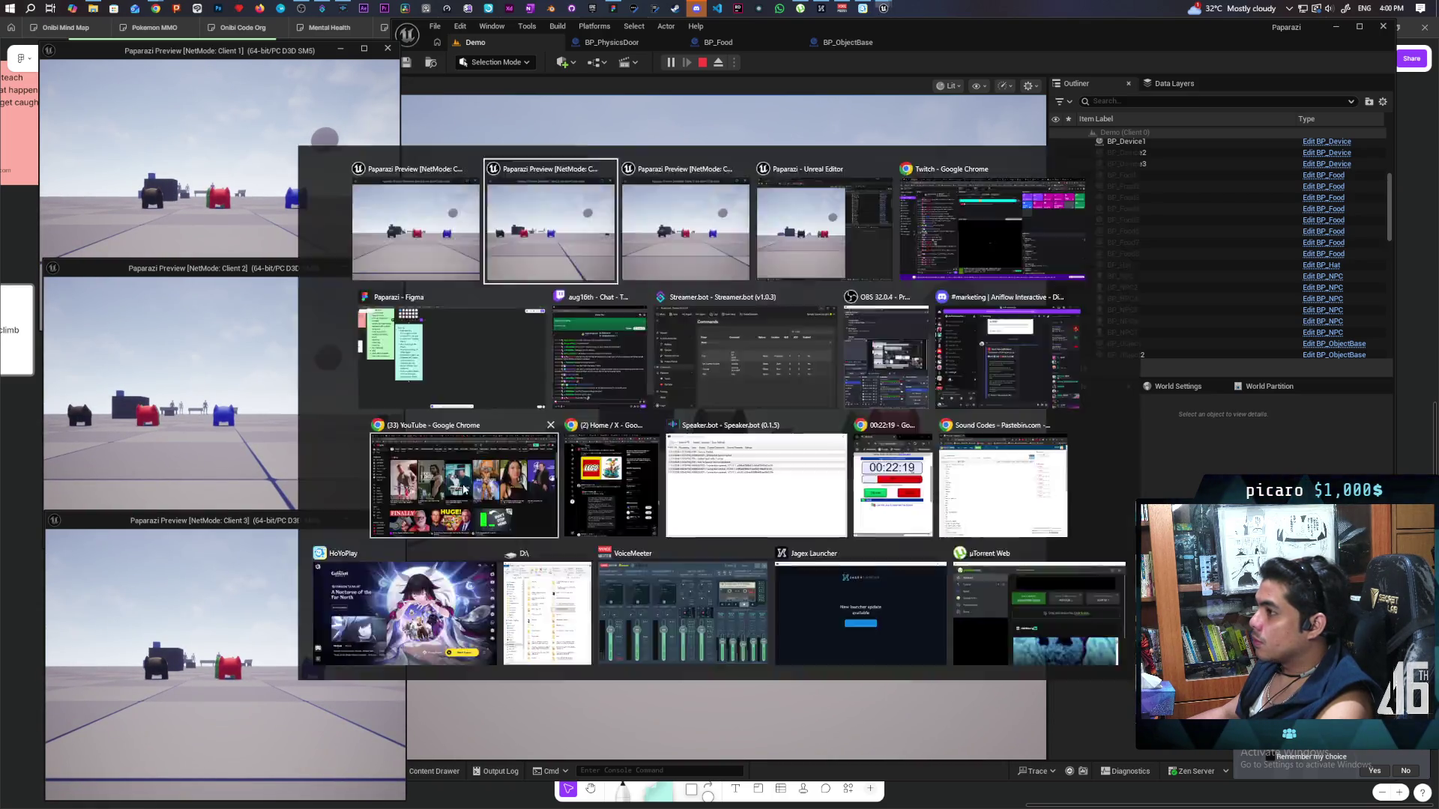
pyautogui.moveTo(941, 34); pyautogui.dragTo(963, 32)
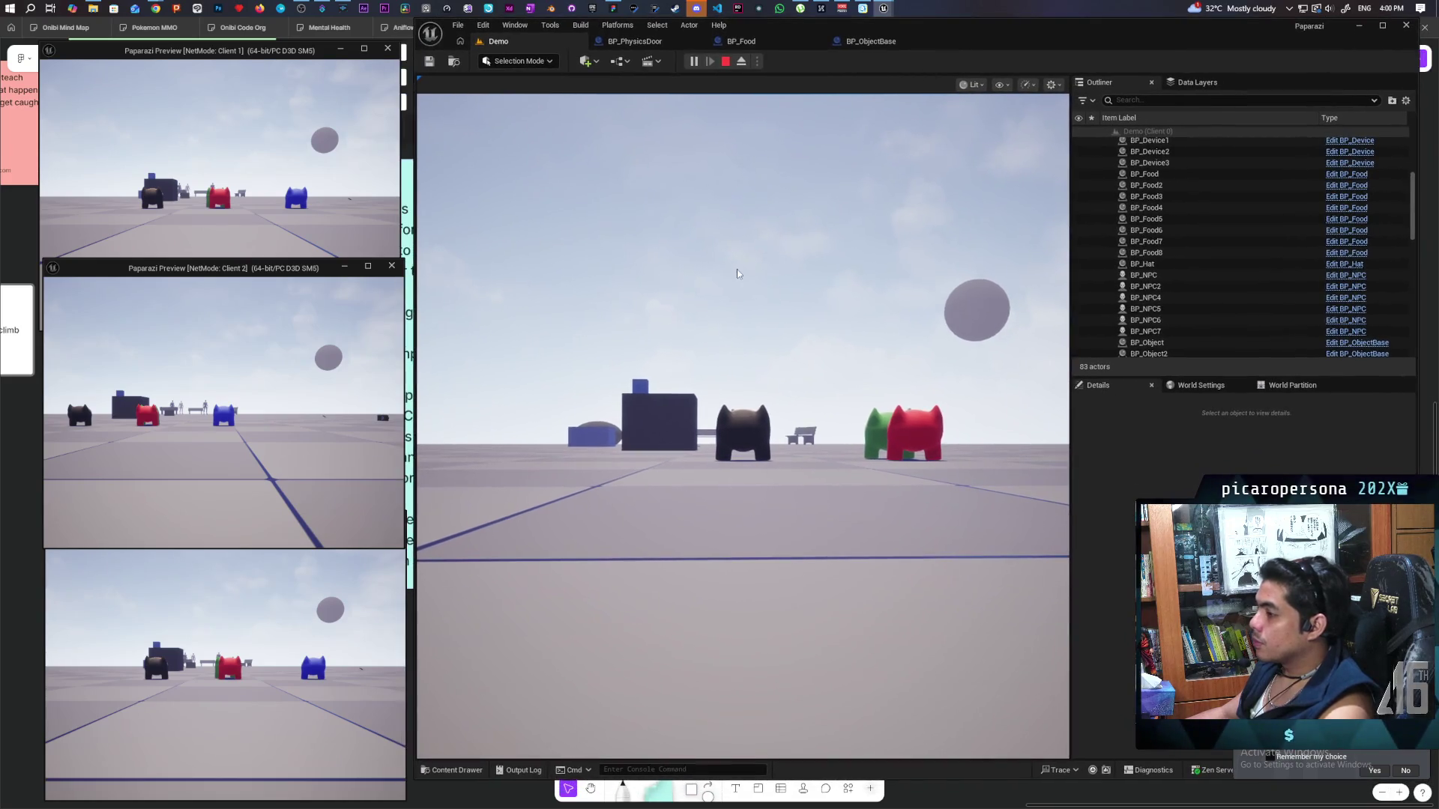
pyautogui.click(738, 343)
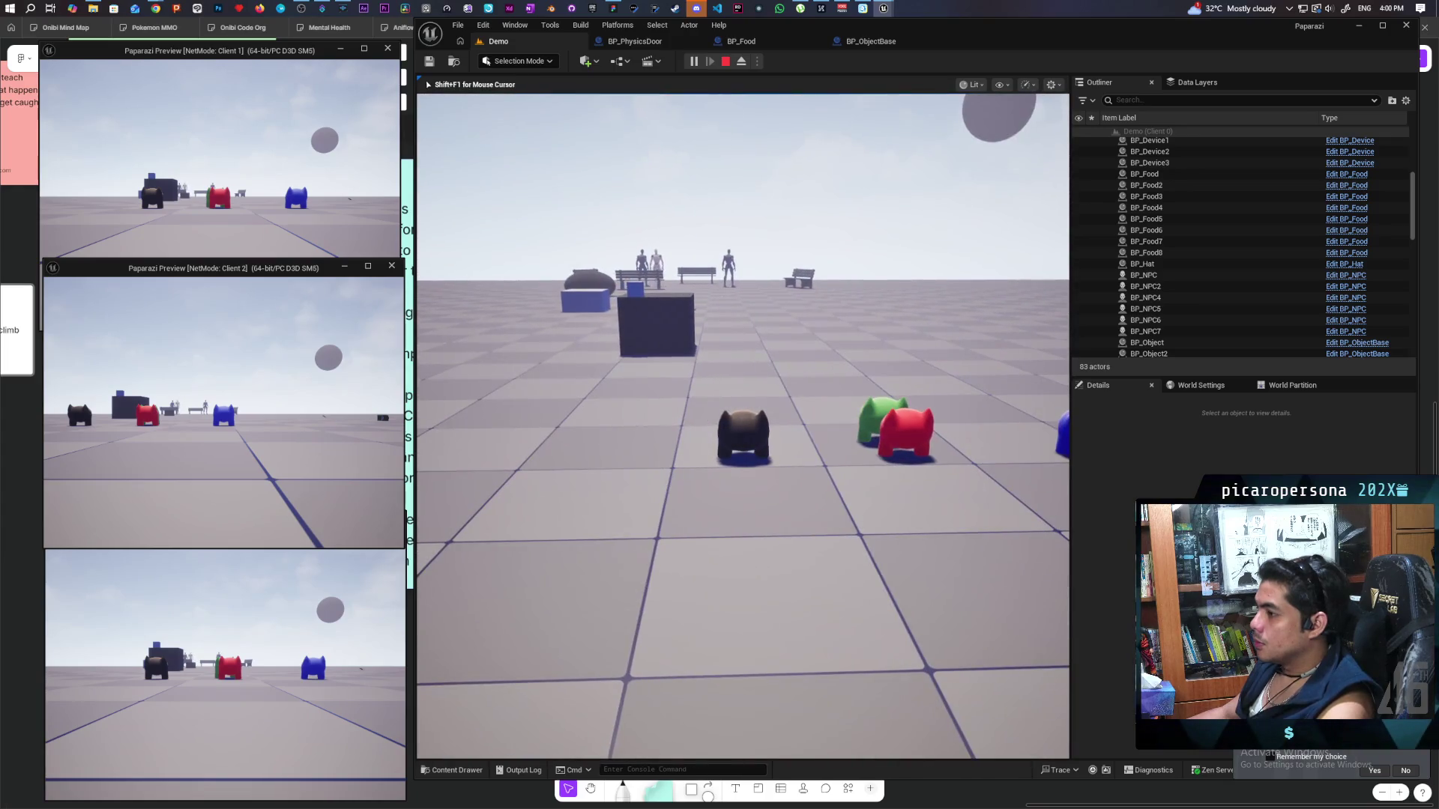
# Run and jump the blue and black characters onto the green one to stack them, then stop play.
pyautogui.hotkey('alt', 'Tab')
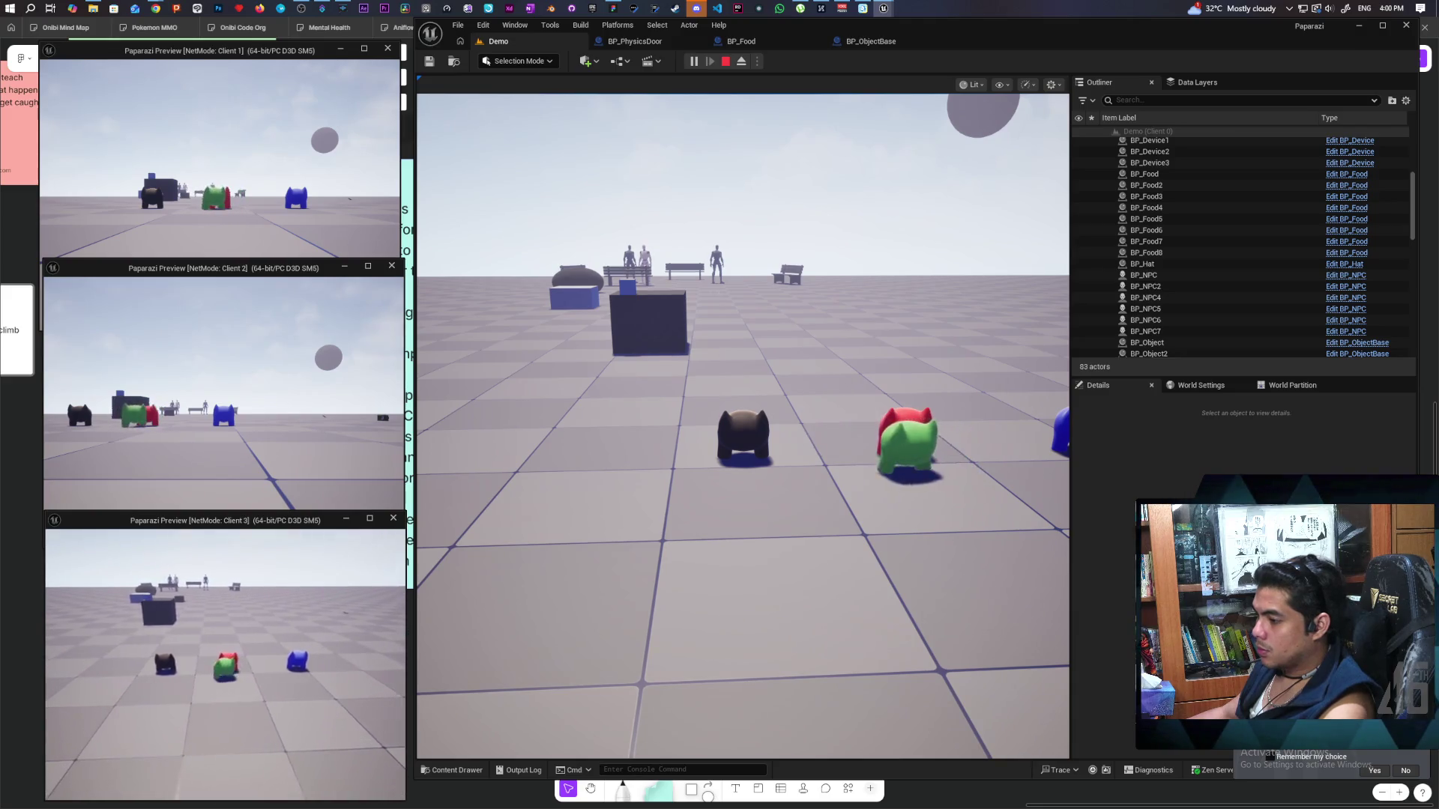
pyautogui.hotkey('alt', 'Tab')
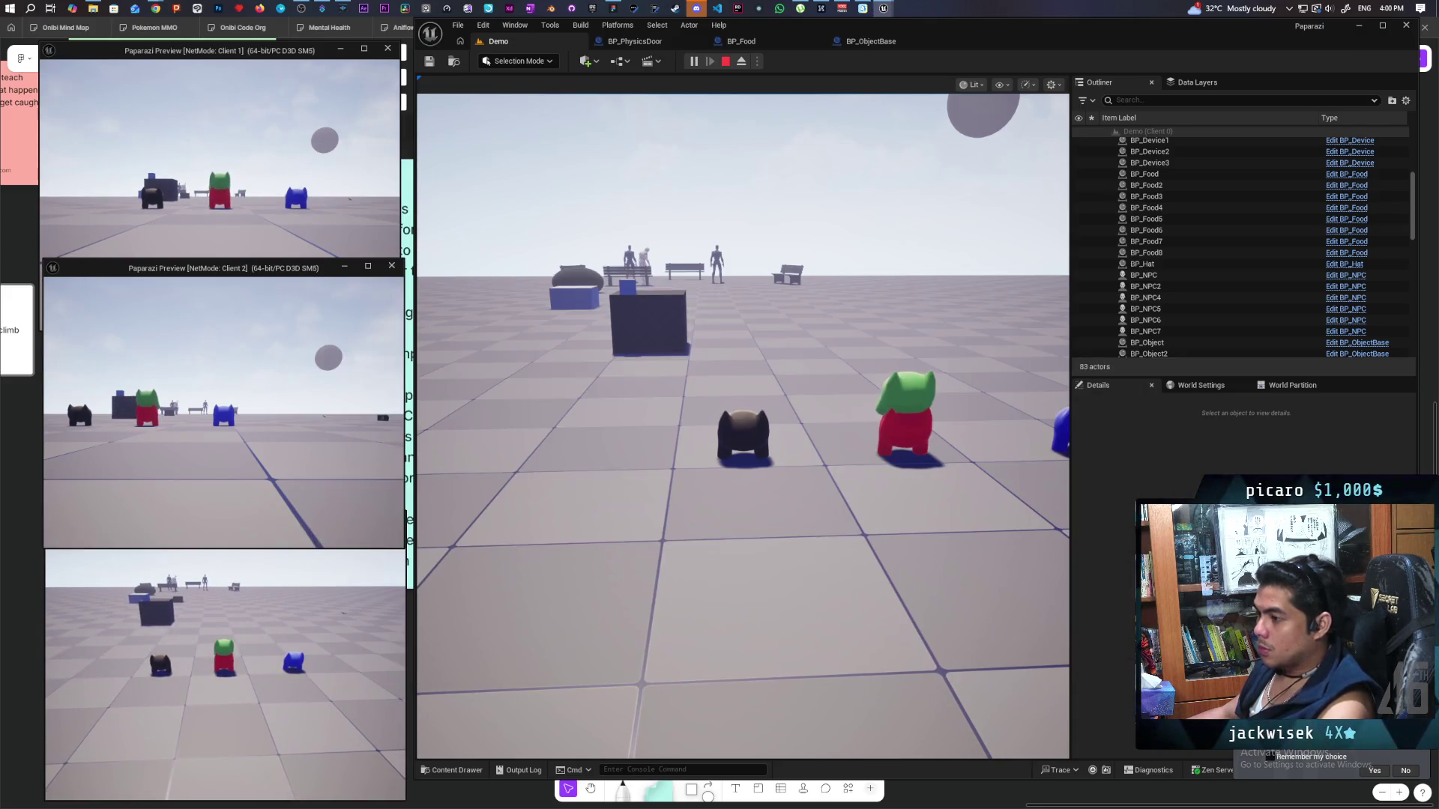
pyautogui.press('w')
pyautogui.press('space')
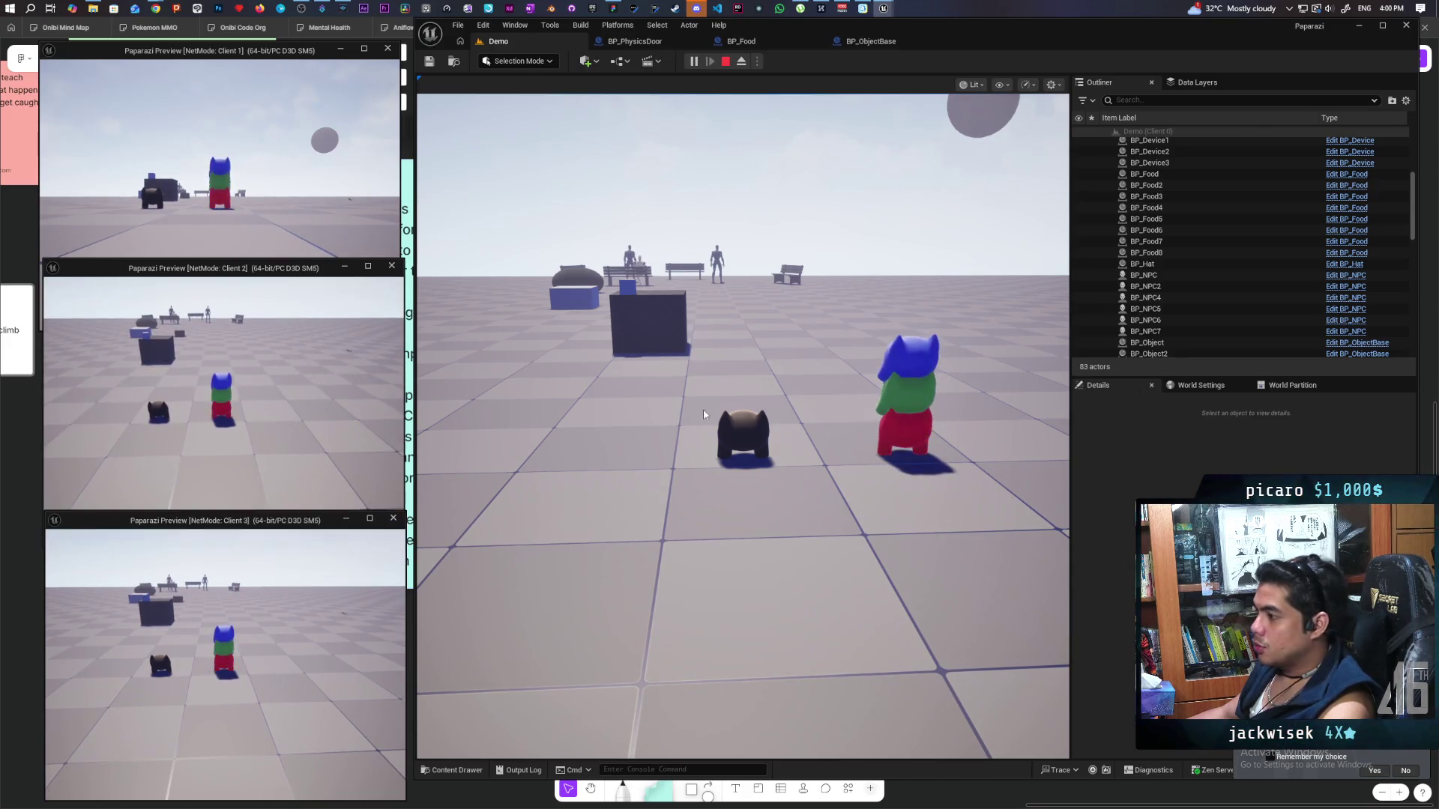
pyautogui.click(713, 418)
pyautogui.press('w')
pyautogui.press('space')
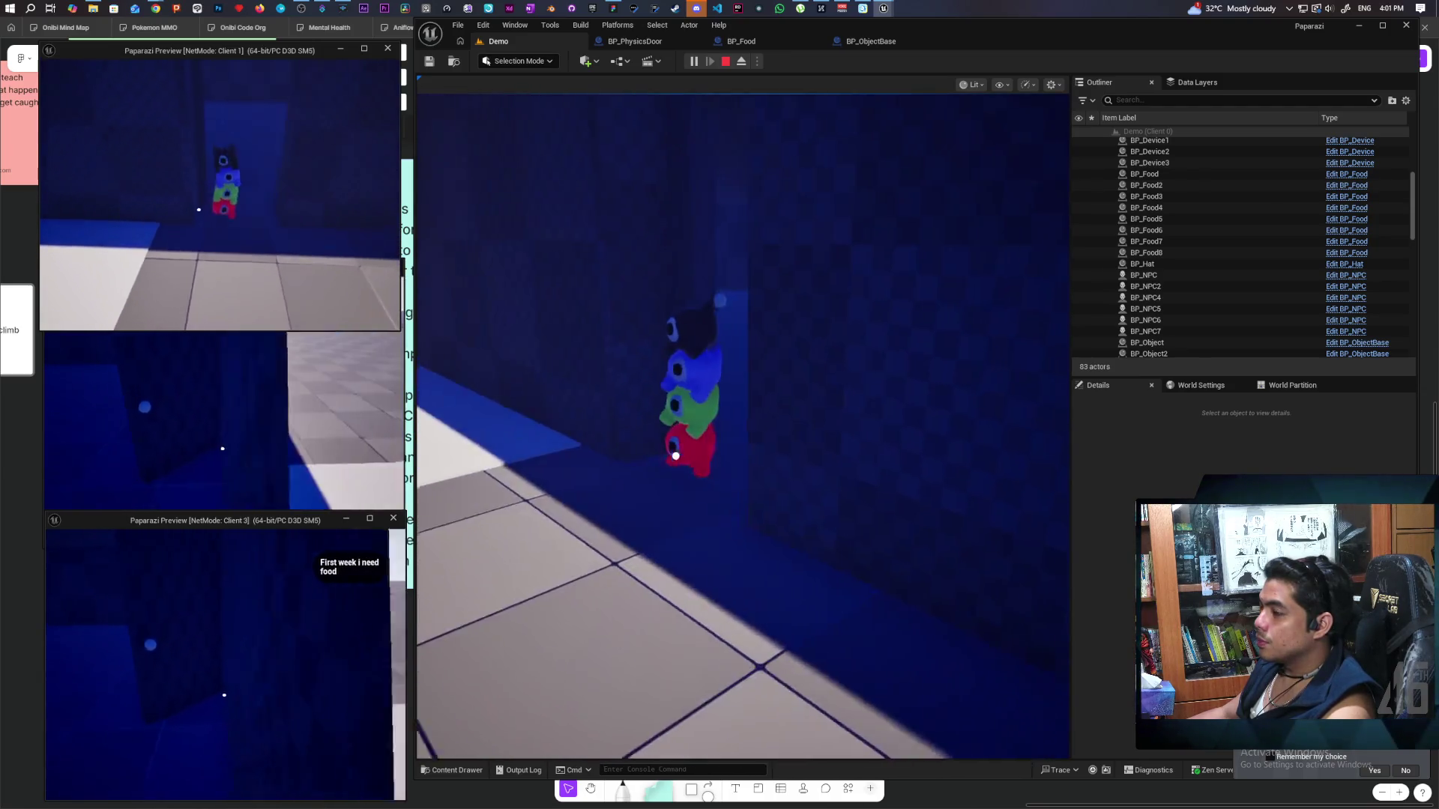
pyautogui.press('Escape')
pyautogui.click(627, 43)
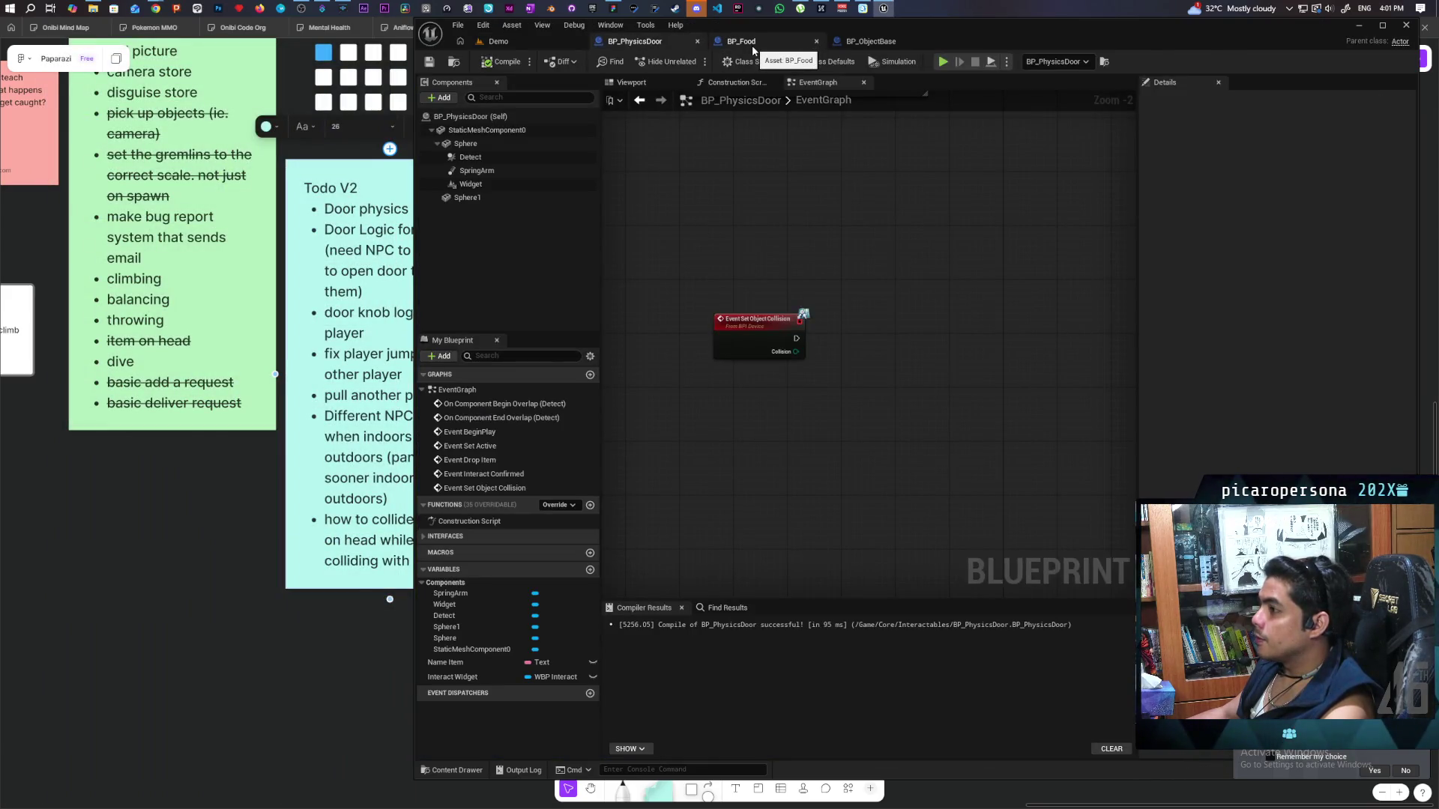
# In the door's Viewport, move the Widget component under SpringArm.
pyautogui.click(636, 84)
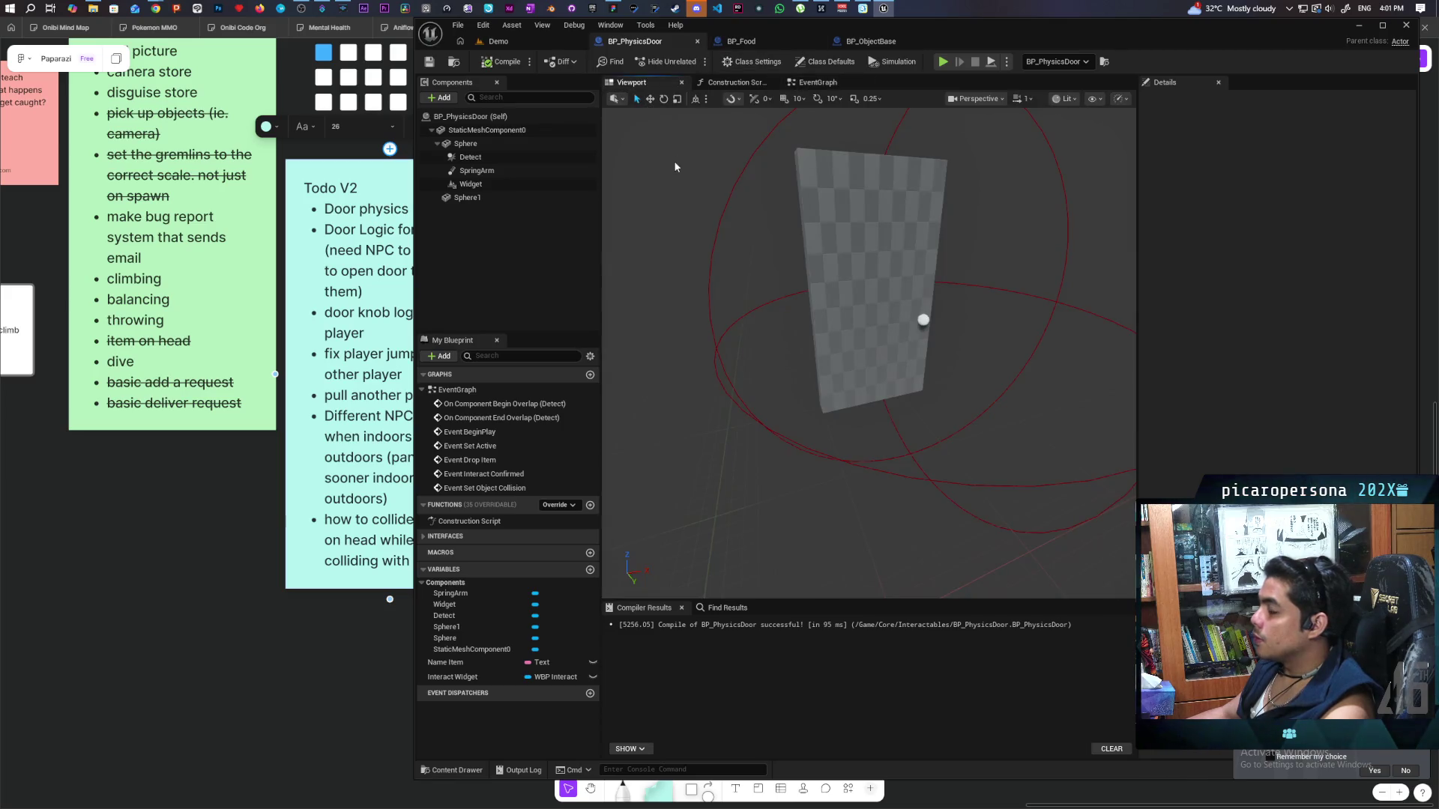
pyautogui.click(472, 183)
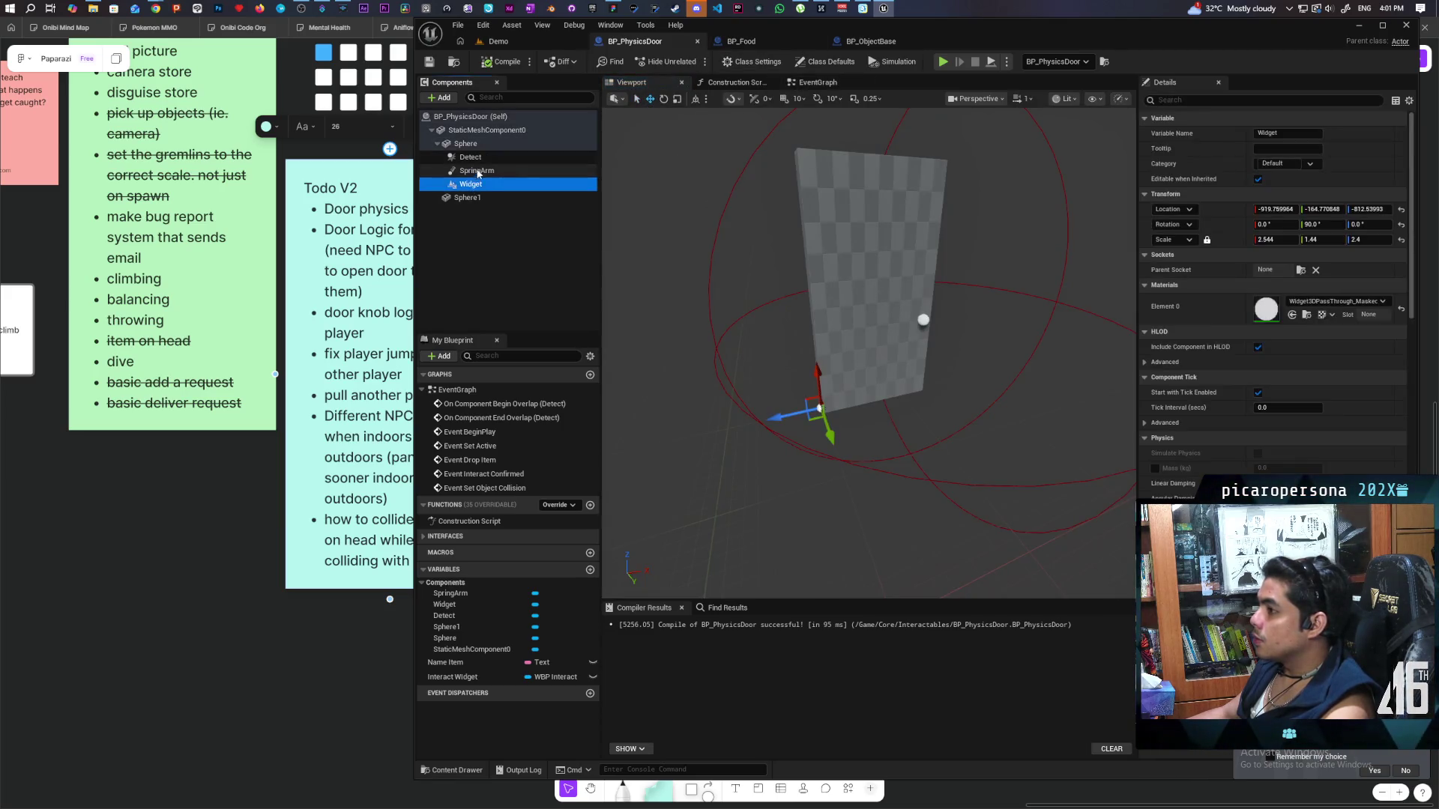
pyautogui.click(476, 158)
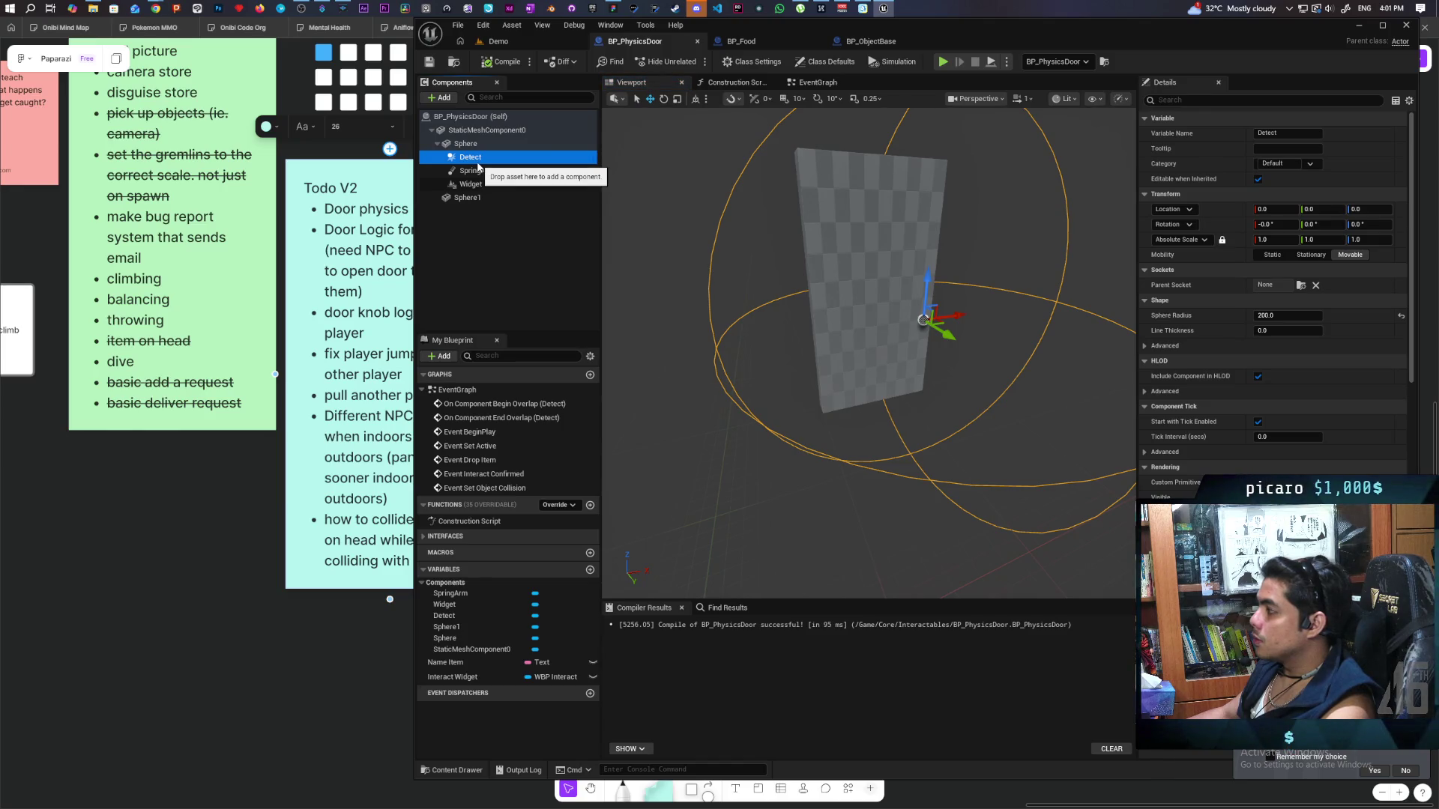
pyautogui.click(483, 170)
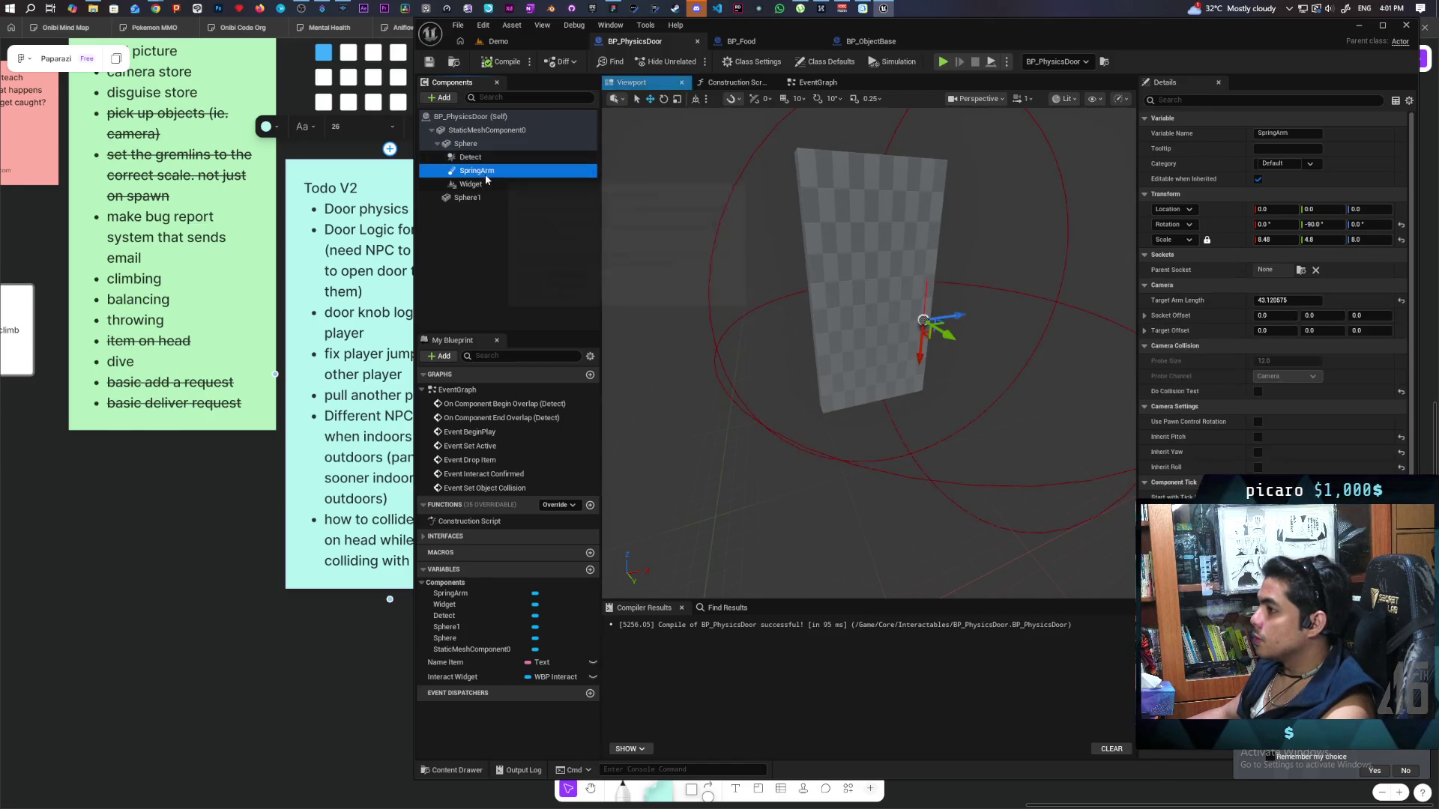
pyautogui.click(484, 159)
pyautogui.click(486, 171)
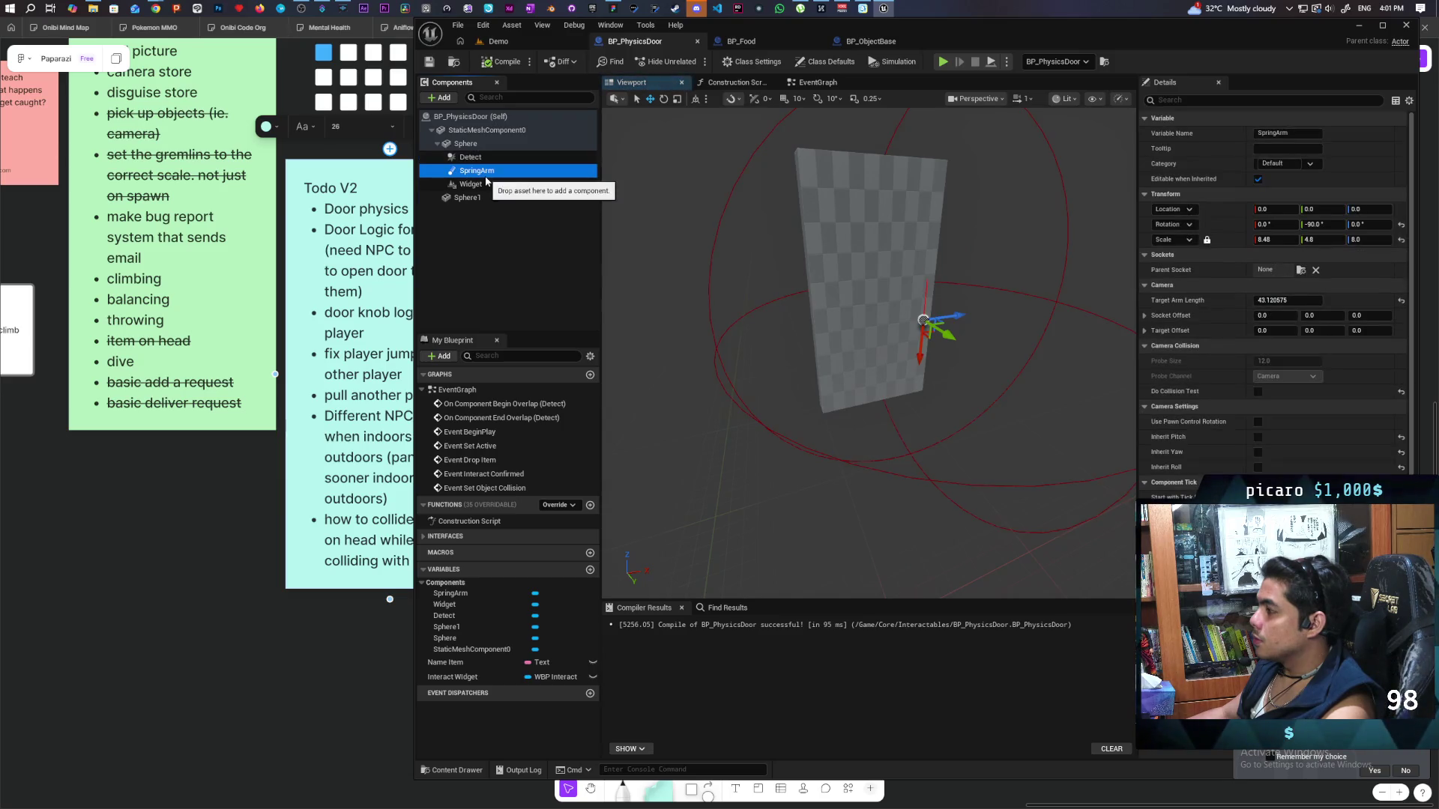
pyautogui.click(483, 183)
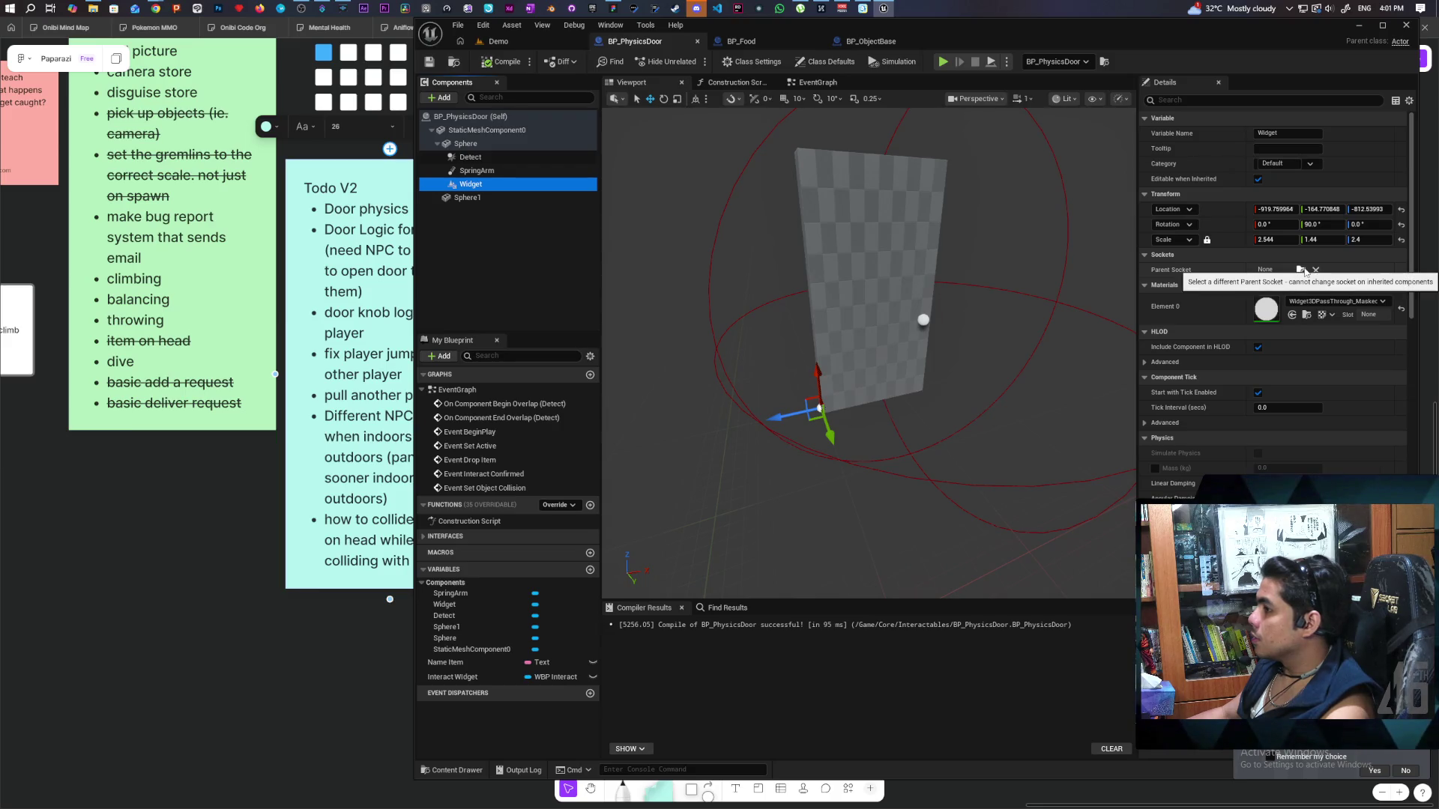
pyautogui.moveTo(470, 184); pyautogui.dragTo(484, 172)
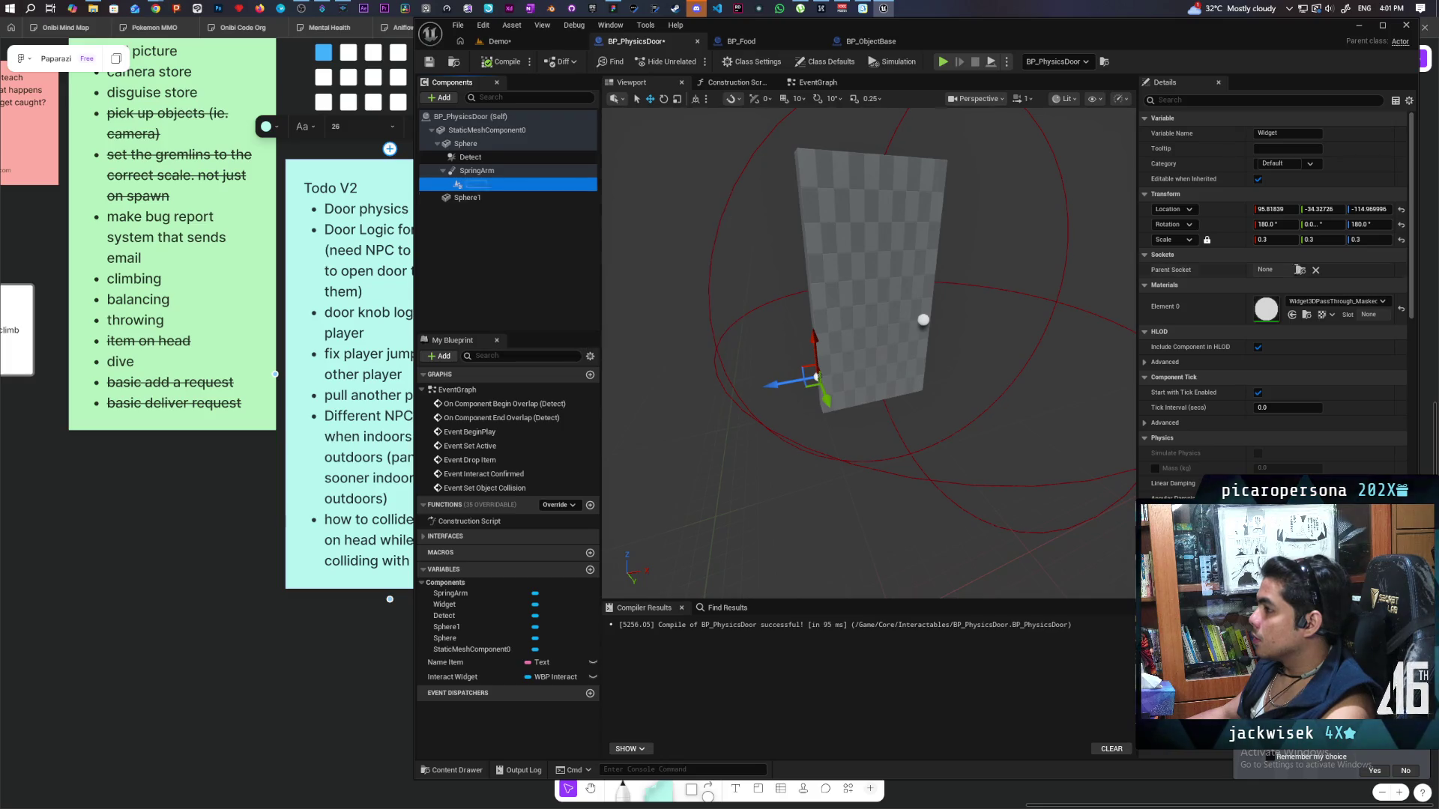
# Attach the Widget to the SpringEndpoint socket at location 0,0,0, compile and save.
pyautogui.click(1301, 269)
pyautogui.click(1314, 314)
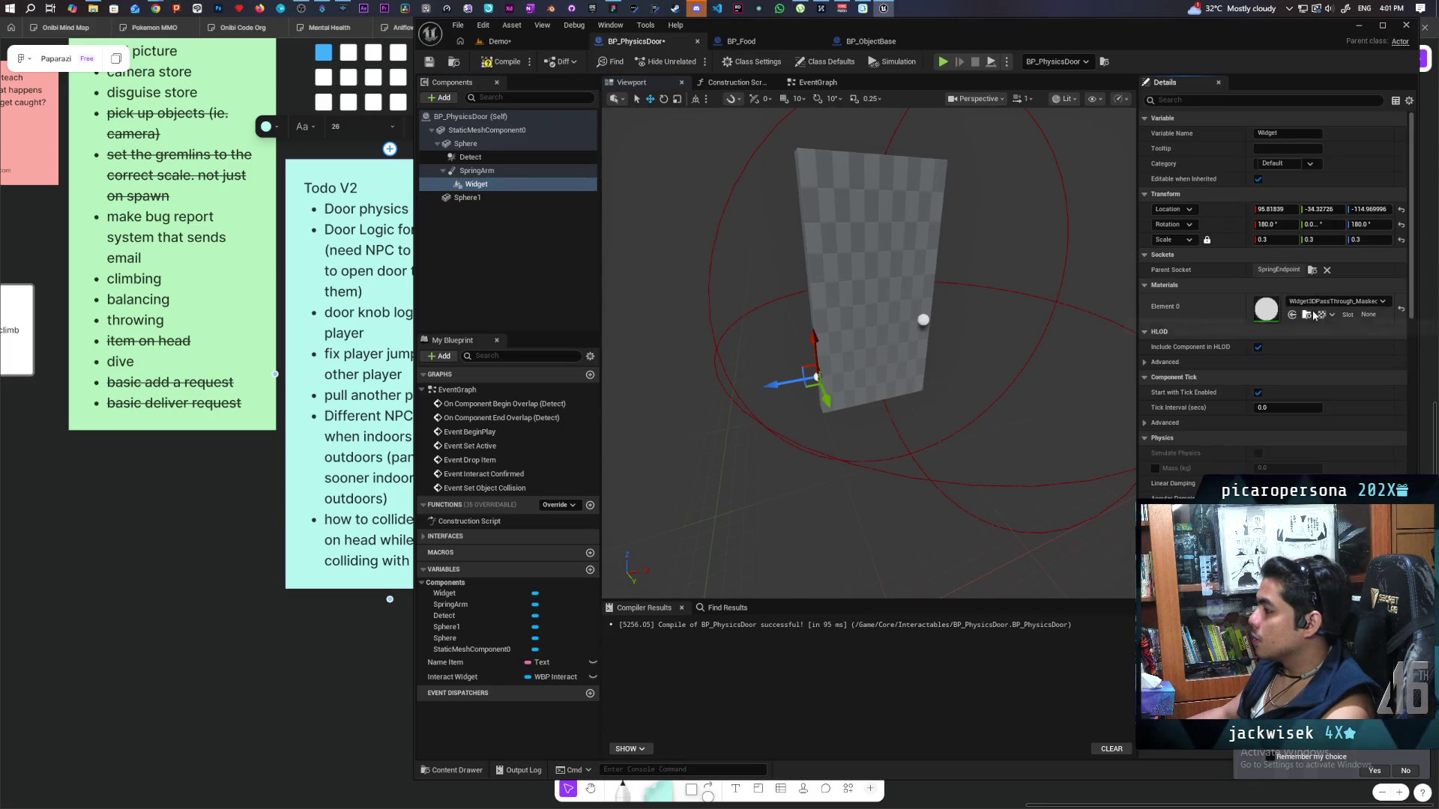
pyautogui.click(1401, 209)
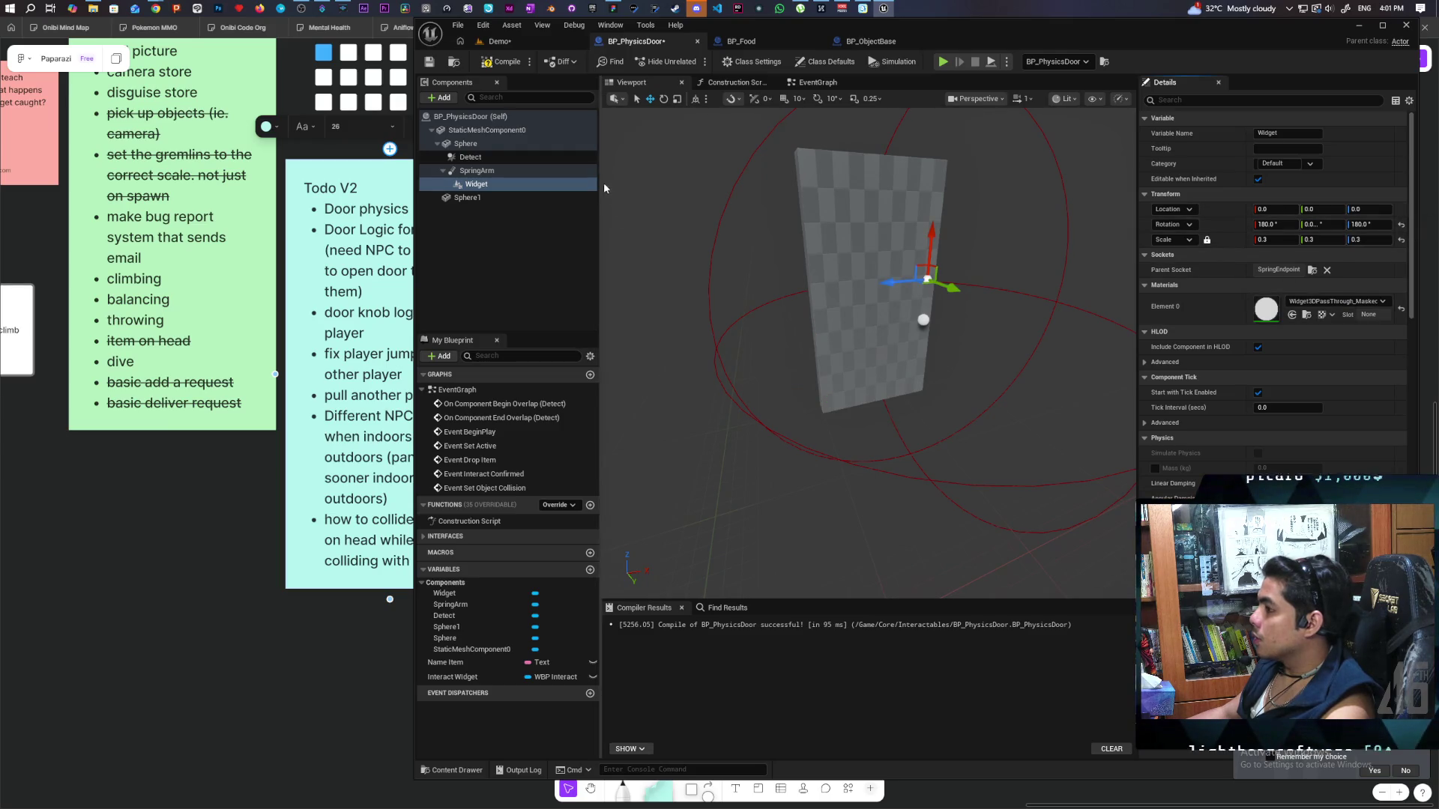
pyautogui.click(508, 63)
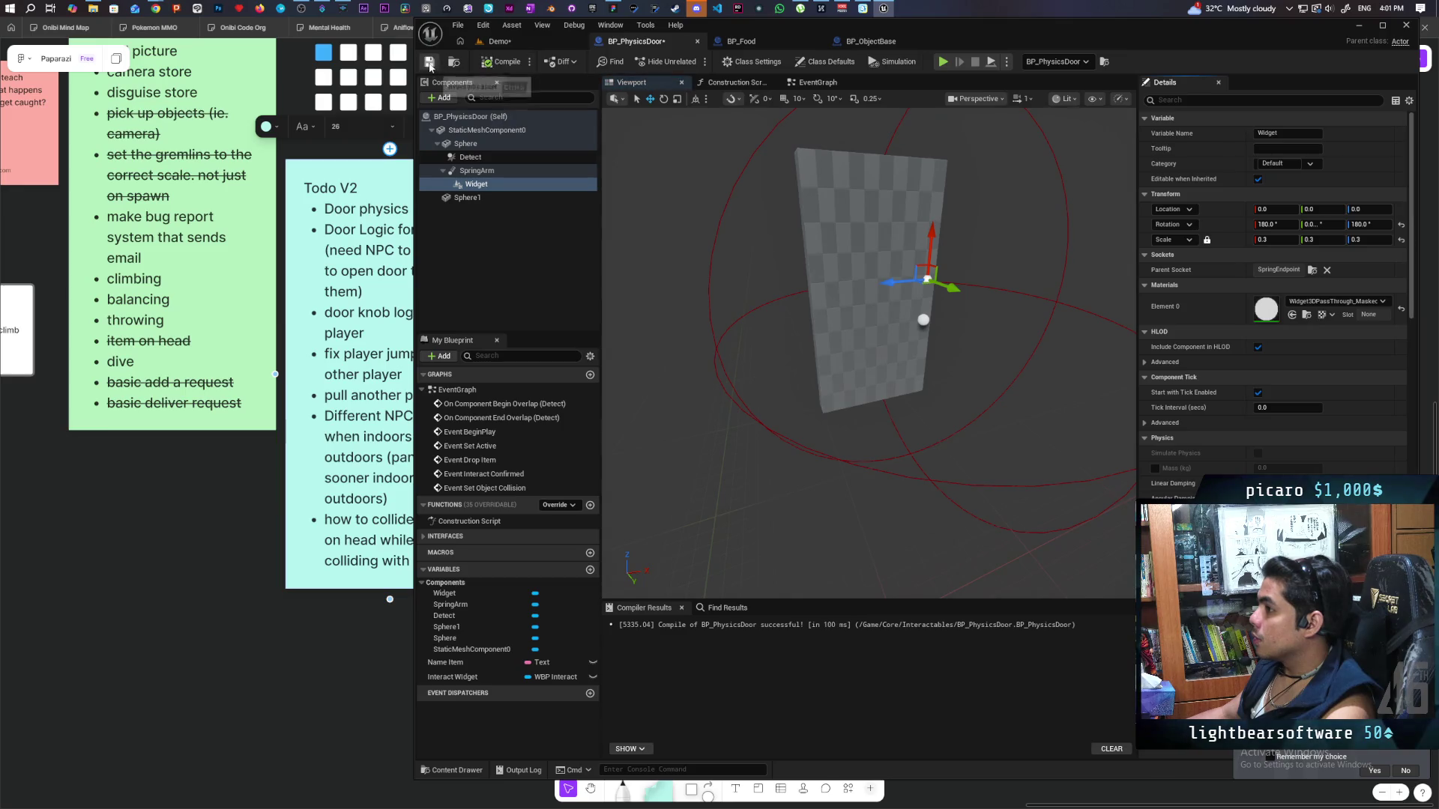
pyautogui.hotkey('ctrl', 's')
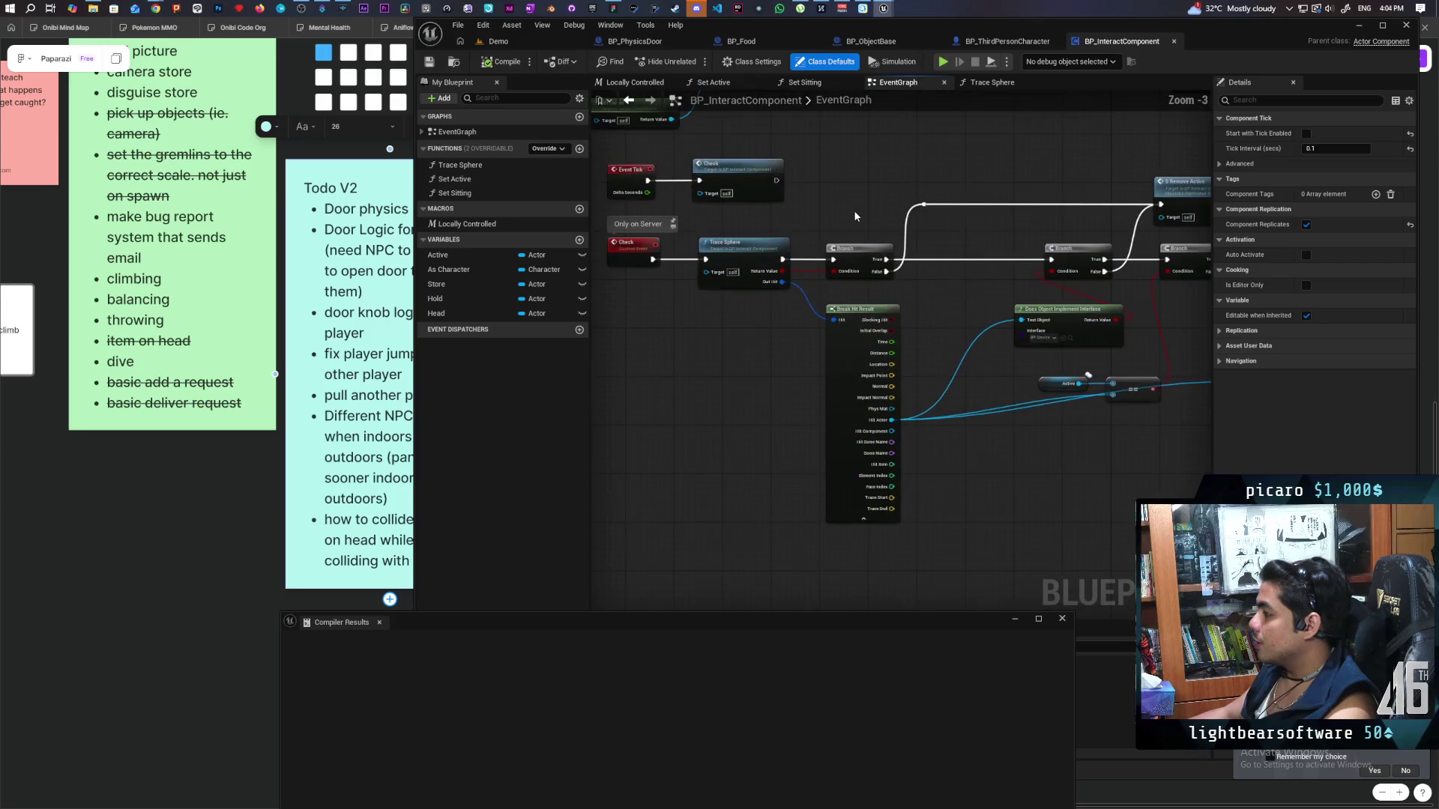
# Pan across BP_InteractComponent's trace and Does Object Implement Interface logic.
pyautogui.moveTo(849, 212)
pyautogui.mouseDown()
pyautogui.moveTo(851, 225)
pyautogui.moveTo(792, 216)
pyautogui.mouseUp()
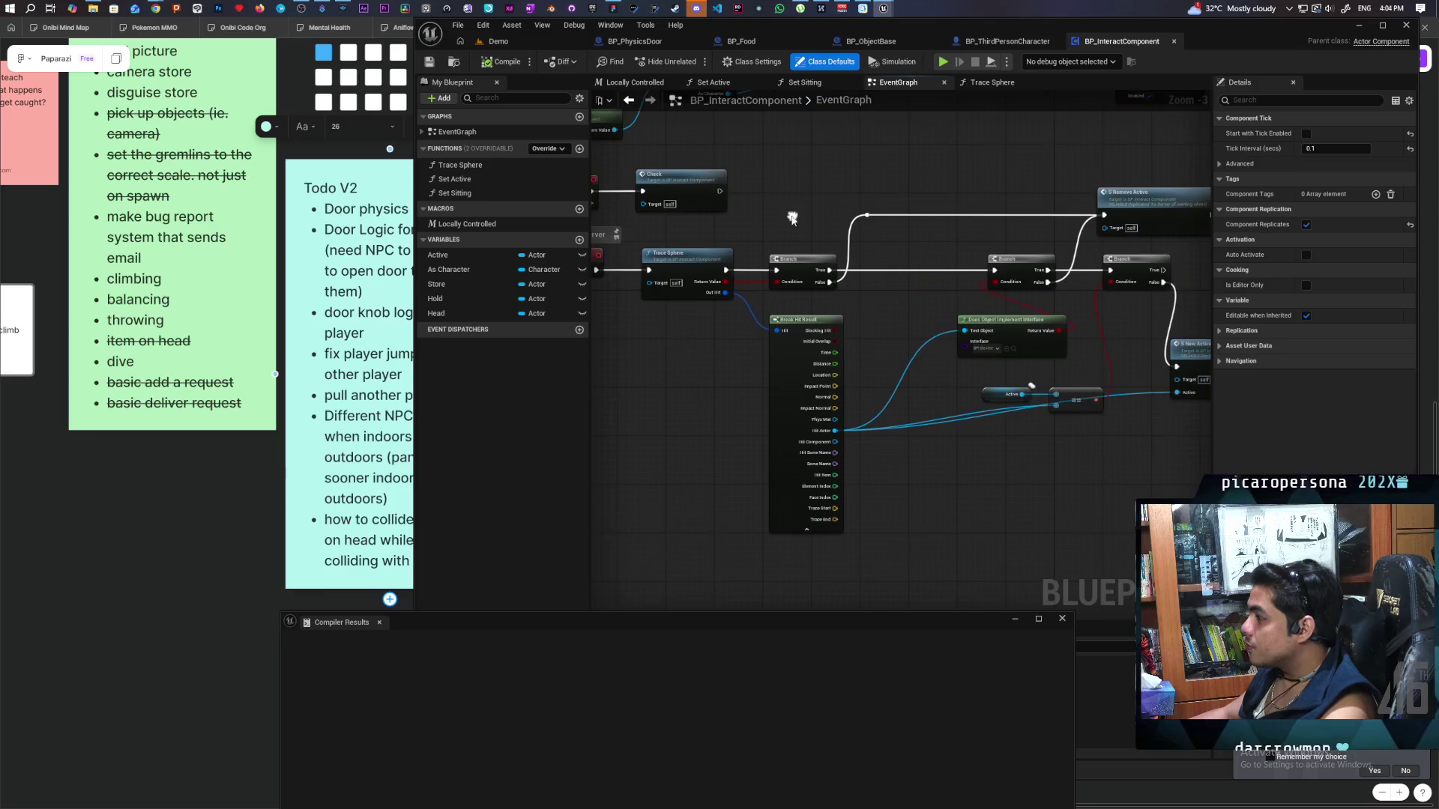
pyautogui.scroll(2, 821, 335)
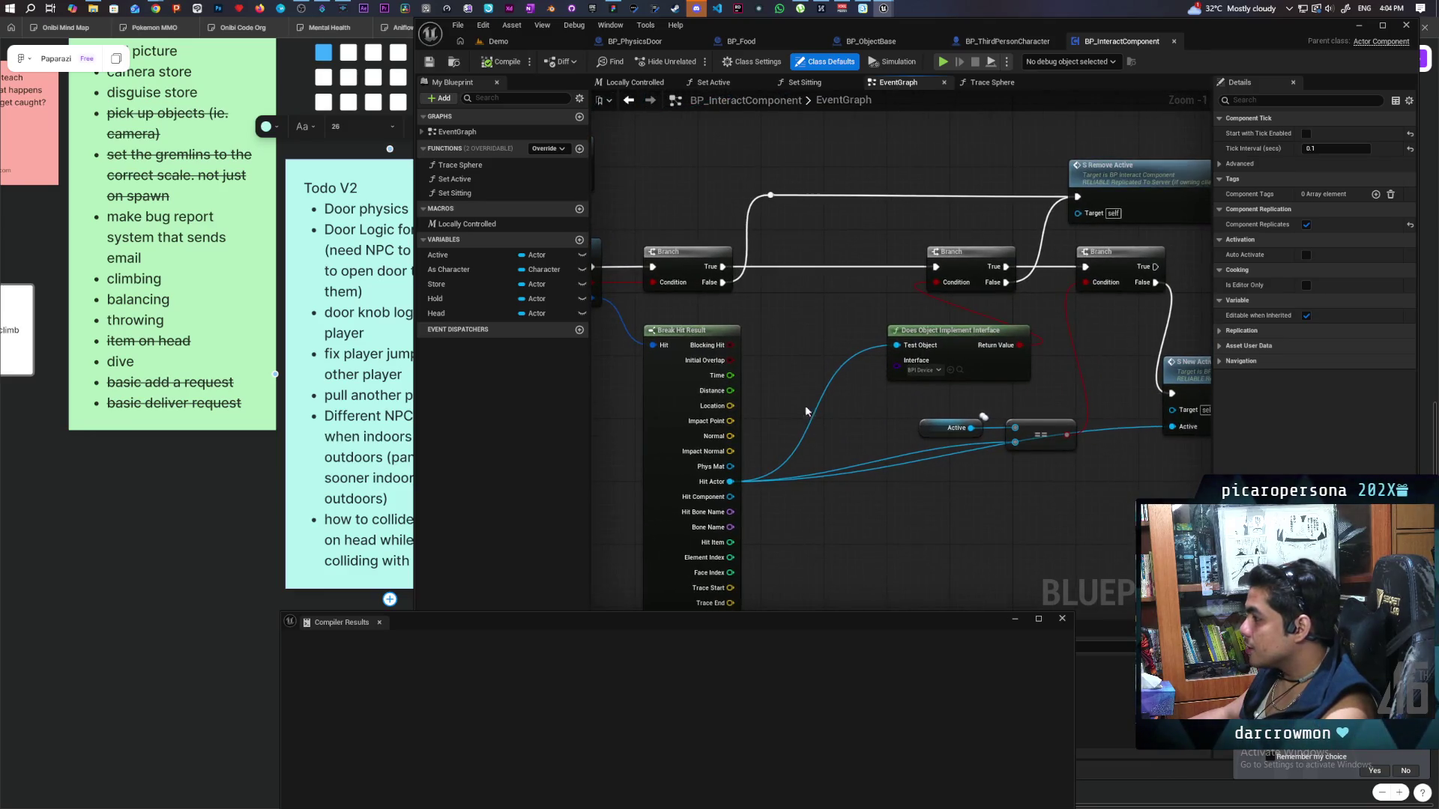
pyautogui.moveTo(800, 402); pyautogui.dragTo(728, 405)
pyautogui.click(897, 381)
pyautogui.moveTo(945, 397)
pyautogui.mouseDown()
pyautogui.moveTo(860, 357)
pyautogui.moveTo(799, 356)
pyautogui.moveTo(825, 389)
pyautogui.moveTo(833, 452)
pyautogui.moveTo(839, 330)
pyautogui.mouseUp()
pyautogui.moveTo(943, 399)
pyautogui.mouseDown()
pyautogui.moveTo(902, 350)
pyautogui.moveTo(811, 324)
pyautogui.moveTo(779, 248)
pyautogui.moveTo(667, 262)
pyautogui.moveTo(780, 254)
pyautogui.moveTo(763, 220)
pyautogui.moveTo(862, 277)
pyautogui.moveTo(875, 313)
pyautogui.moveTo(898, 268)
pyautogui.moveTo(981, 284)
pyautogui.moveTo(953, 372)
pyautogui.moveTo(712, 352)
pyautogui.moveTo(892, 339)
pyautogui.moveTo(678, 306)
pyautogui.mouseUp()
# Center the Replication Functions group holding the S New Active and S Remove Active events.
pyautogui.click(877, 348)
pyautogui.moveTo(799, 267)
pyautogui.mouseDown()
pyautogui.moveTo(732, 334)
pyautogui.moveTo(784, 293)
pyautogui.moveTo(695, 280)
pyautogui.mouseUp()
pyautogui.scroll(-2, 792, 306)
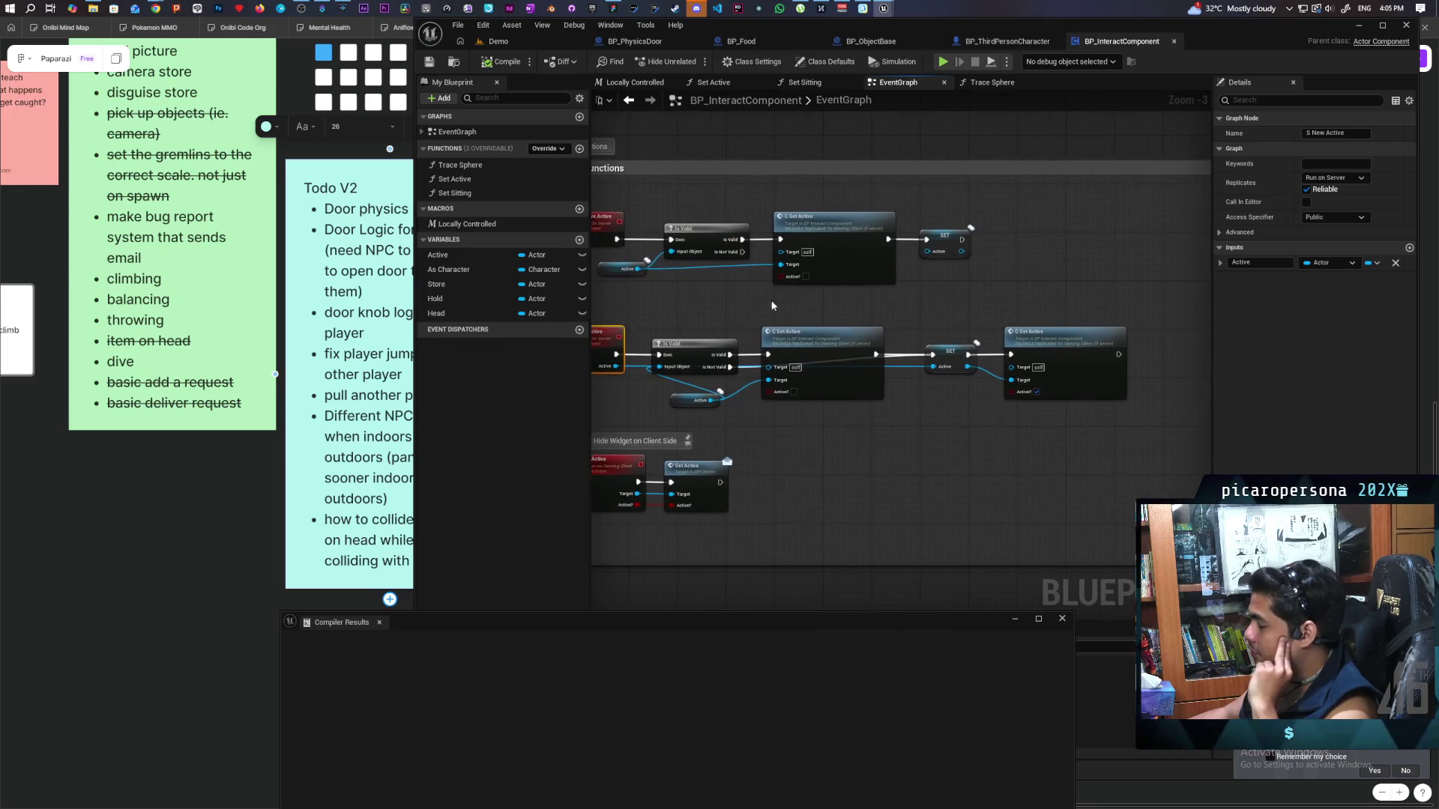
pyautogui.moveTo(772, 312); pyautogui.dragTo(830, 298)
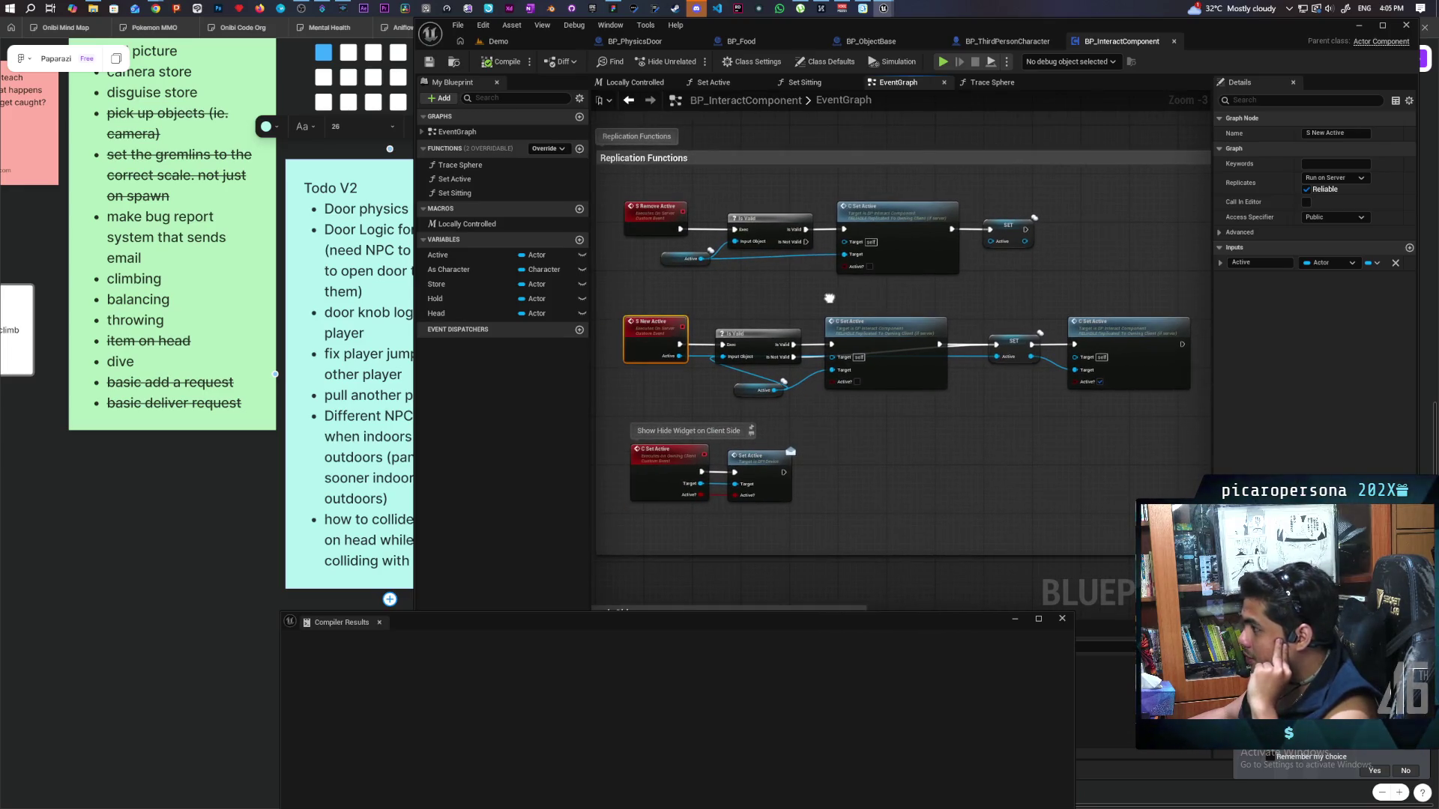
pyautogui.scroll(1, 829, 298)
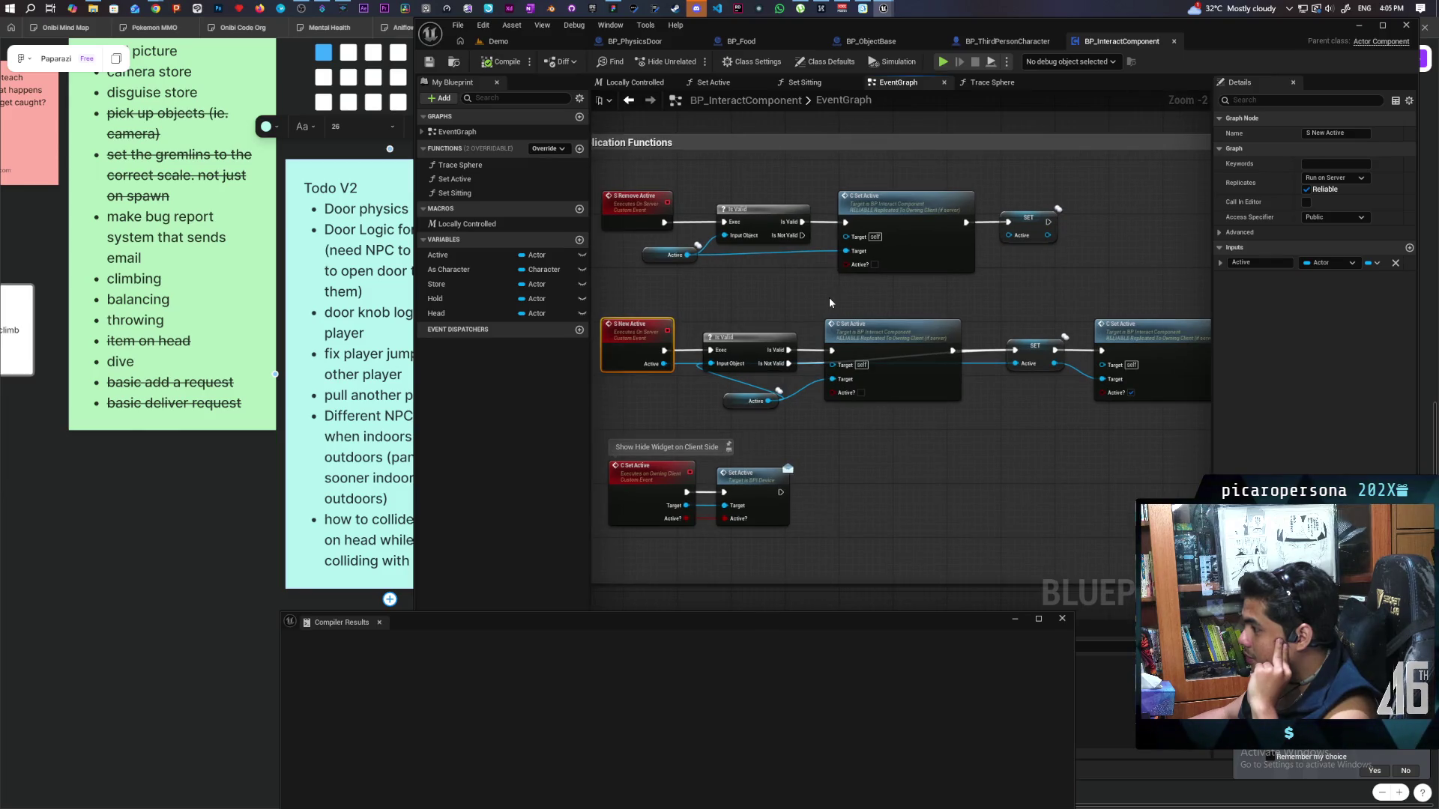
pyautogui.moveTo(829, 298); pyautogui.dragTo(851, 299)
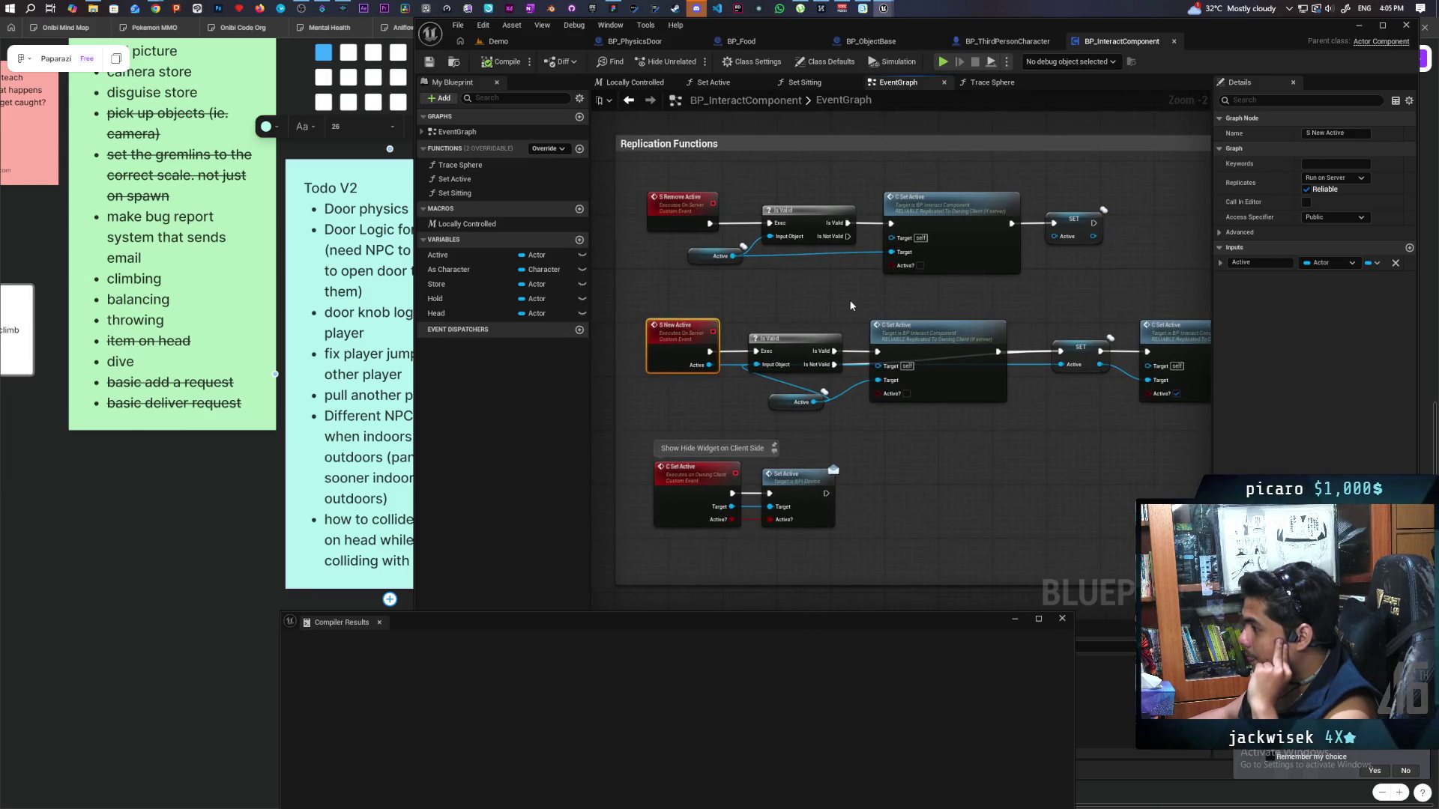
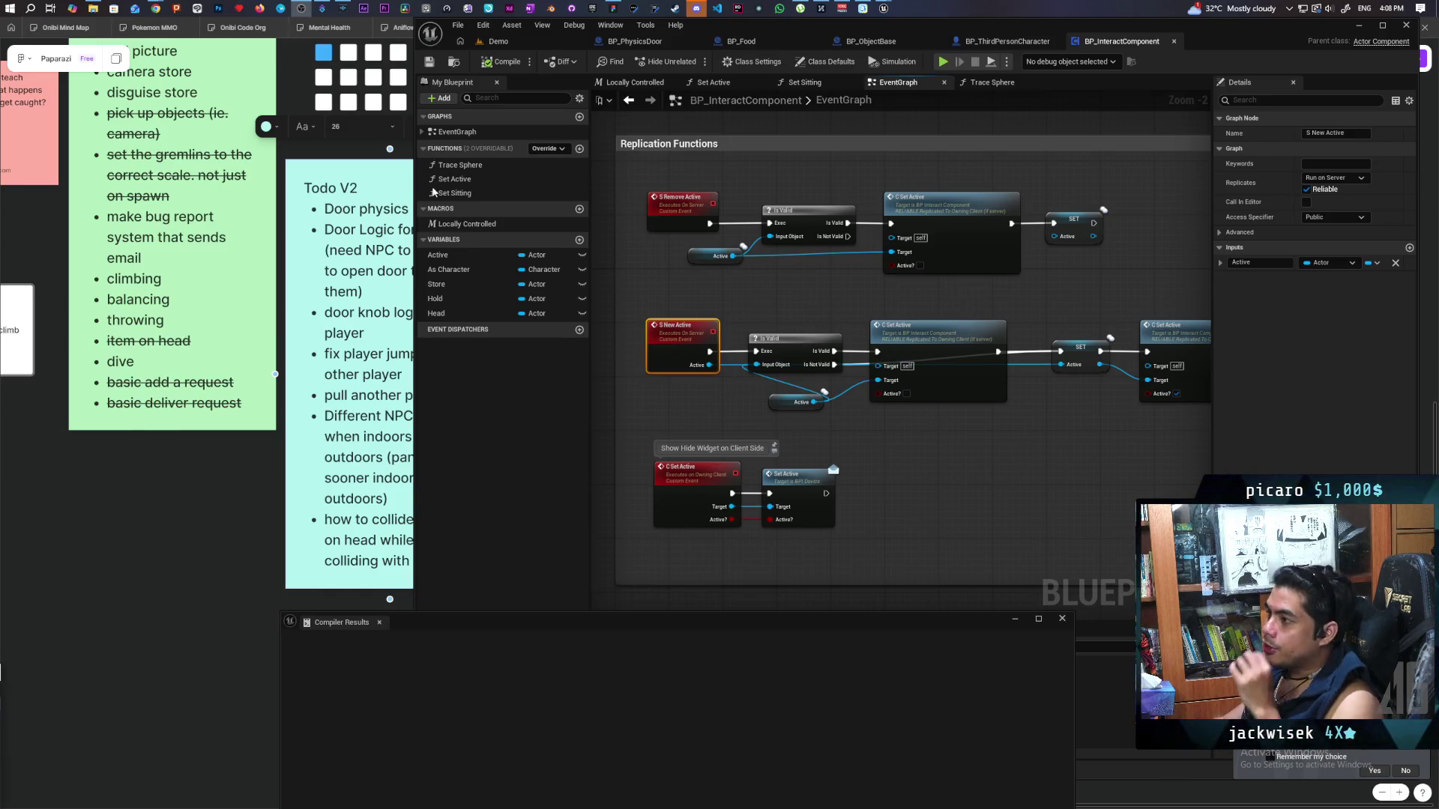
# Bring the Streamer.bot Commands window to the front over Unreal Engine.
pyautogui.click(322, 8)
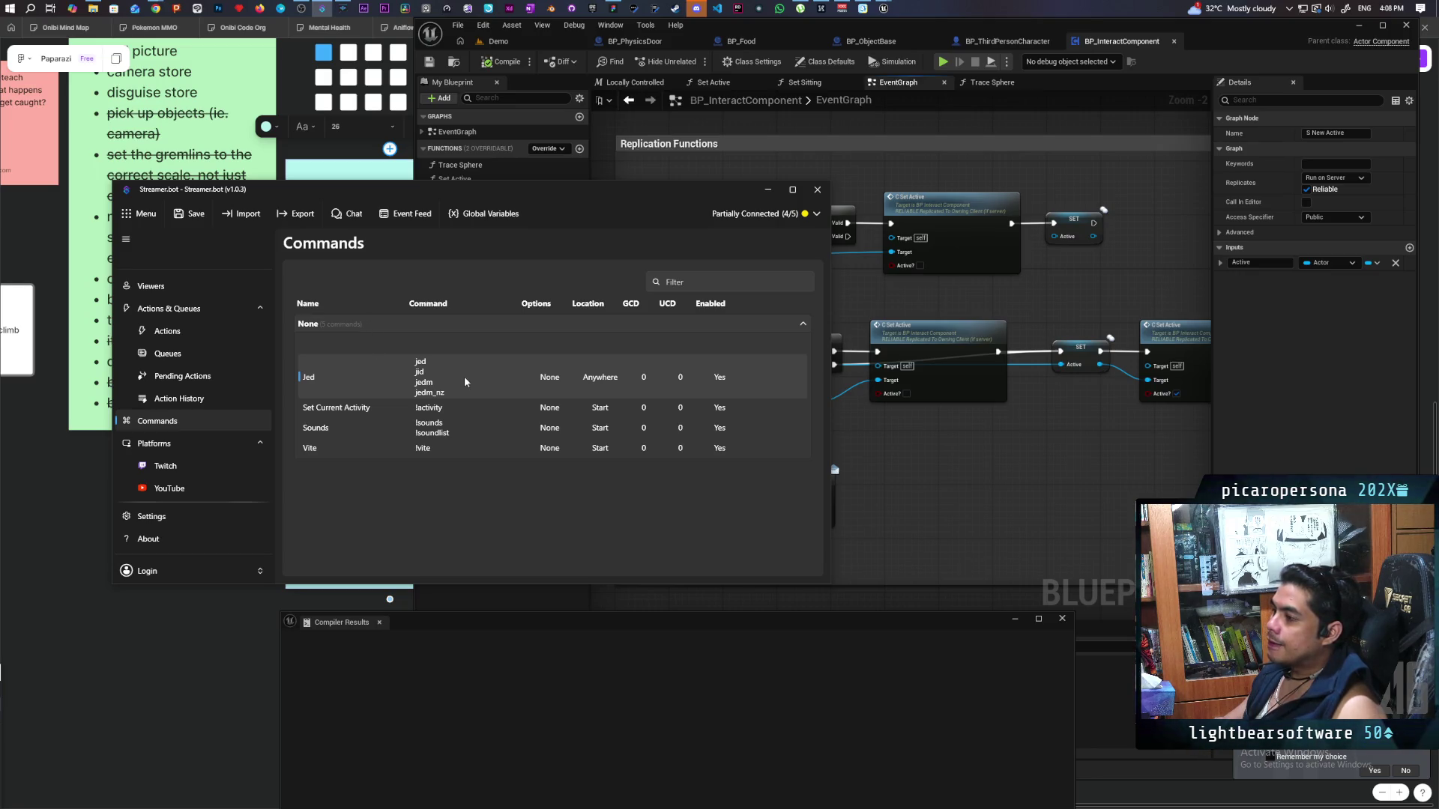
# Edit the Jed command, enable Persist Counter, and keep the location as Anywhere.
pyautogui.doubleClick(399, 384)
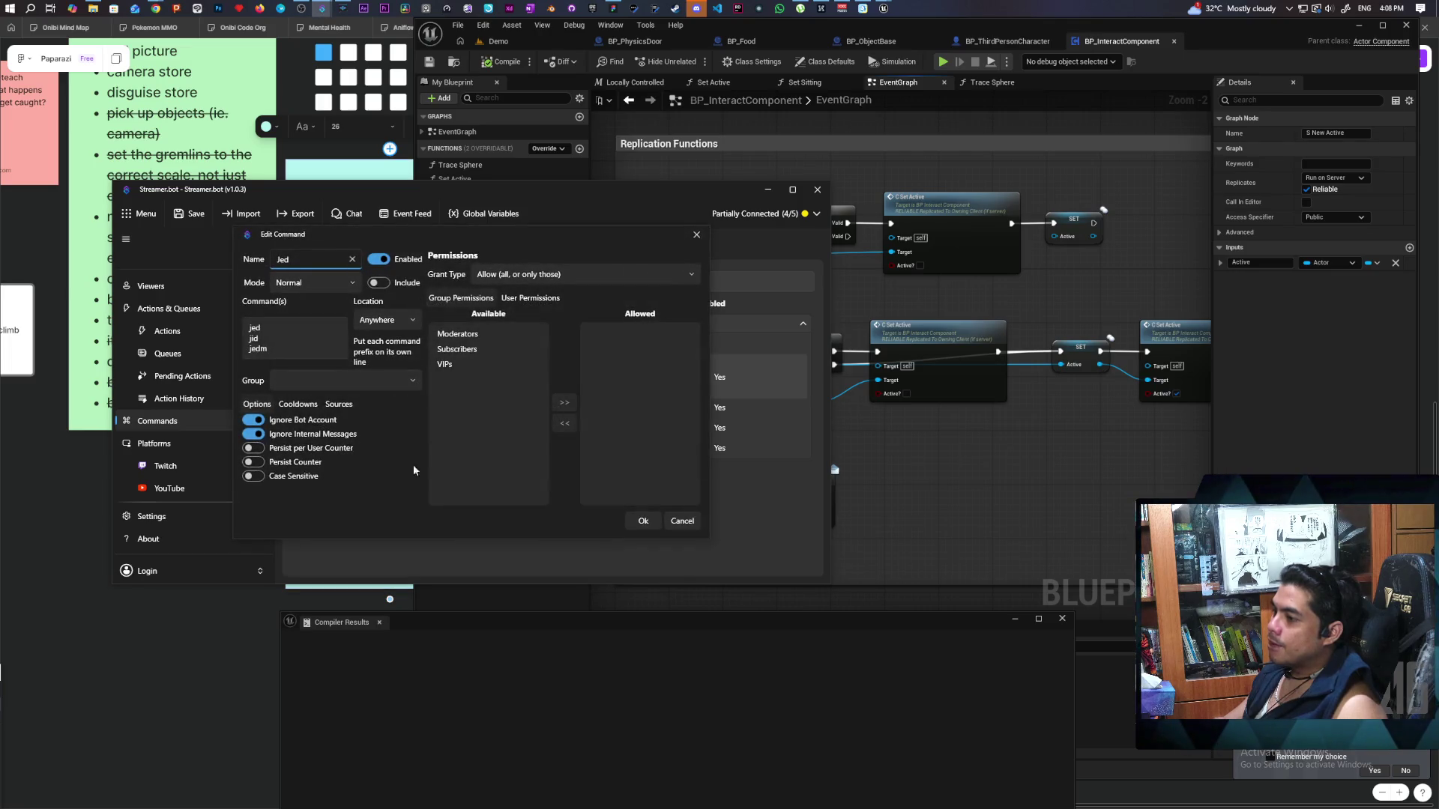
pyautogui.click(254, 461)
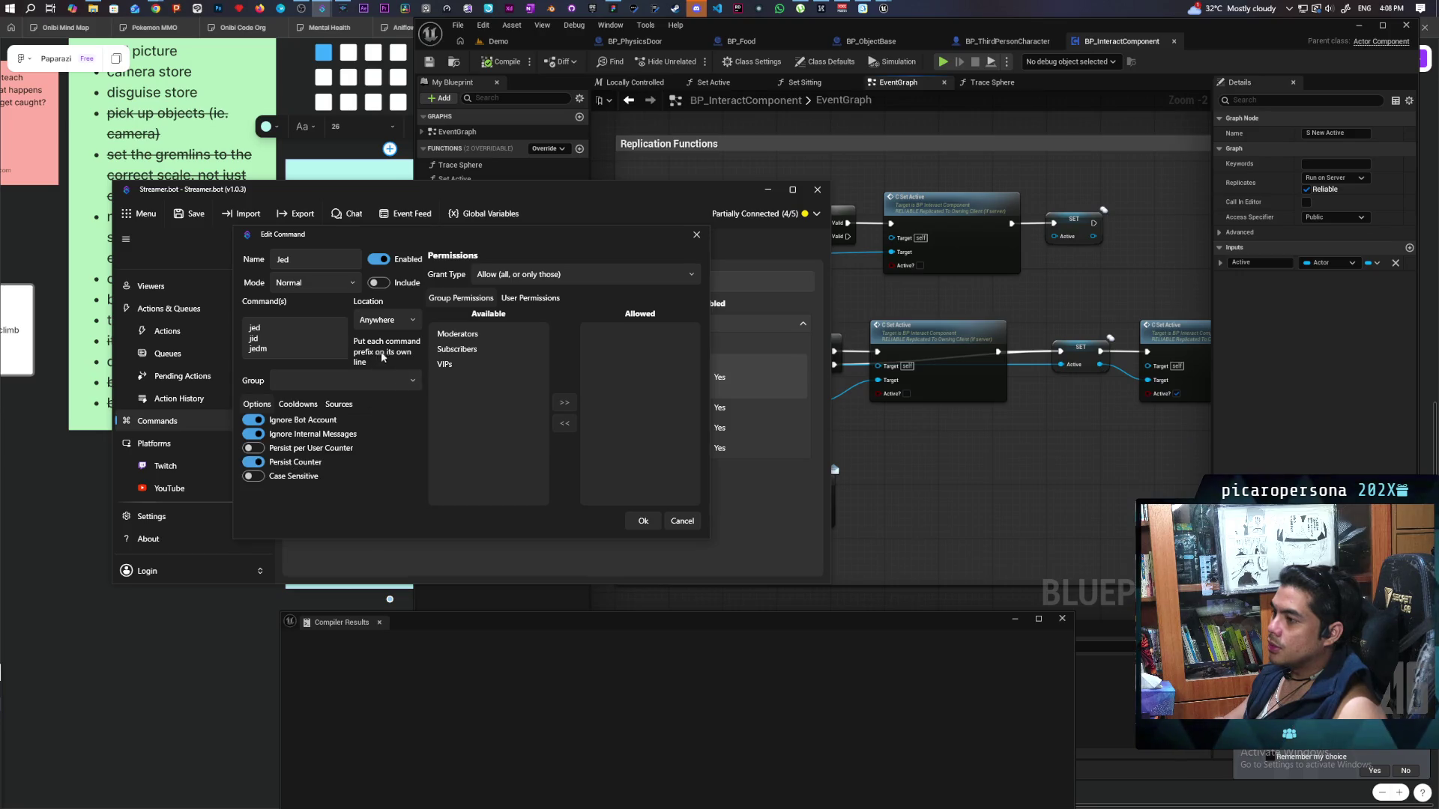
pyautogui.click(408, 322)
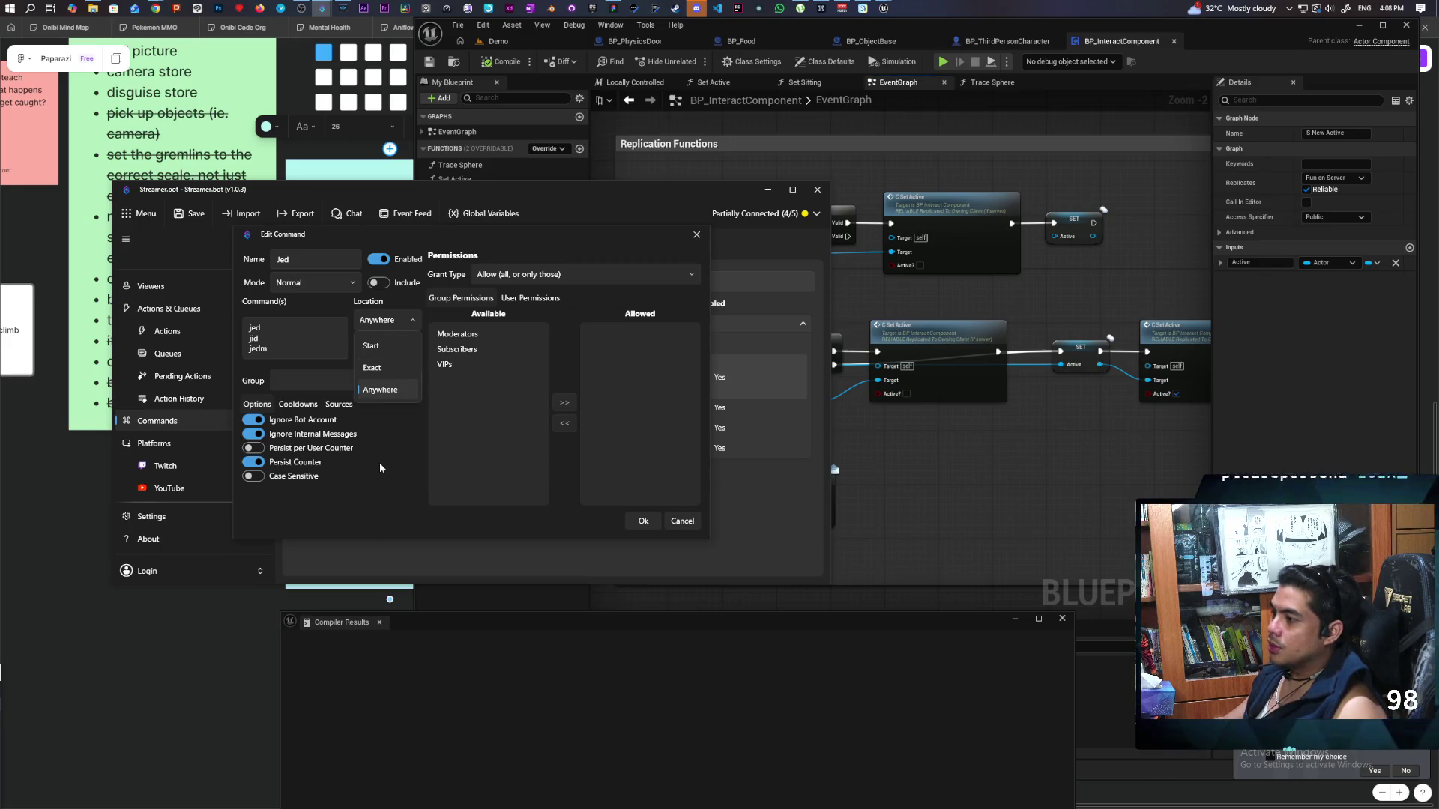
pyautogui.click(380, 390)
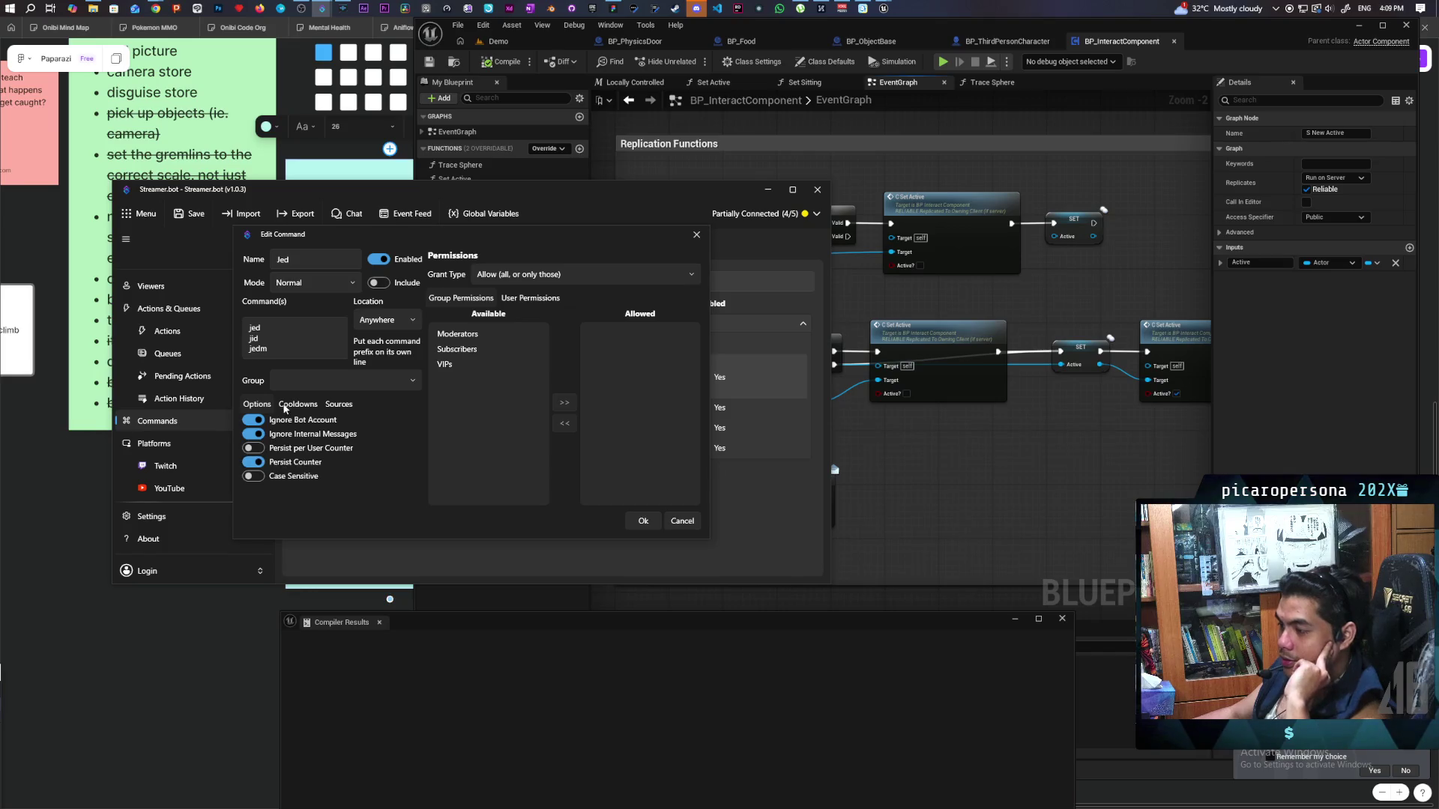
pyautogui.click(329, 405)
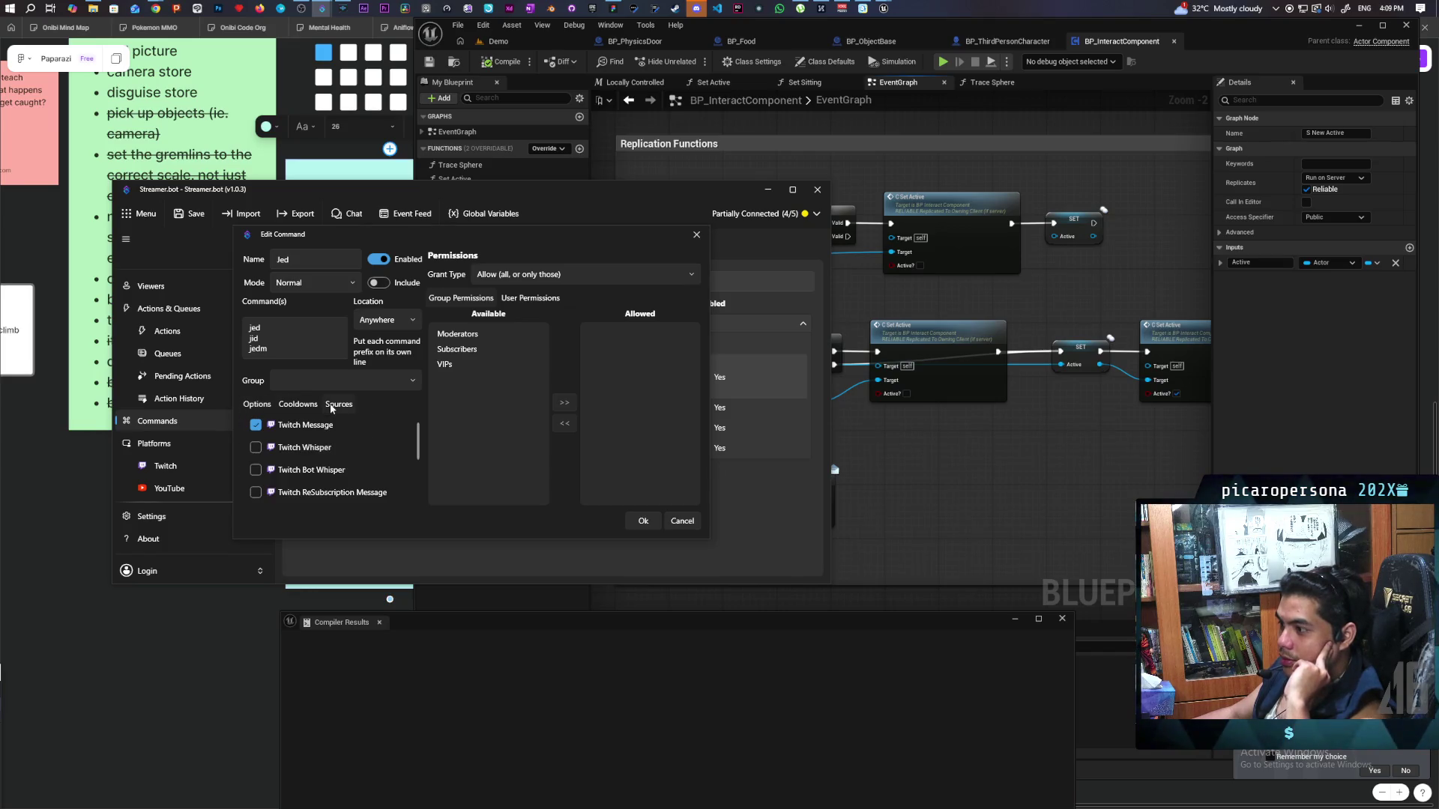
pyautogui.click(268, 406)
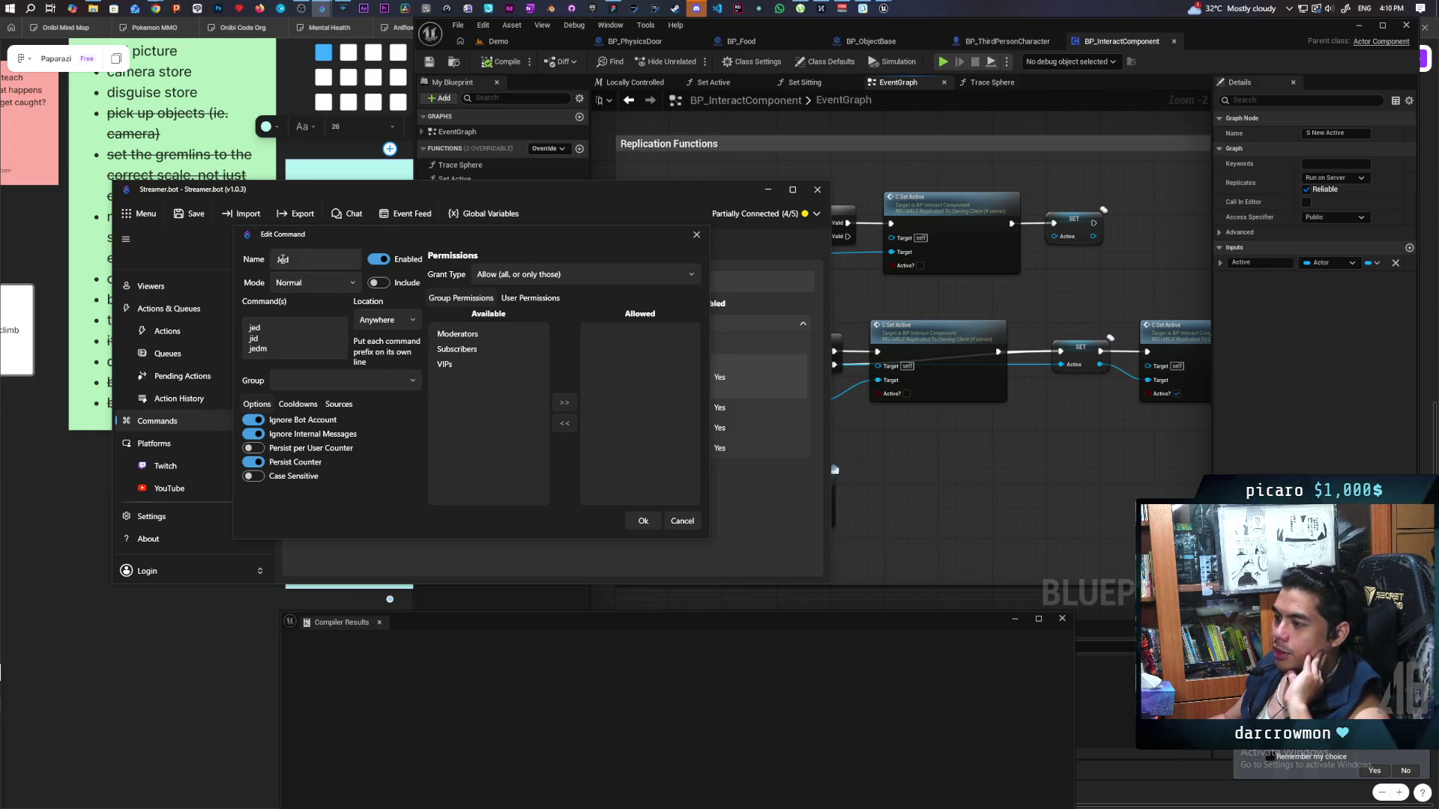
# Add jedm_nz as a fourth Jed trigger and close the command editor.
pyautogui.click(293, 343)
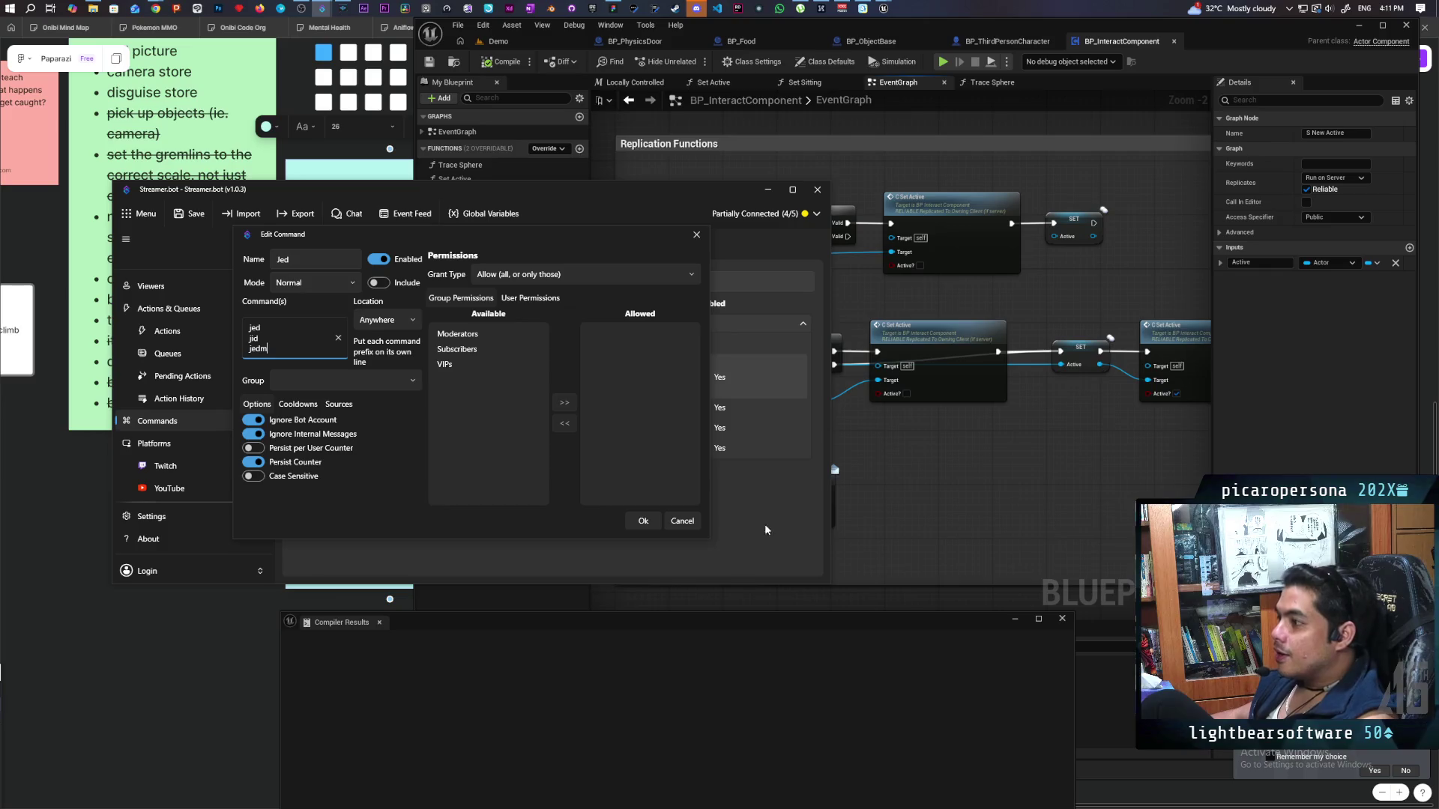
pyautogui.click(681, 523)
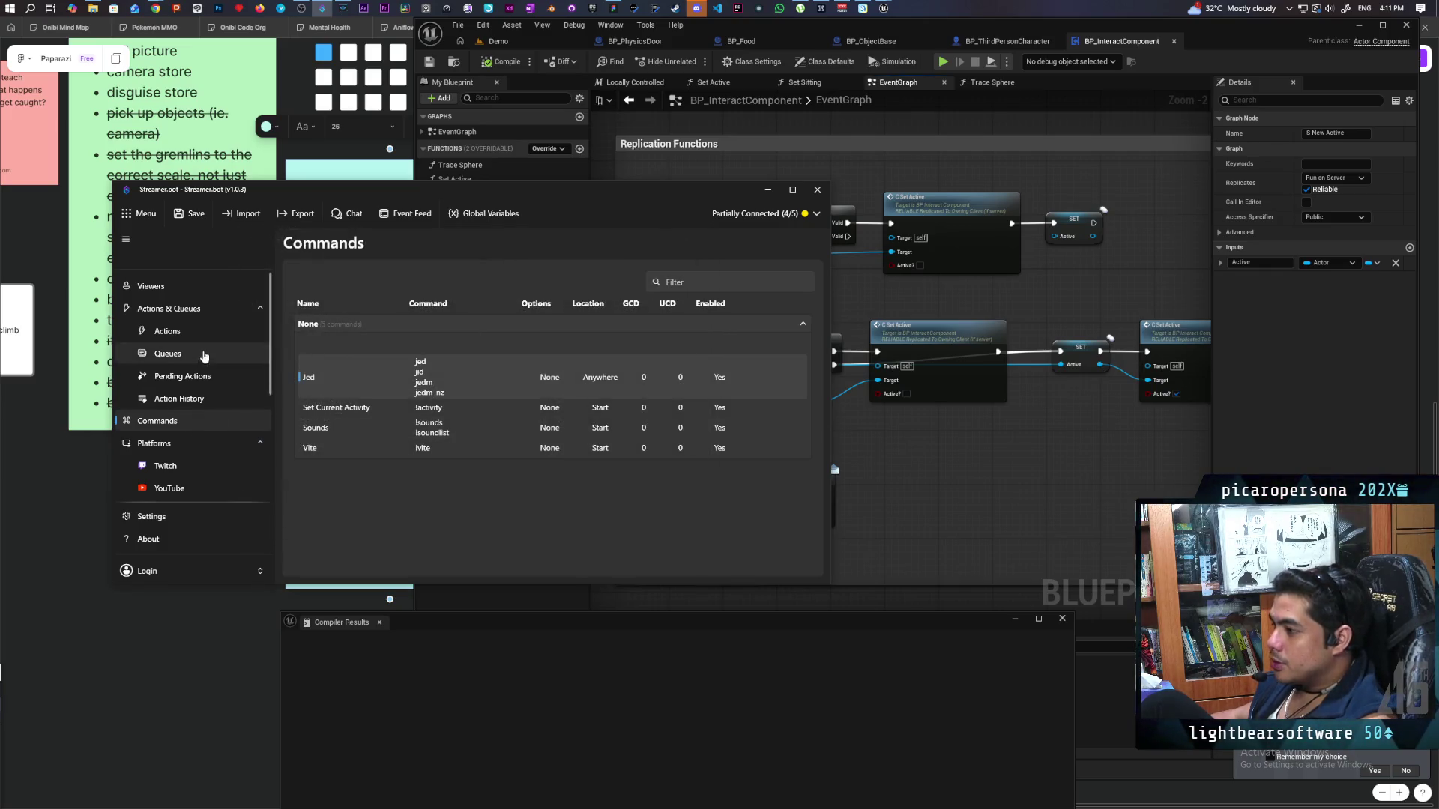
# On the Actions page, begin adding a Core > Commands > Get Commands sub-action to mynamejed.
pyautogui.click(180, 332)
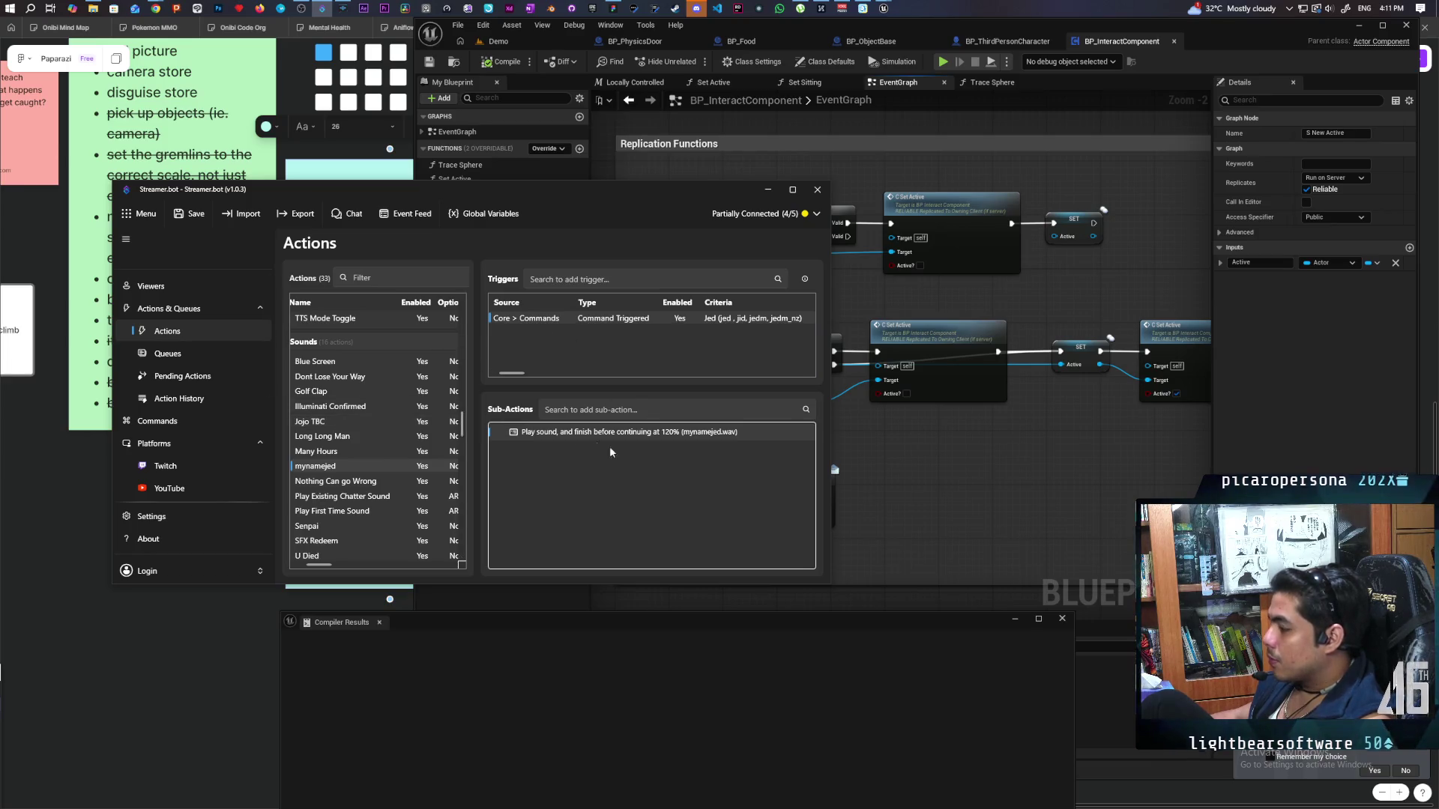
pyautogui.rightClick(547, 451)
pyautogui.moveTo(600, 549)
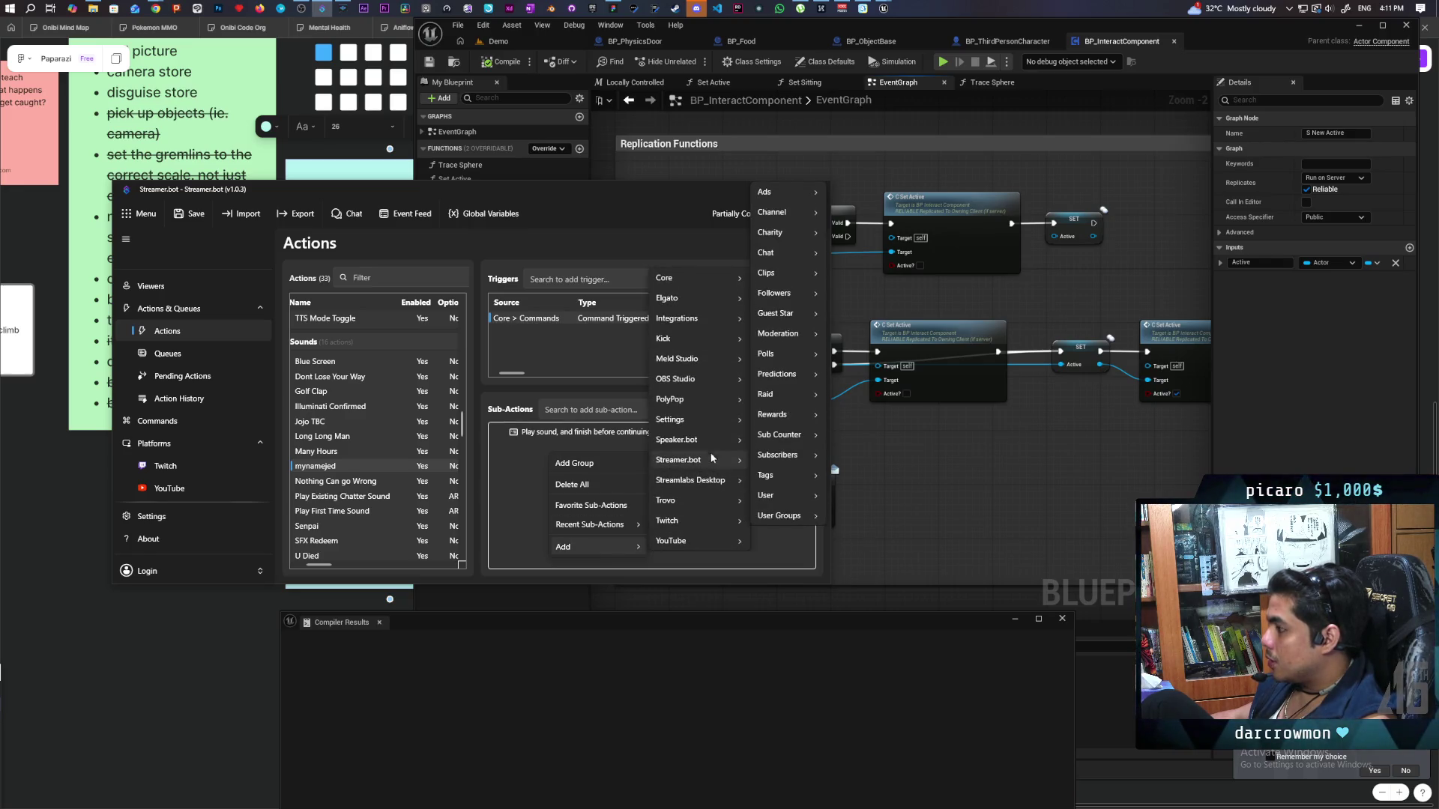
pyautogui.moveTo(713, 276)
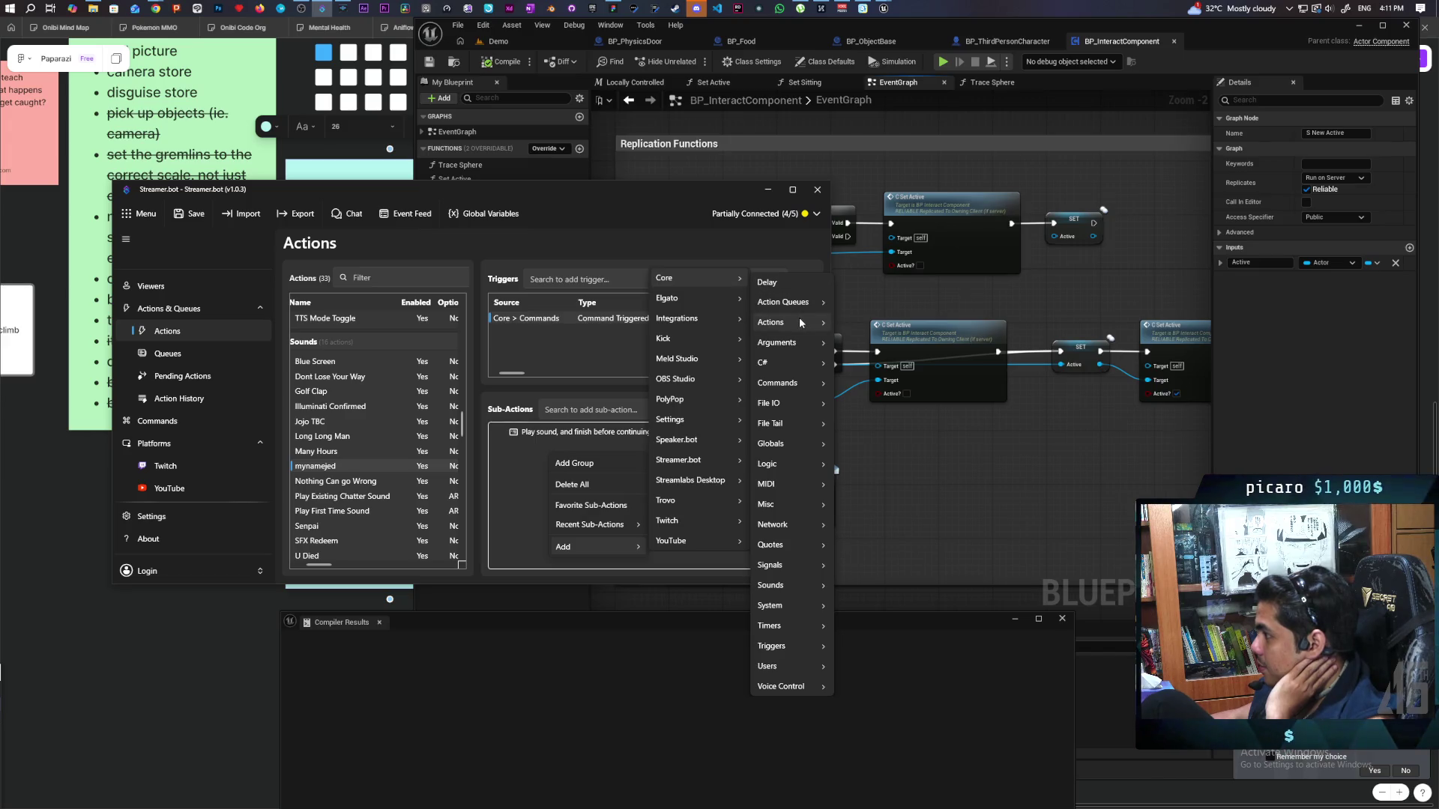
pyautogui.moveTo(800, 323)
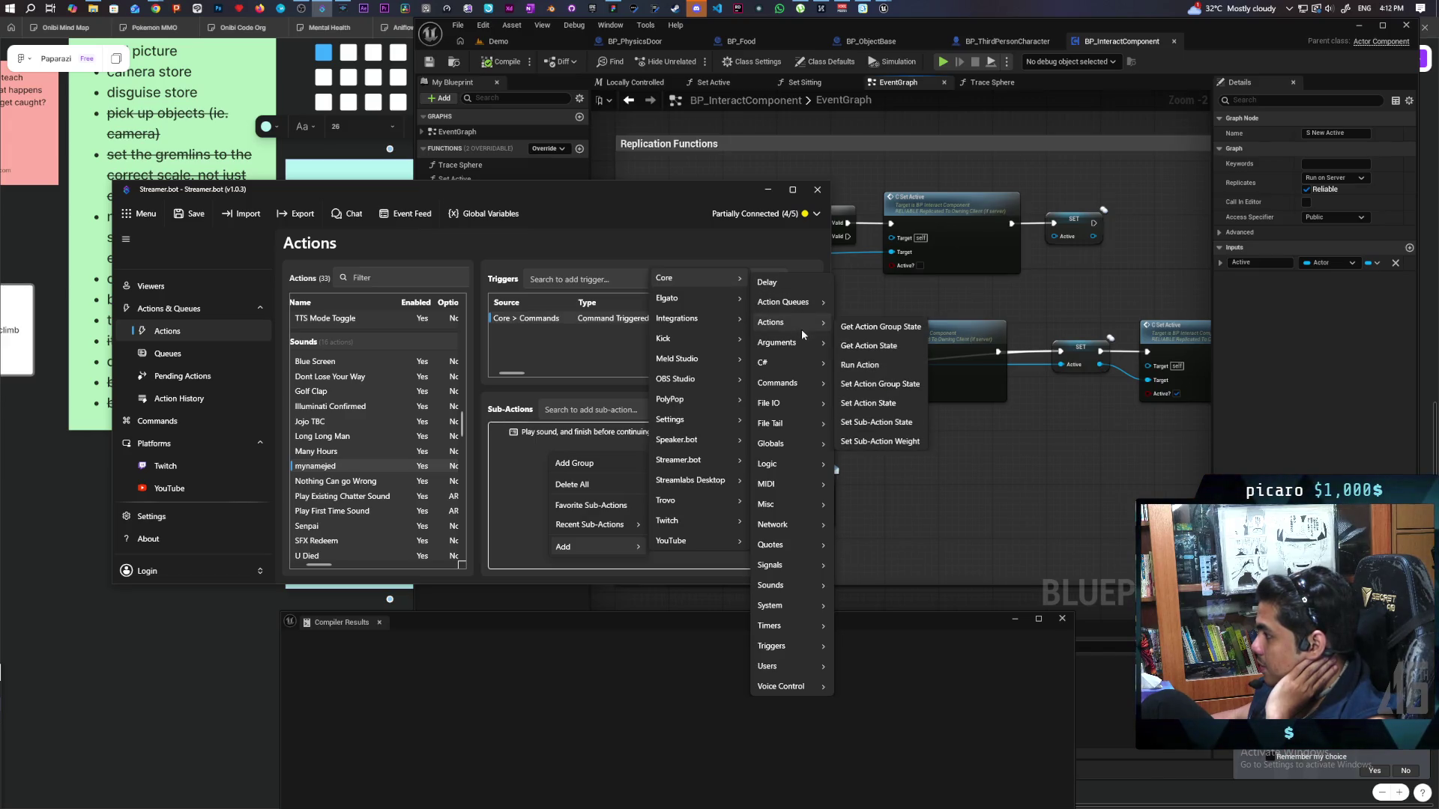
pyautogui.moveTo(810, 371)
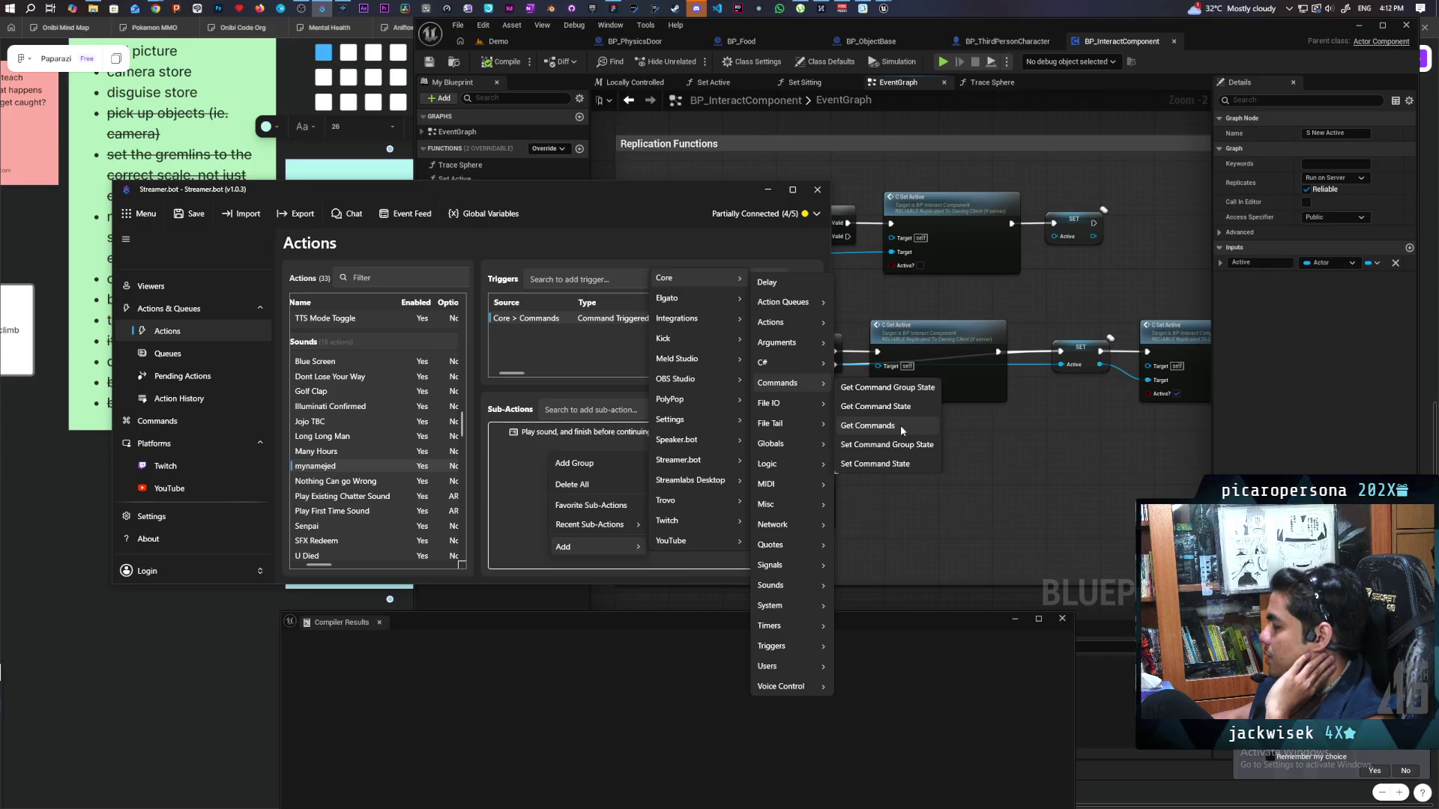
pyautogui.click(899, 421)
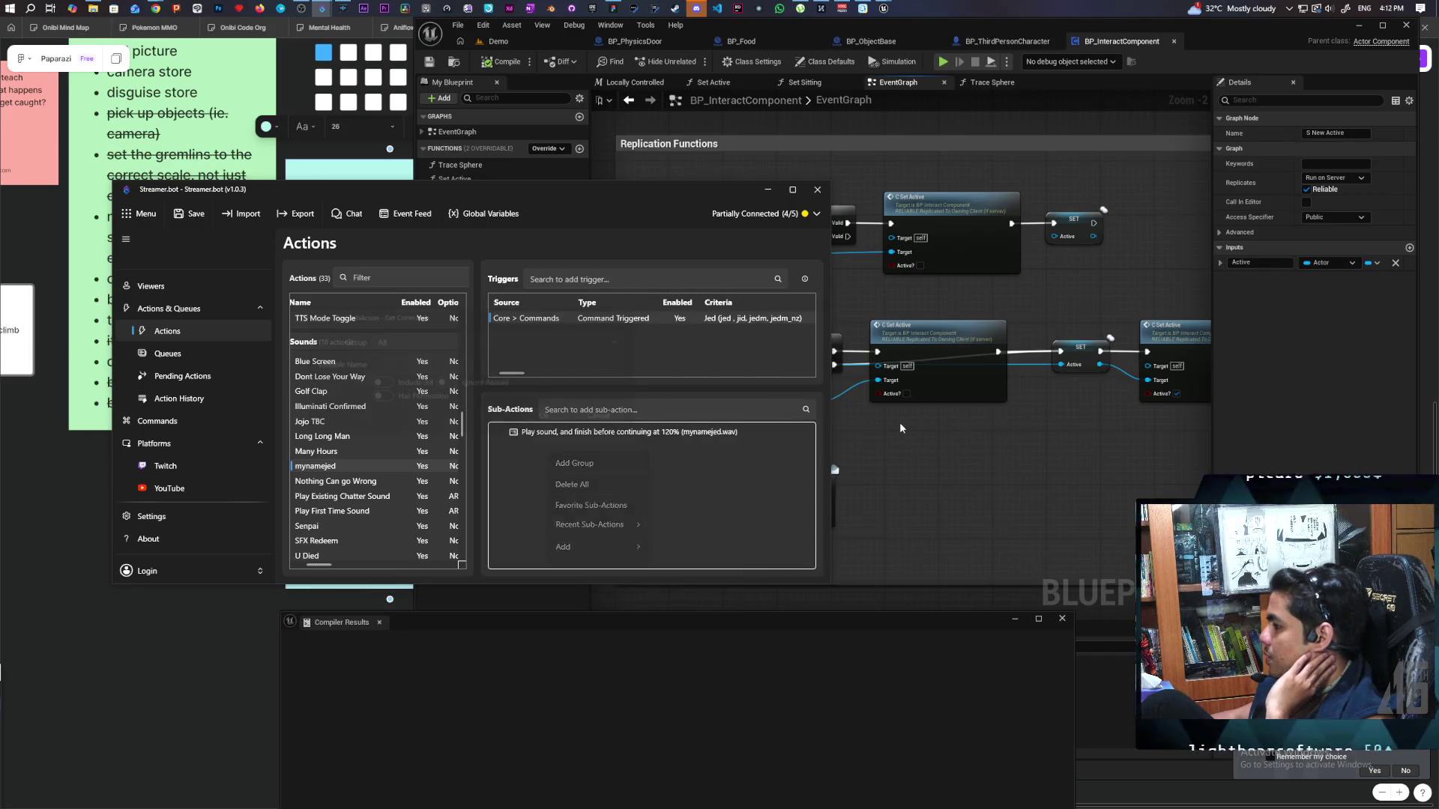
# Leave the command Group at All and cancel the Get Commands sub-action.
pyautogui.click(577, 341)
pyautogui.click(575, 338)
pyautogui.click(609, 419)
# Begin adding a Core > Globals > Global (Get) sub-action to mynamejed.
pyautogui.rightClick(563, 462)
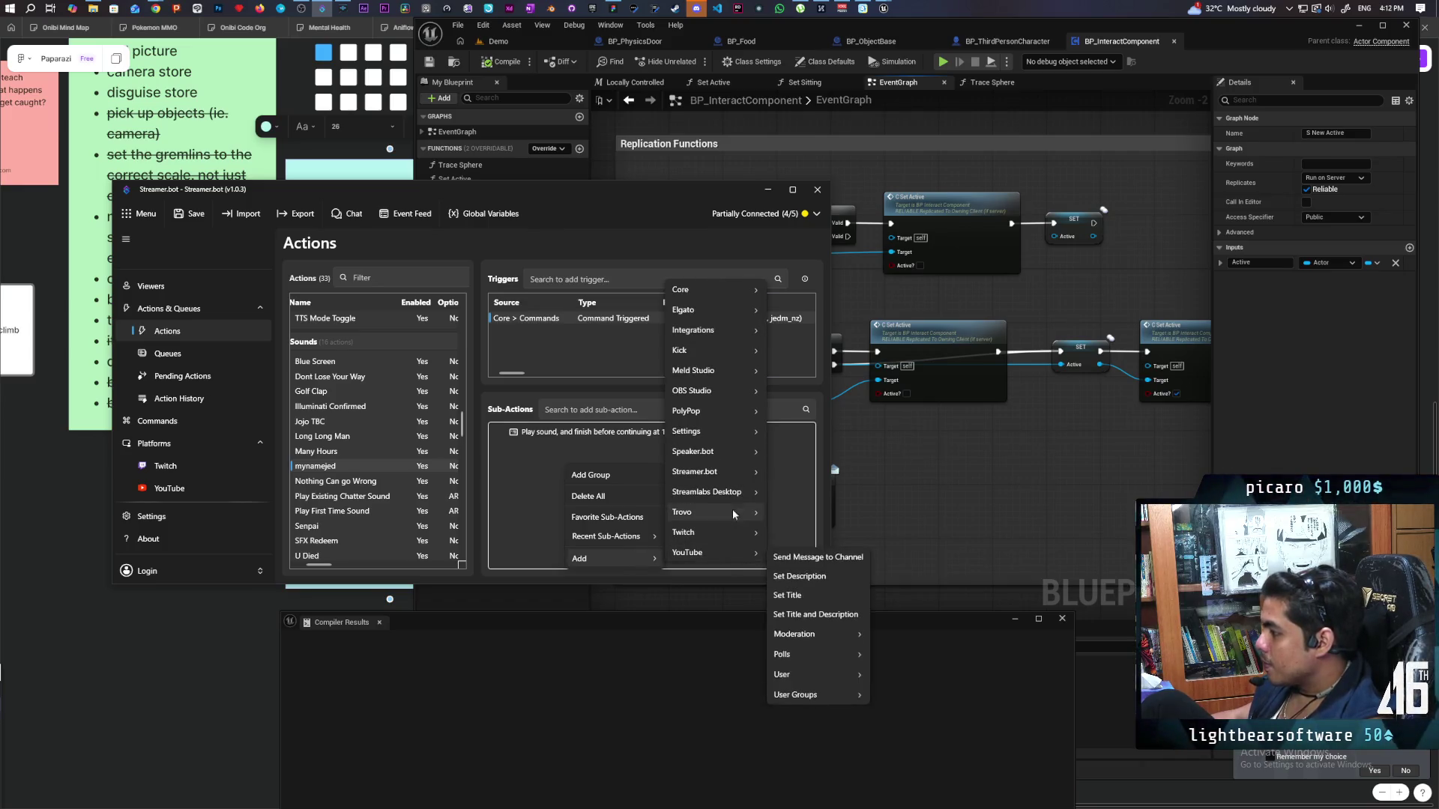
pyautogui.moveTo(732, 296)
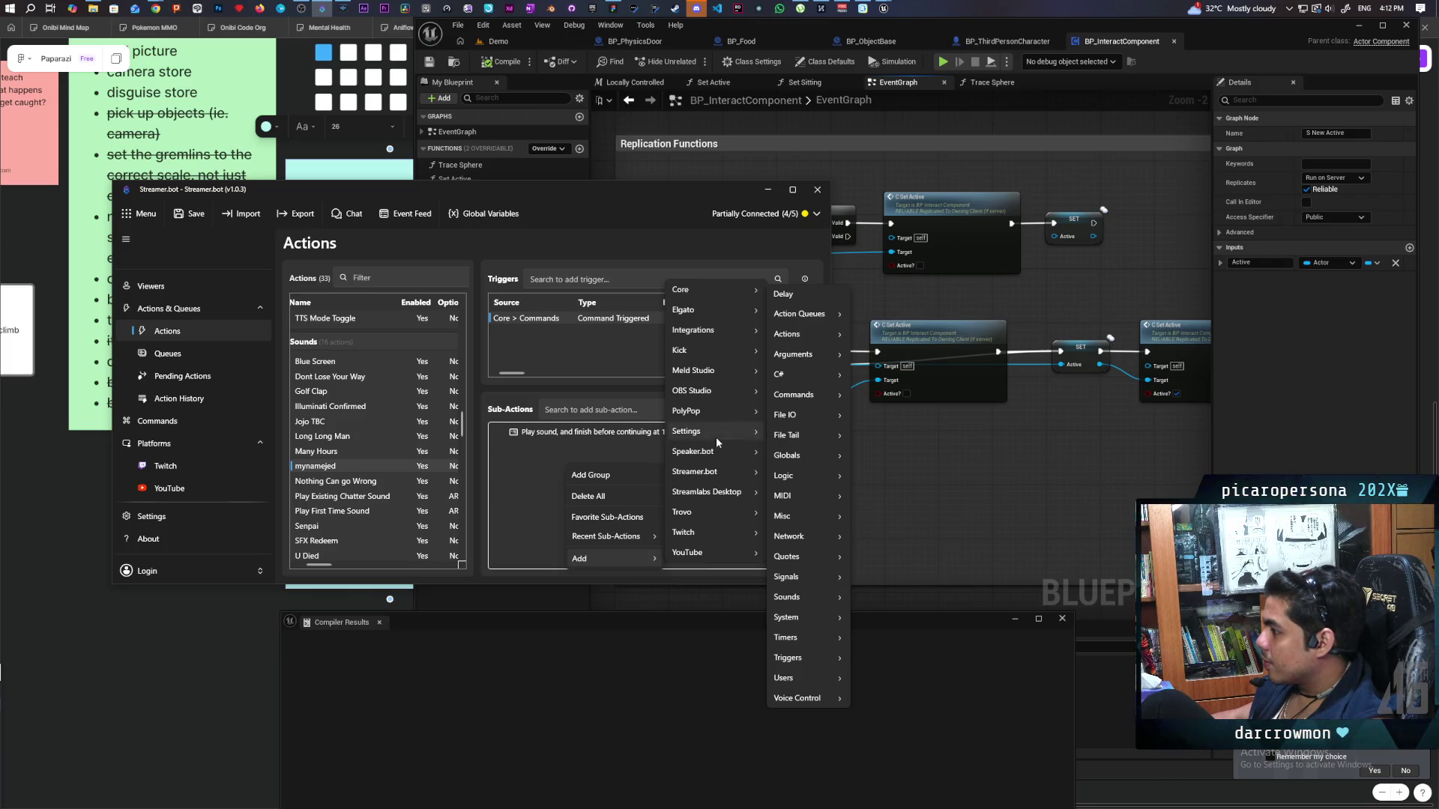
pyautogui.moveTo(728, 433)
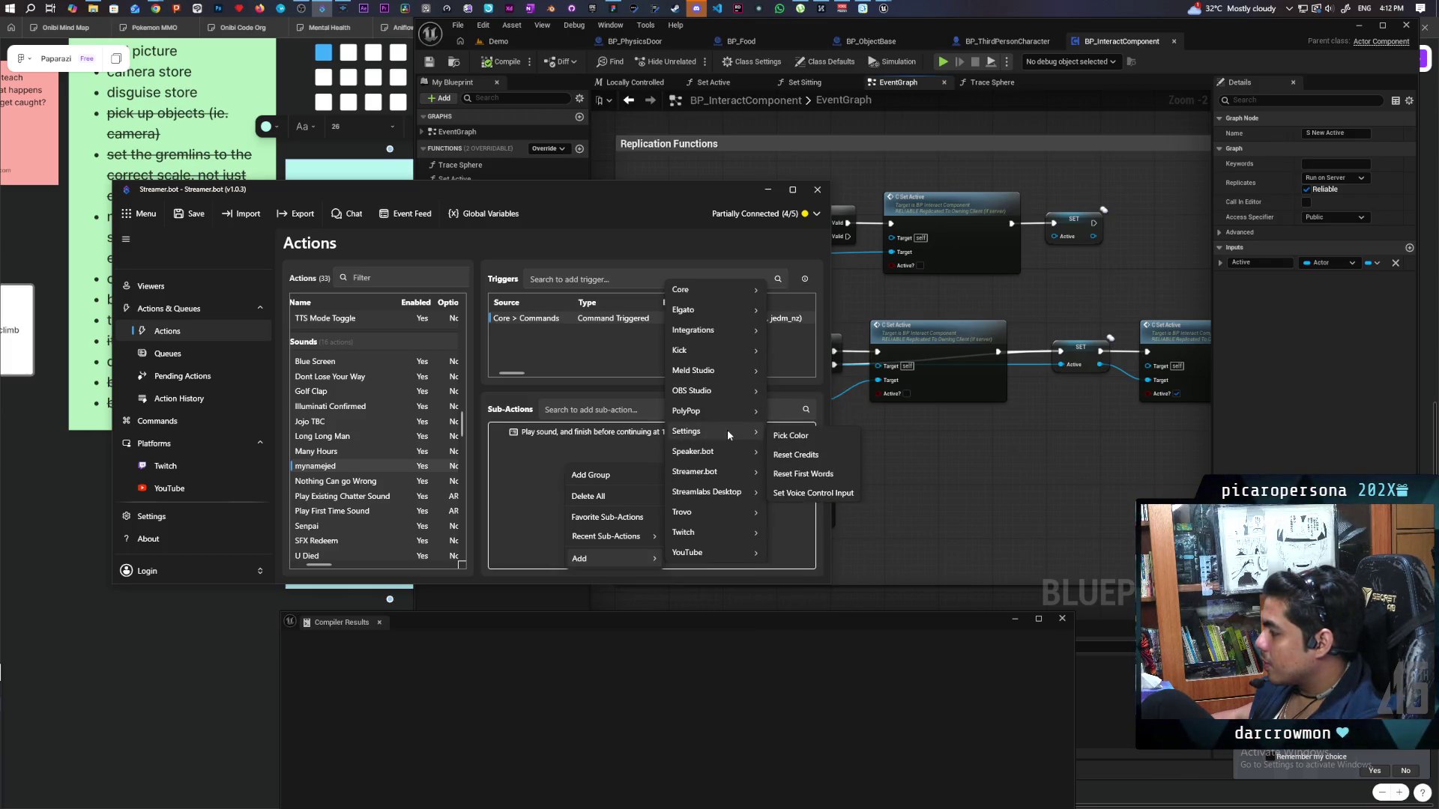
pyautogui.moveTo(723, 472)
pyautogui.moveTo(791, 483)
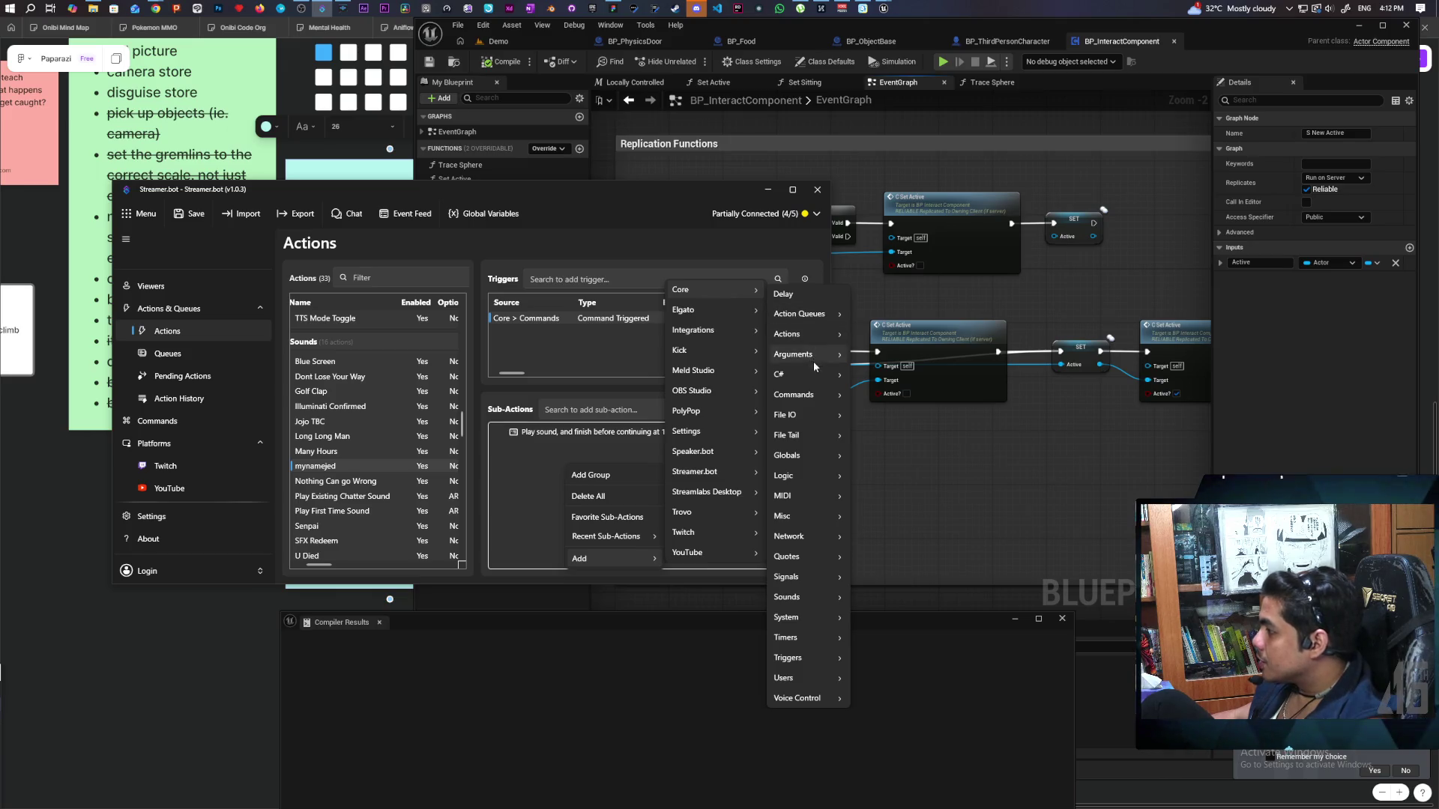
pyautogui.moveTo(820, 455)
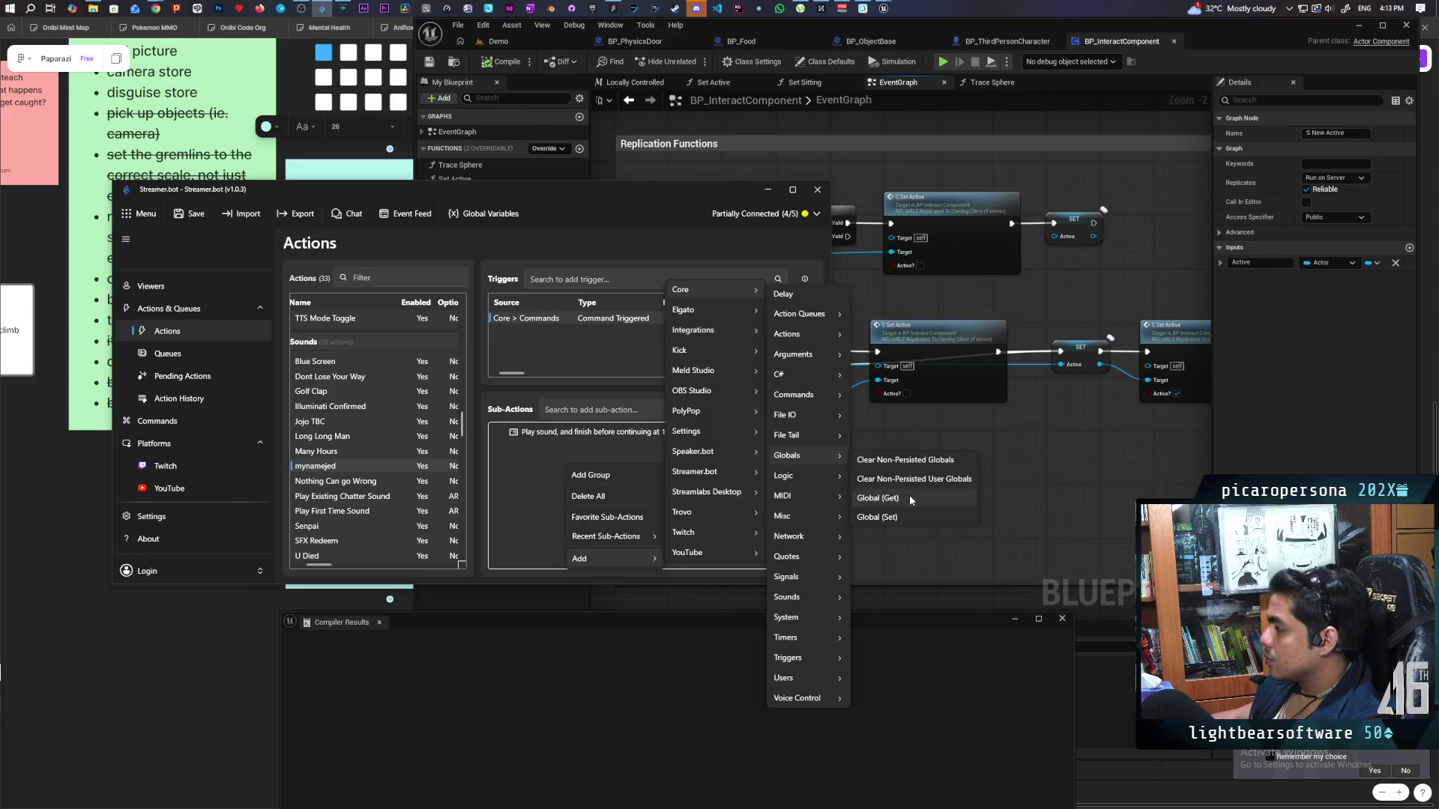
pyautogui.click(910, 495)
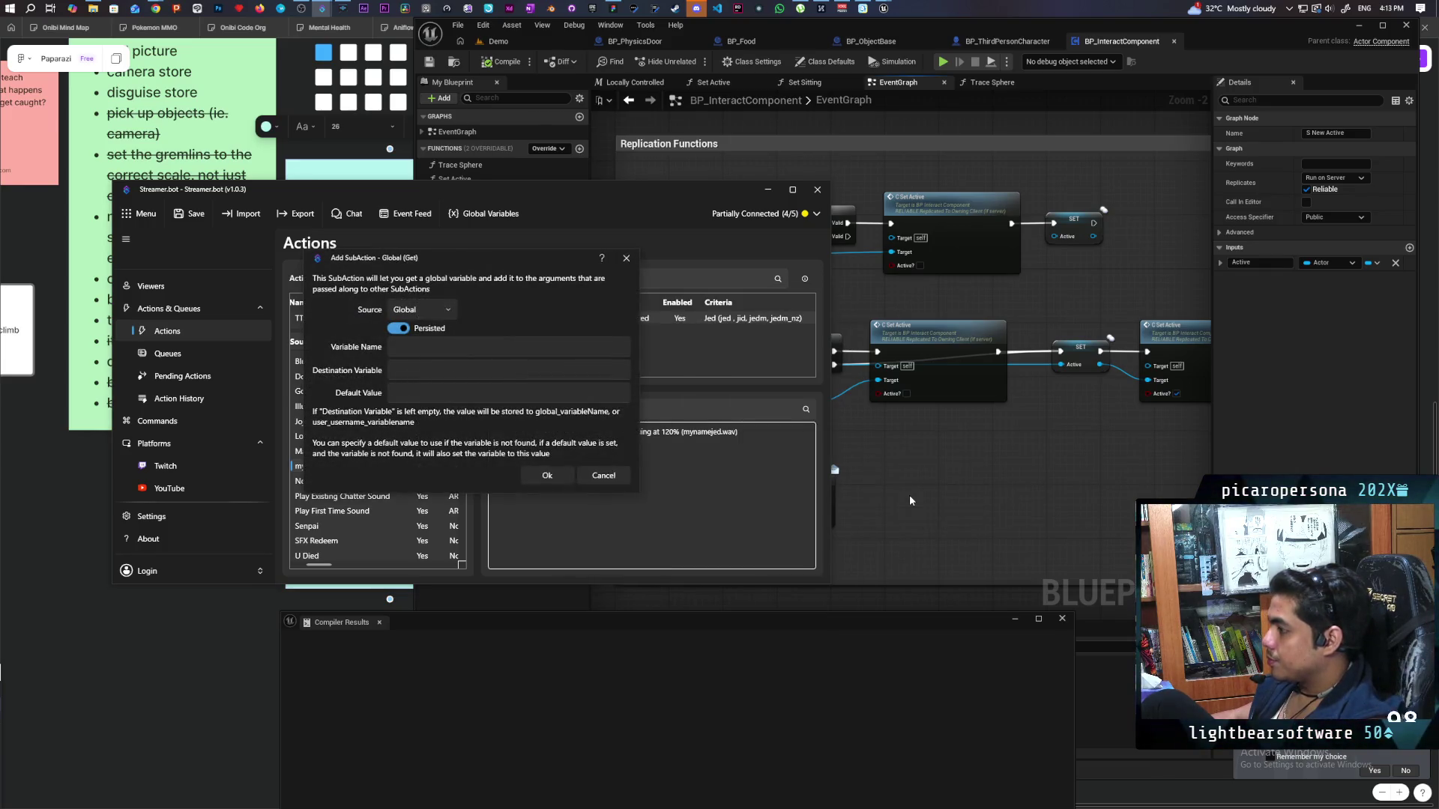
# Keep the Global (Get) source as Global, then dismiss the dialog without adding it.
pyautogui.click(449, 319)
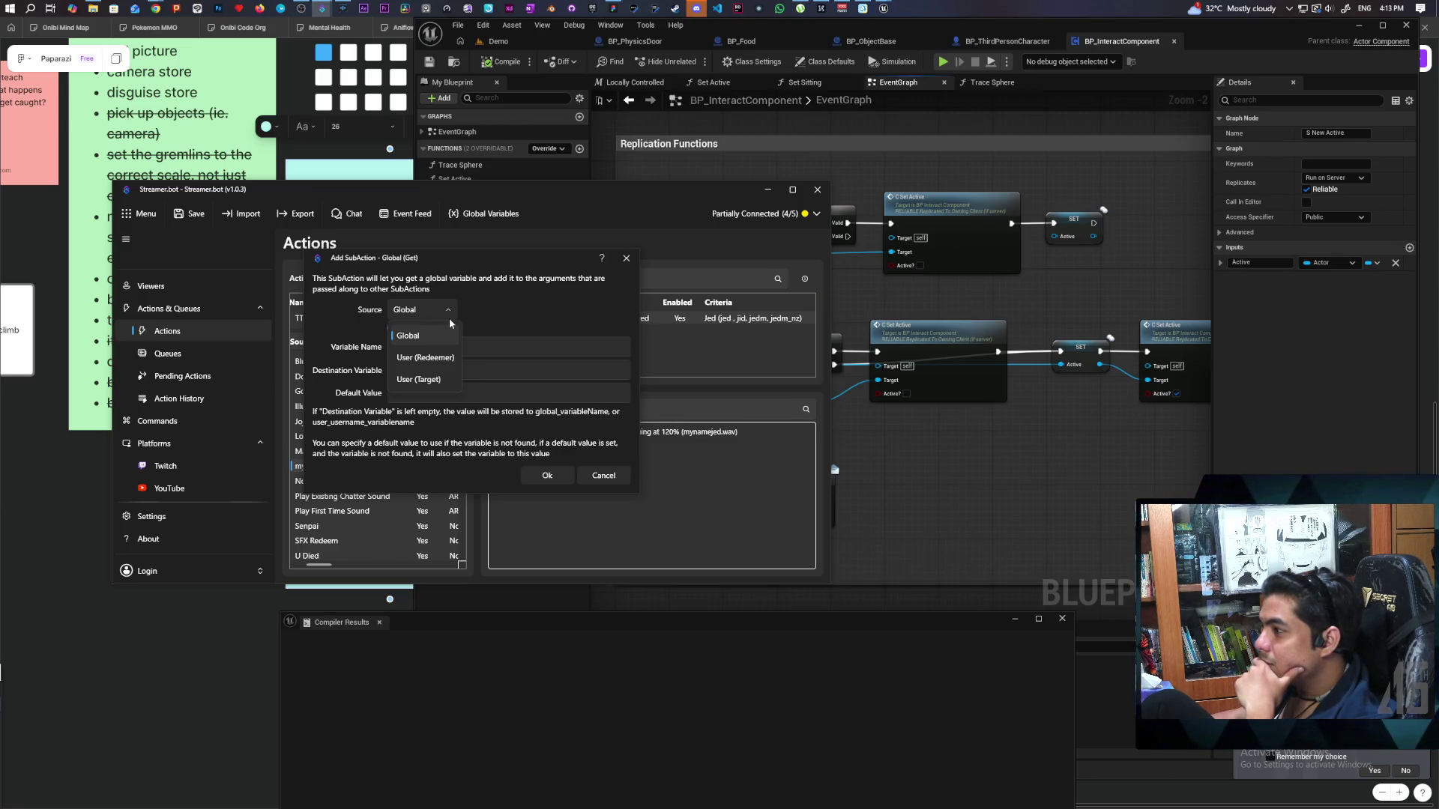
pyautogui.click(503, 321)
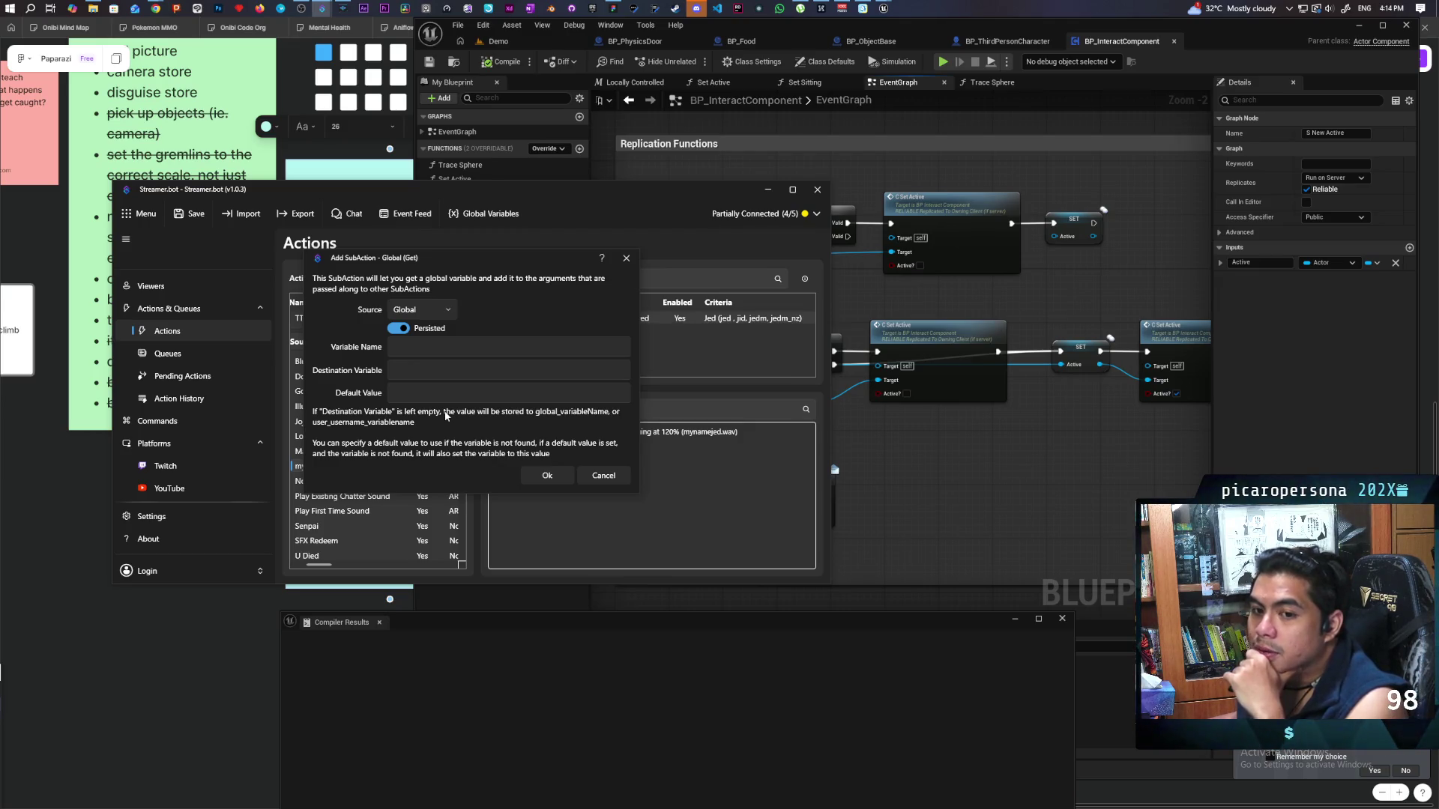
pyautogui.click(627, 259)
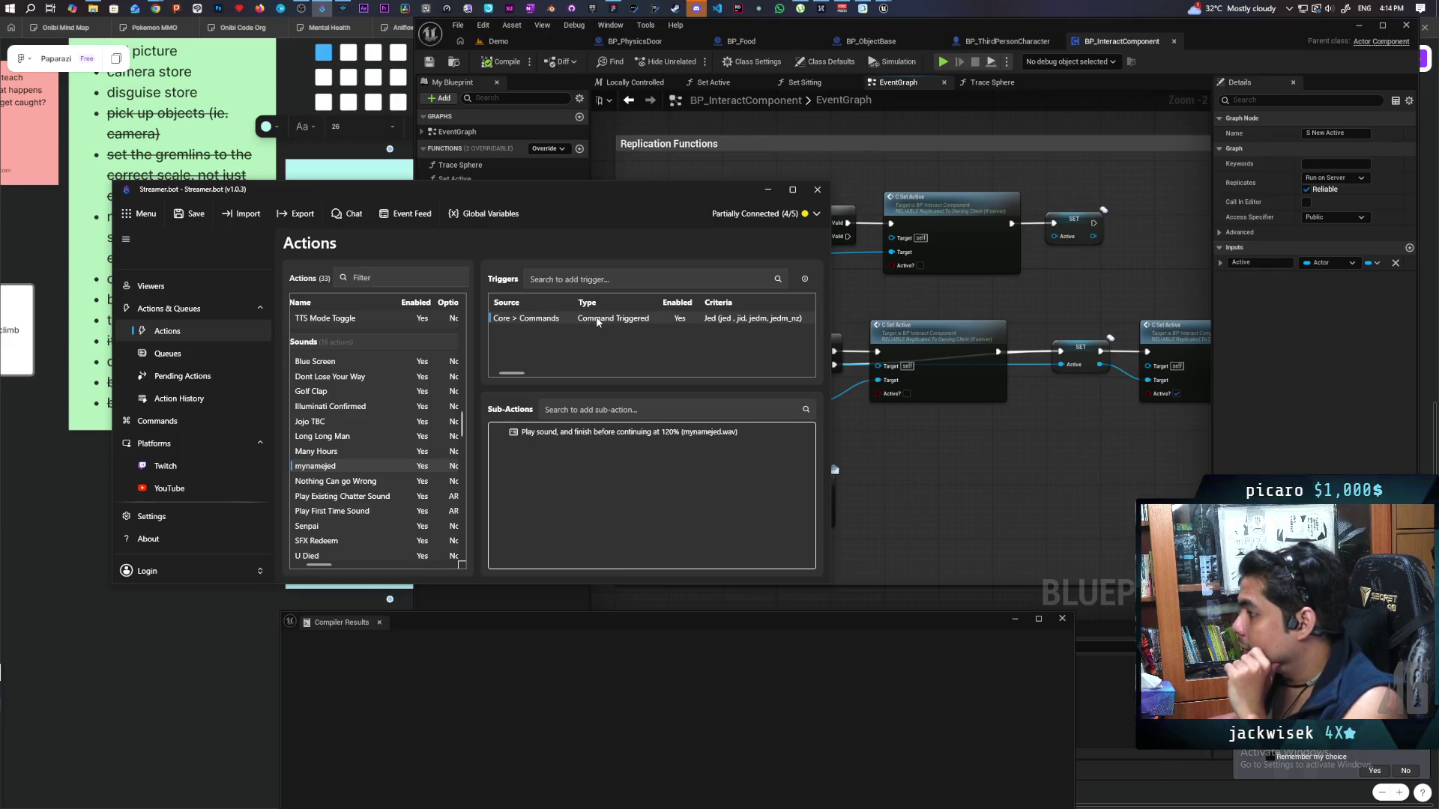
# Browse the Core > Commands sub-actions, then open the Global Variables window.
pyautogui.rightClick(574, 470)
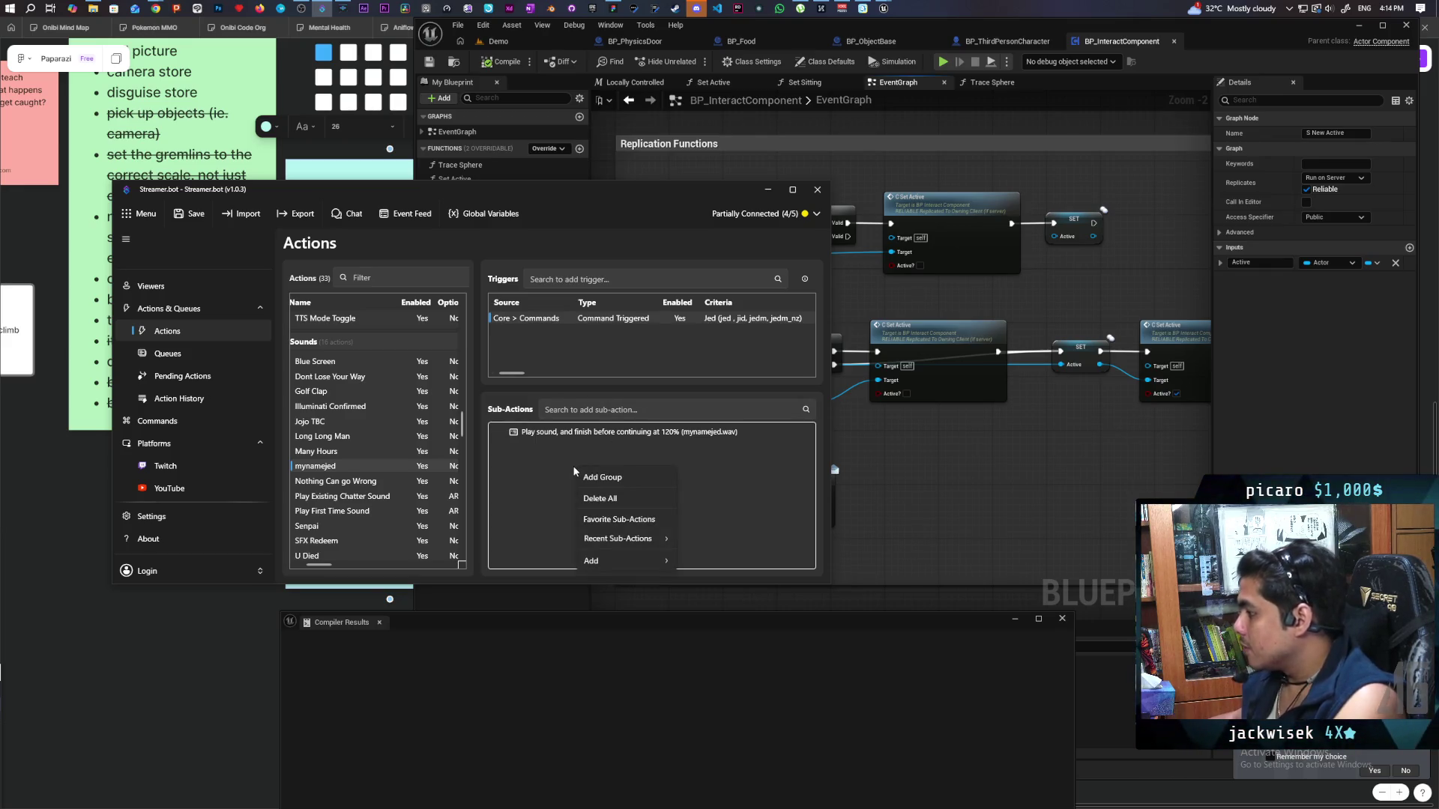
pyautogui.moveTo(646, 559)
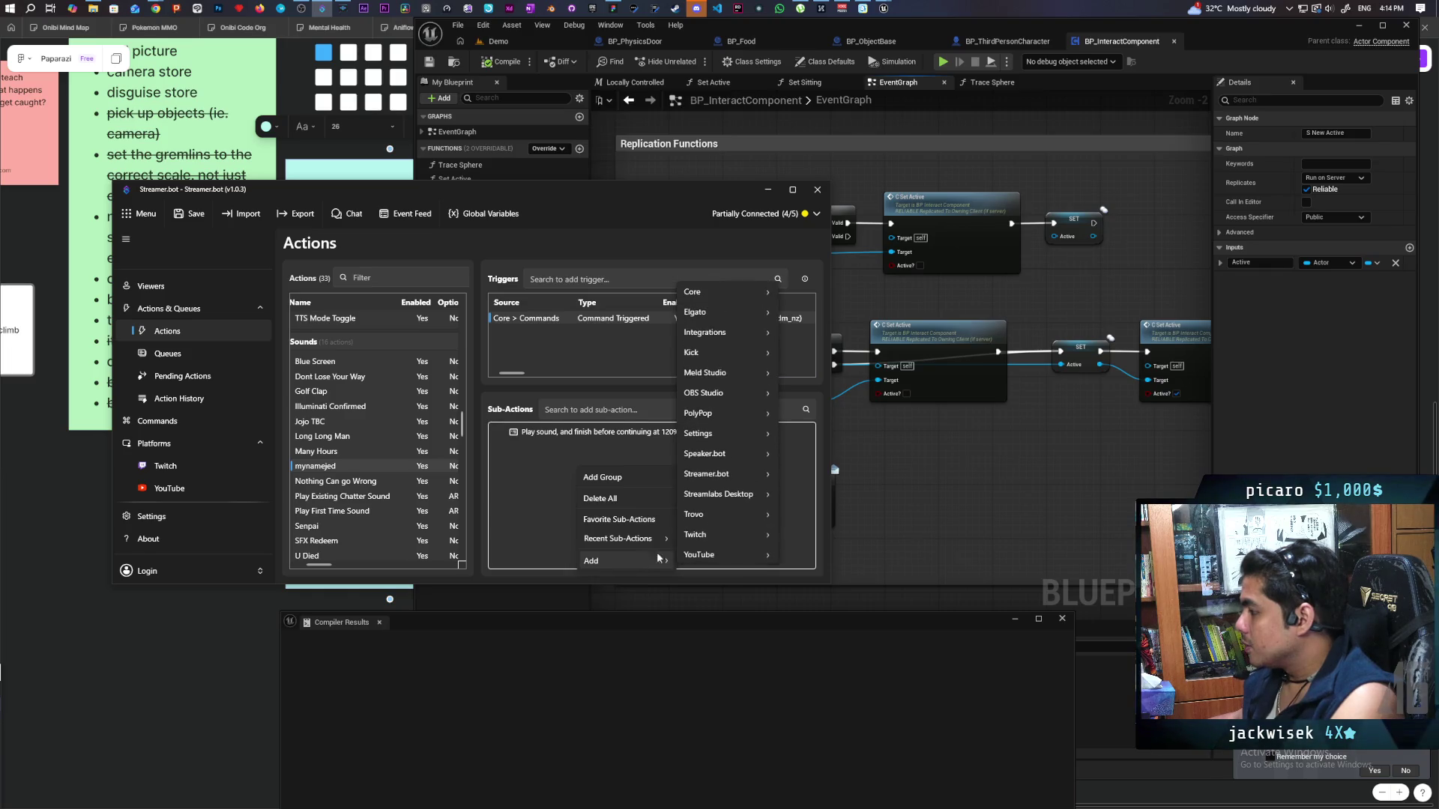
pyautogui.moveTo(727, 497)
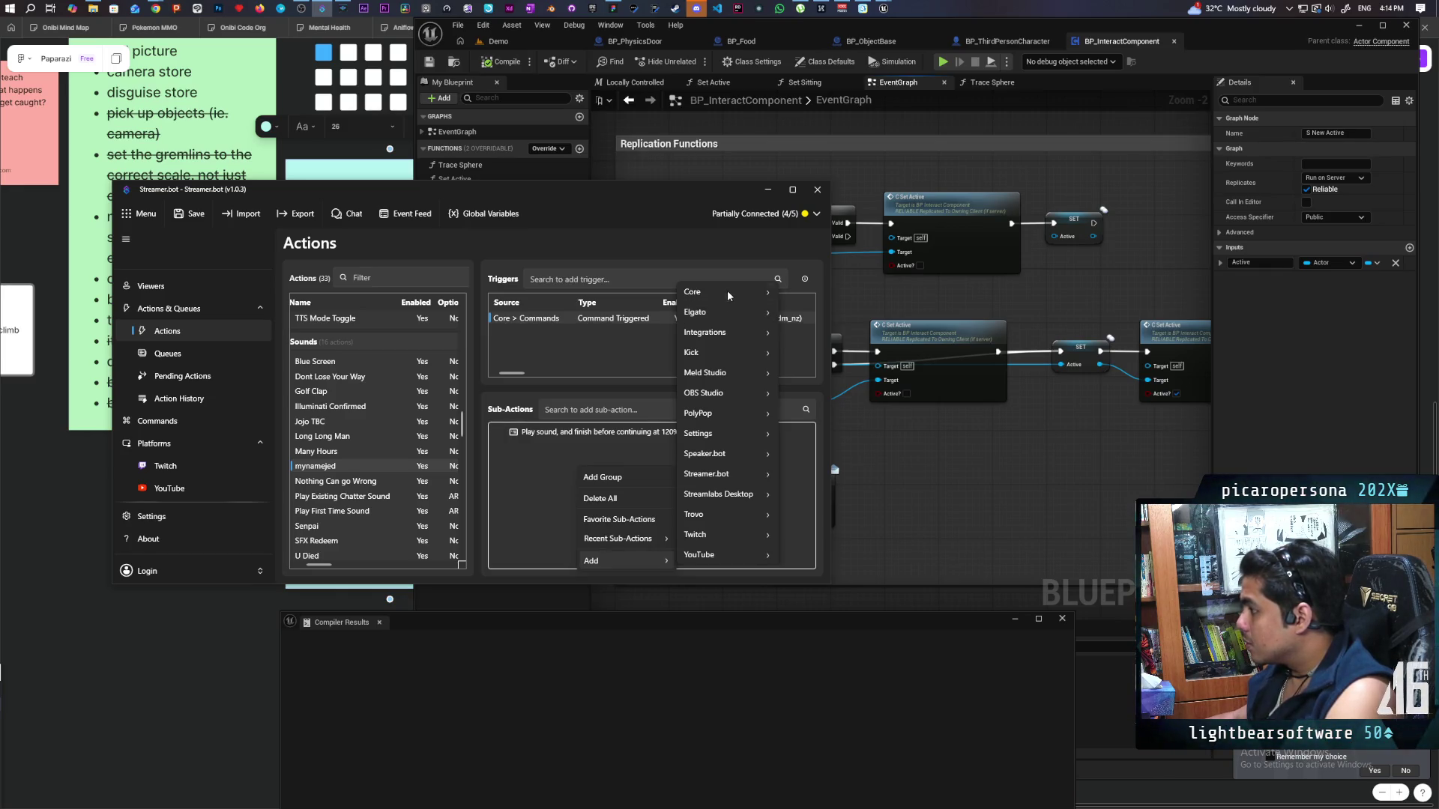
pyautogui.moveTo(727, 293)
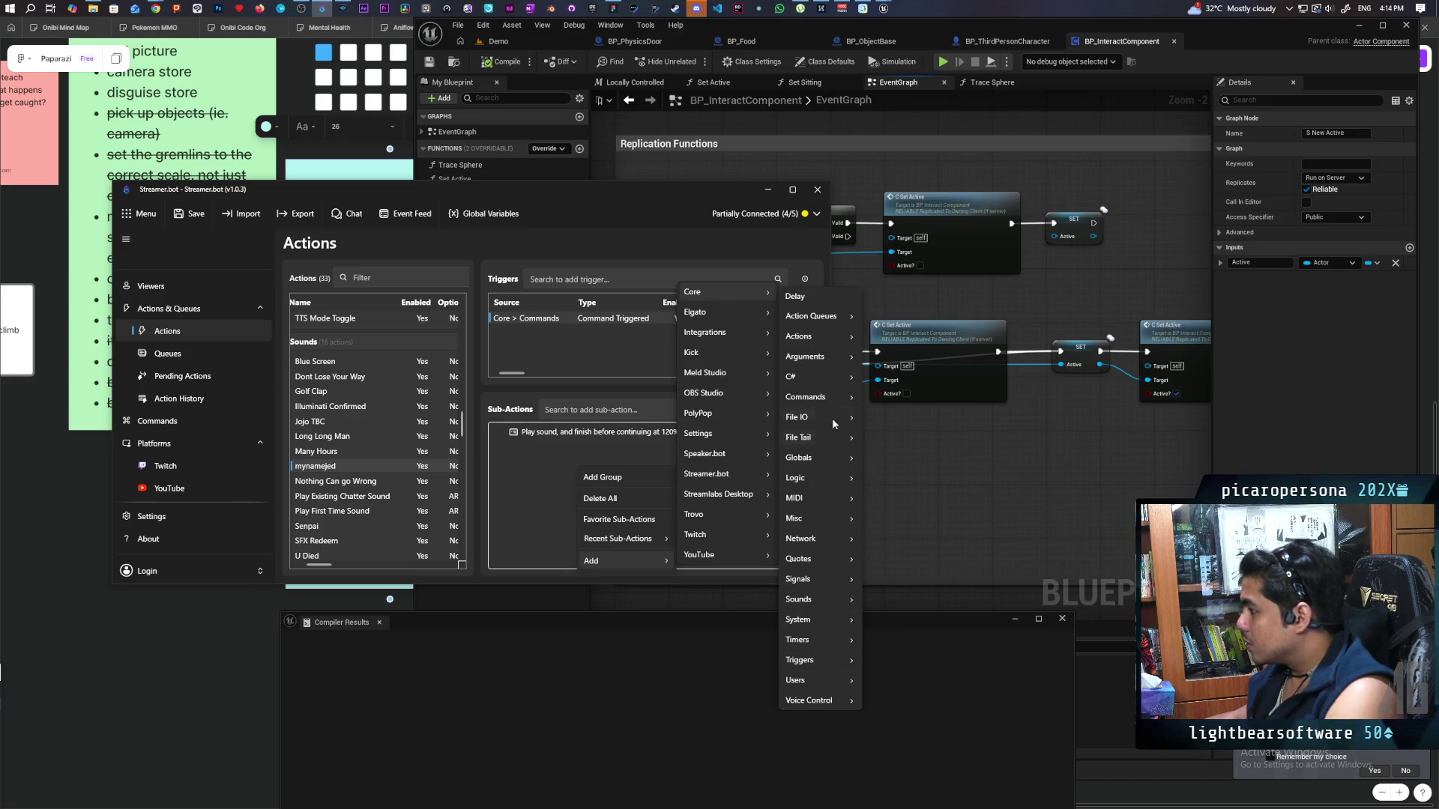
pyautogui.moveTo(828, 388)
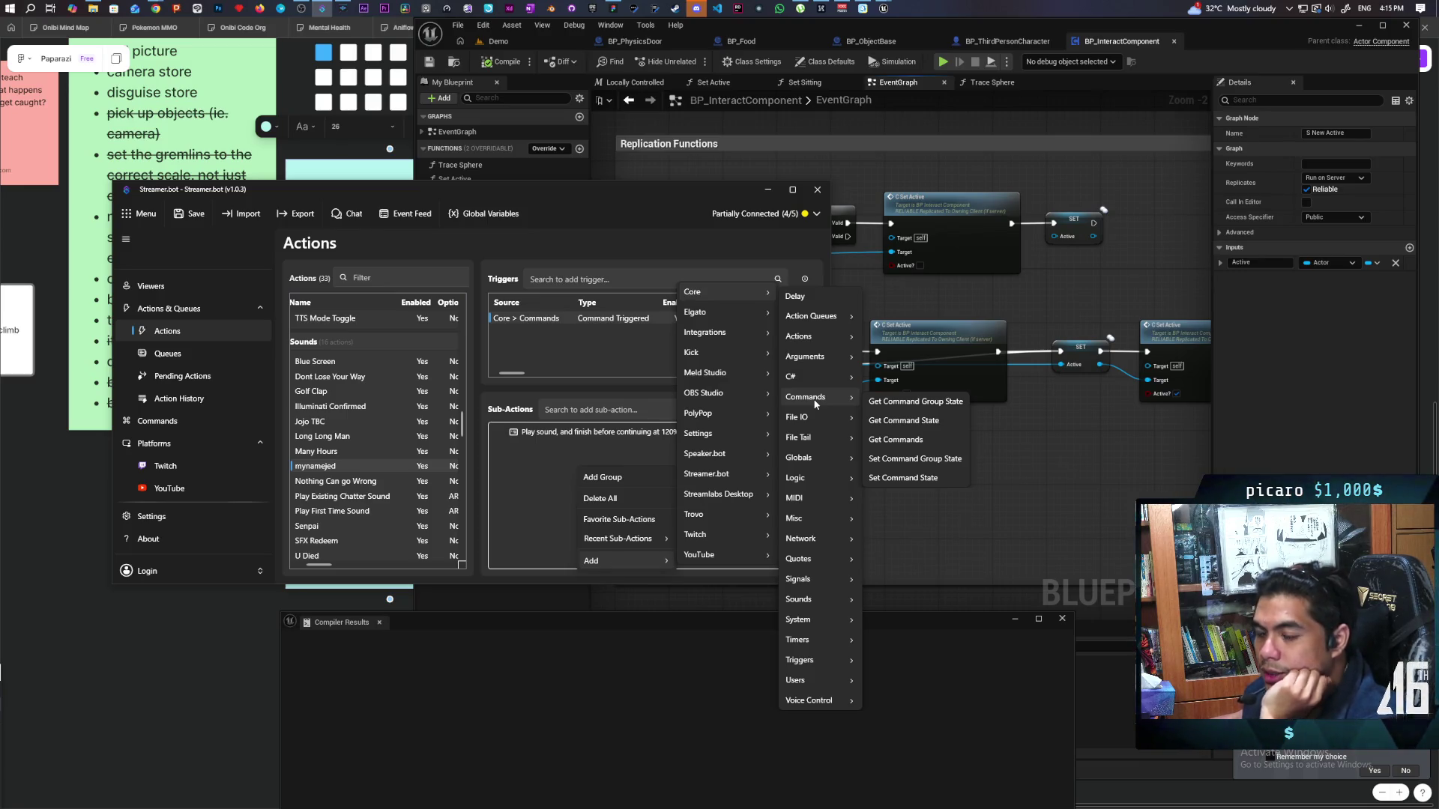
pyautogui.click(486, 222)
# Create a global variable named Jed with value 0 and AutoType enabled.
pyautogui.click(478, 218)
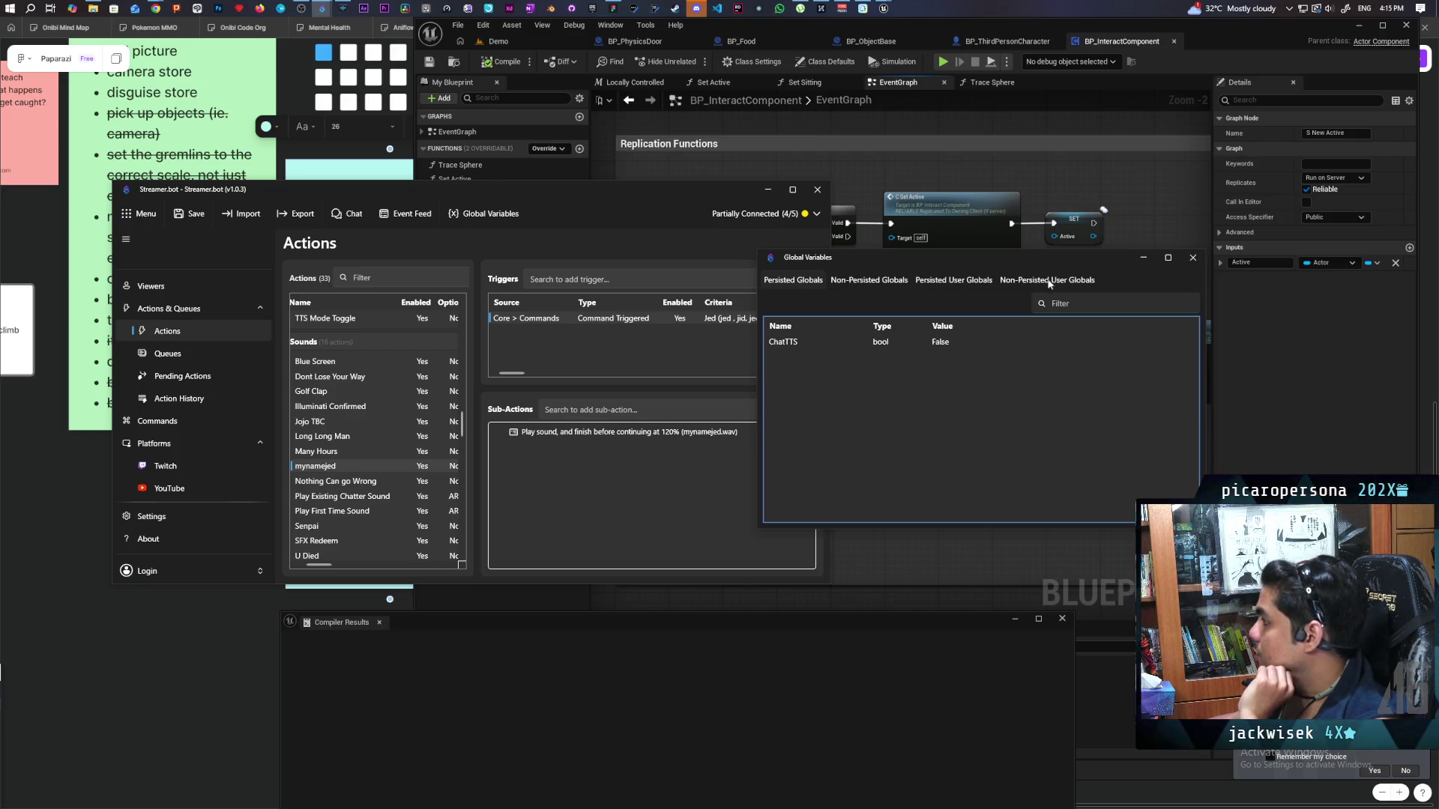
pyautogui.rightClick(796, 383)
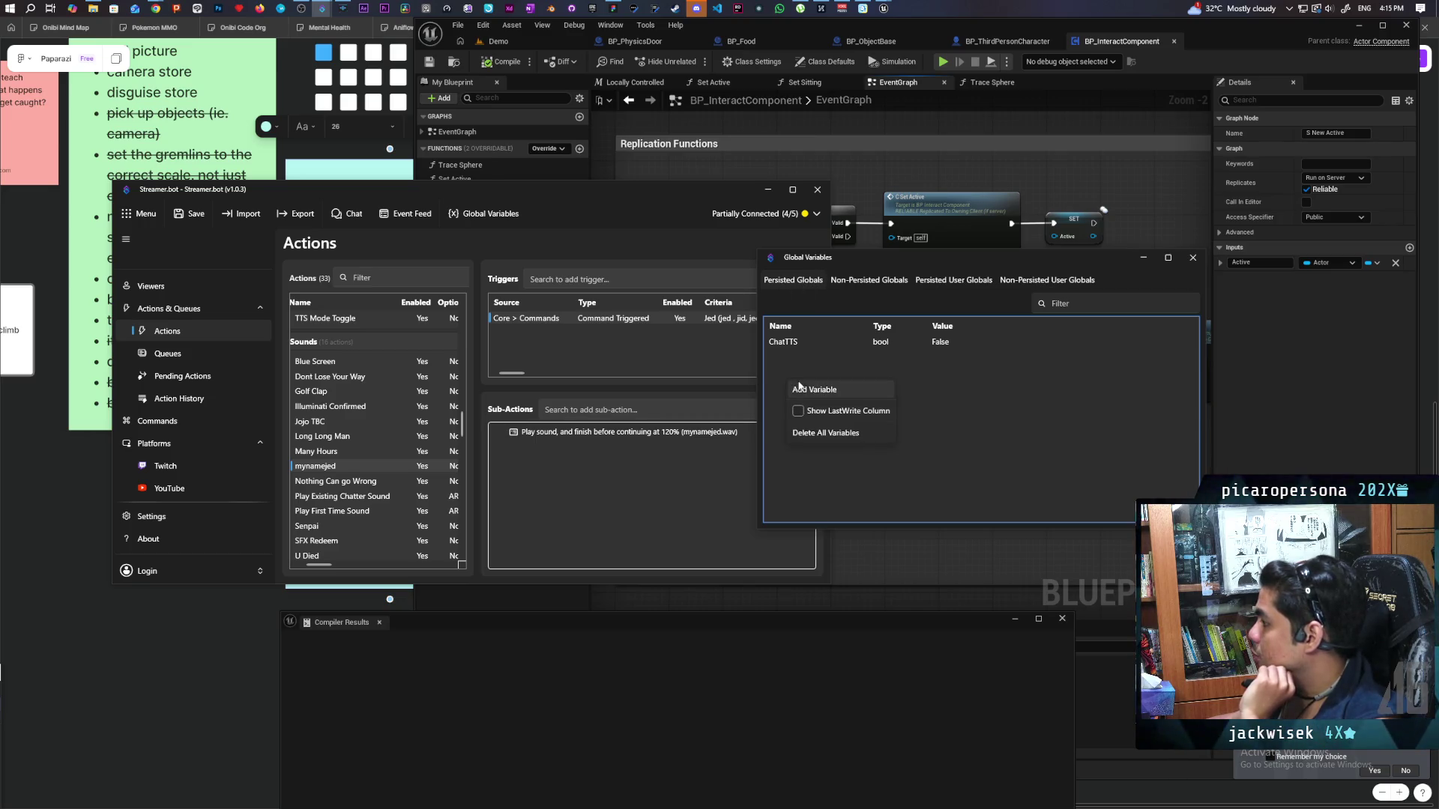
pyautogui.click(869, 390)
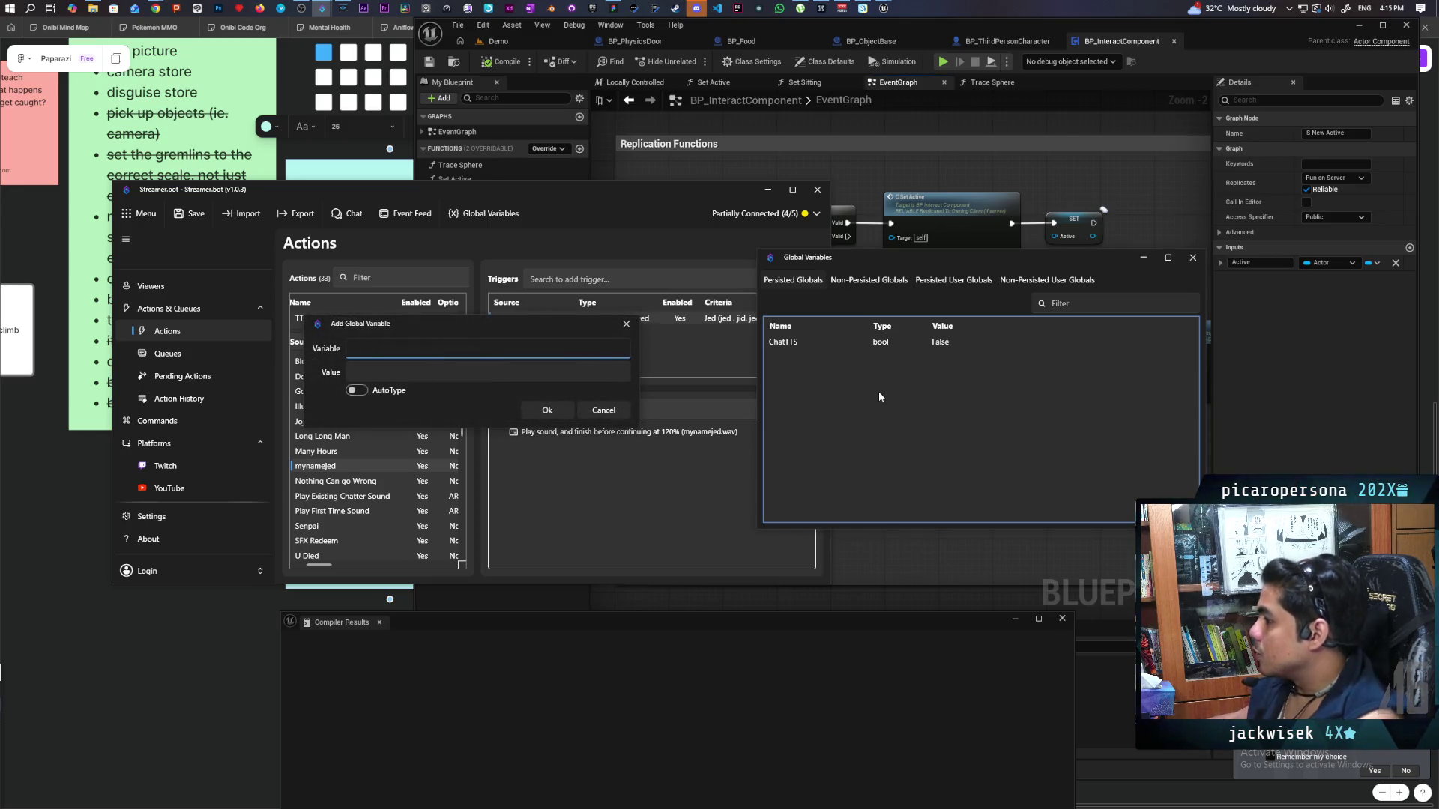
pyautogui.write('Jed')
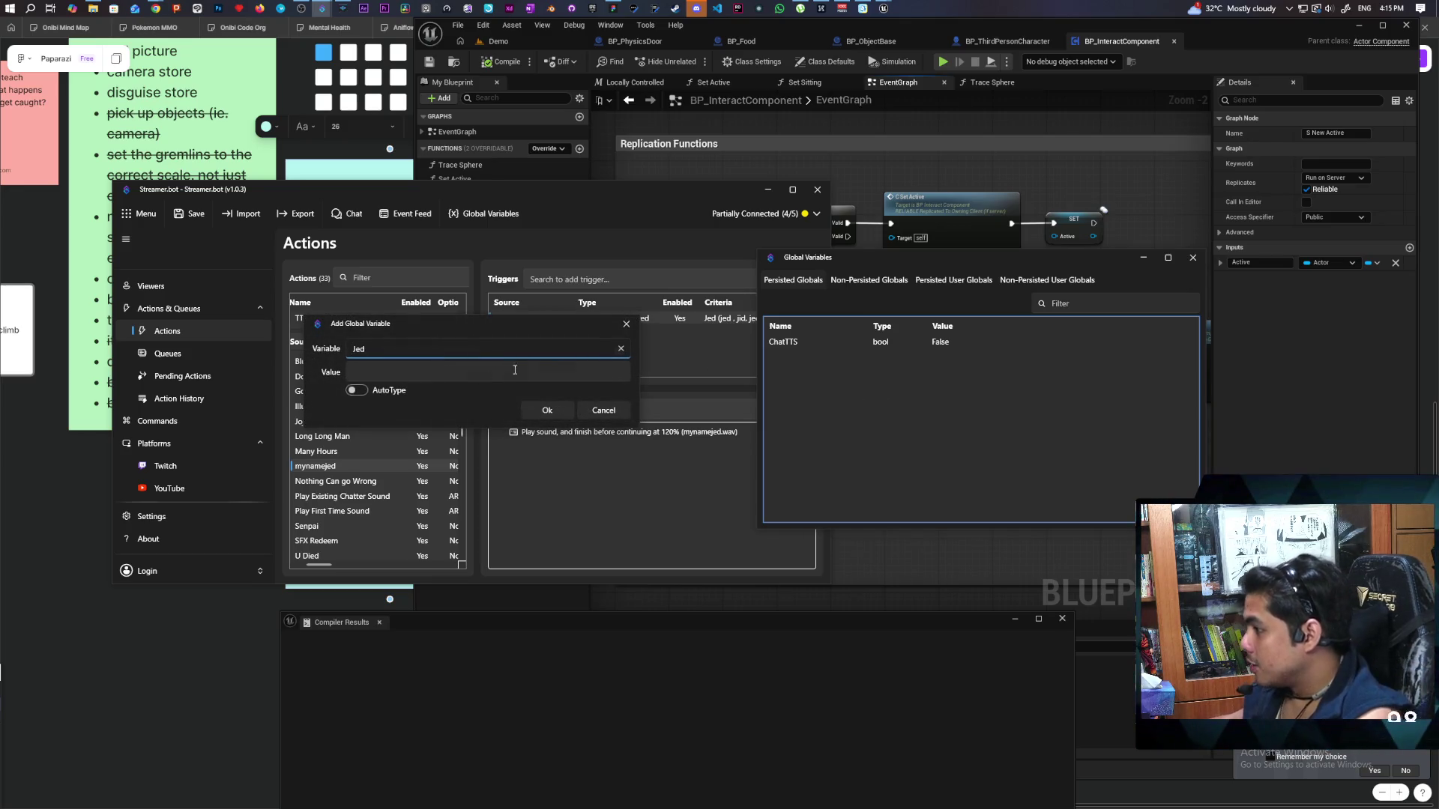
pyautogui.click(431, 373)
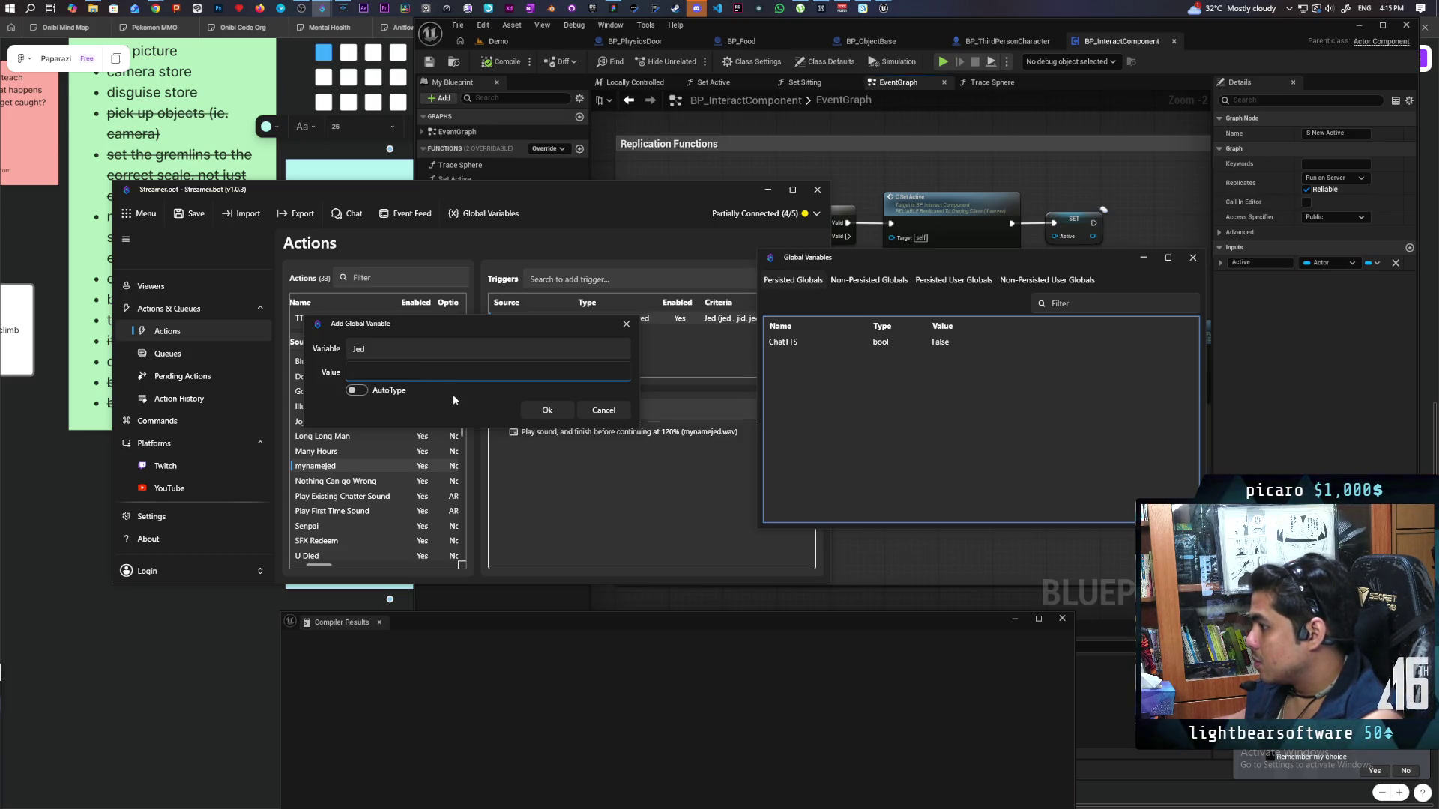
pyautogui.click(391, 400)
pyautogui.click(393, 373)
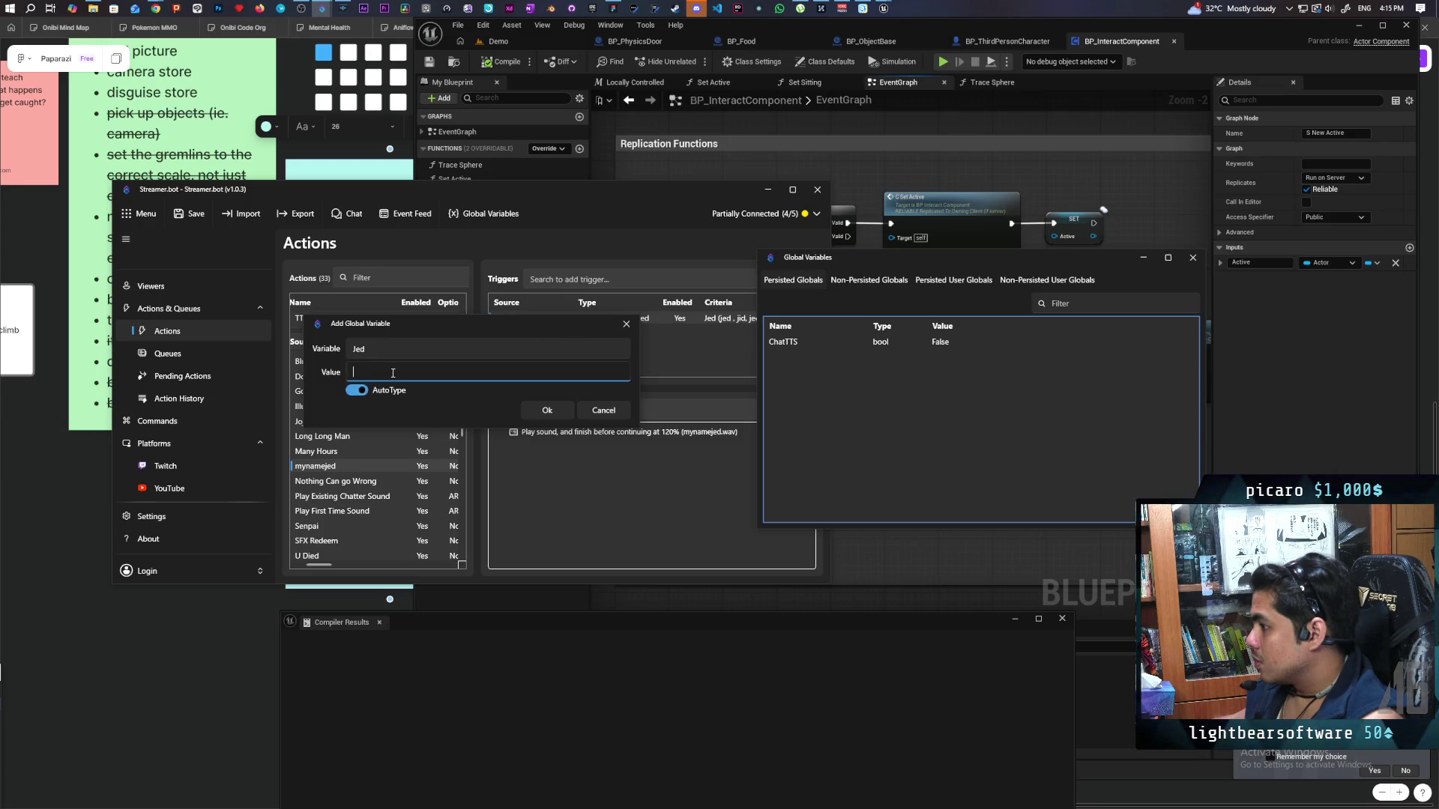
pyautogui.write('0')
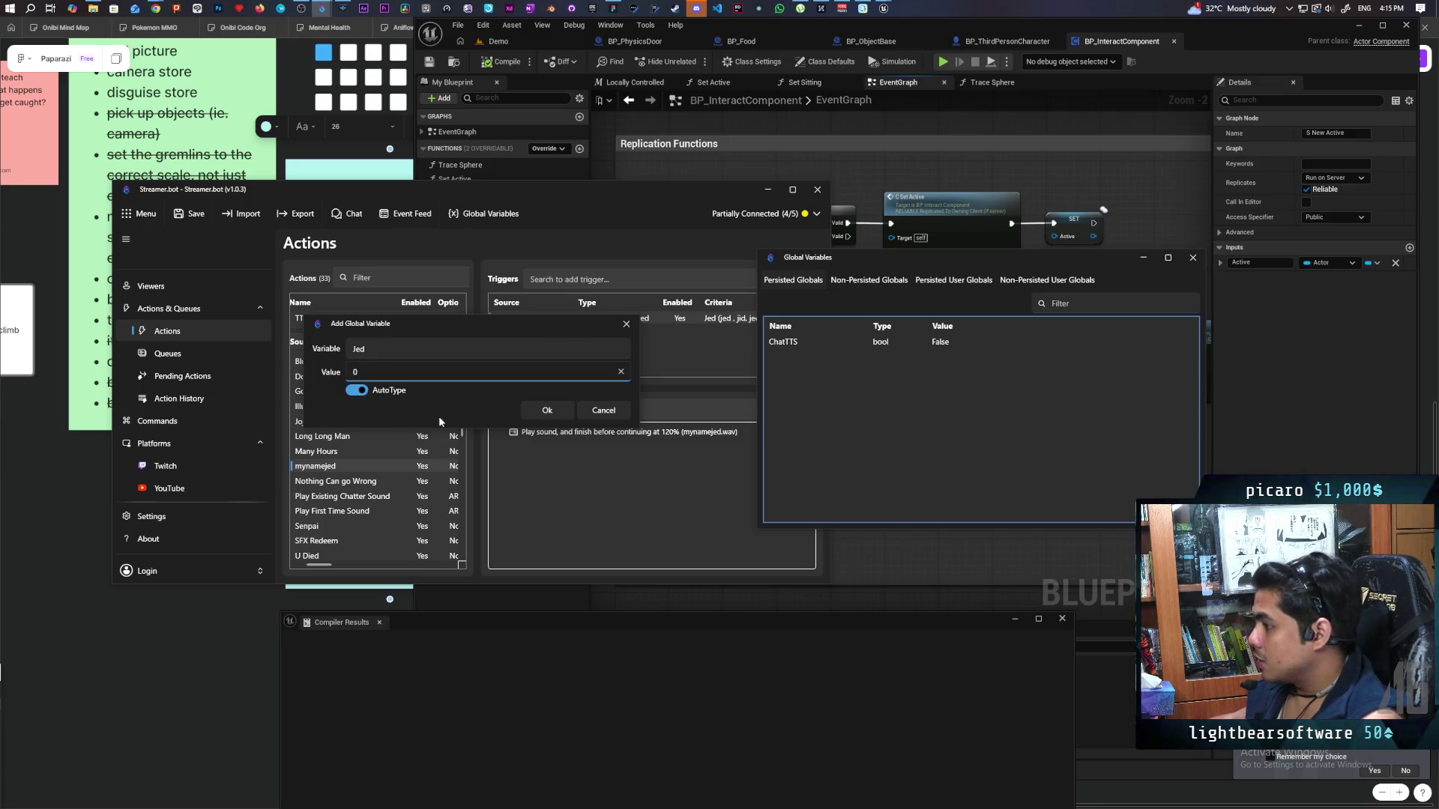
pyautogui.click(547, 410)
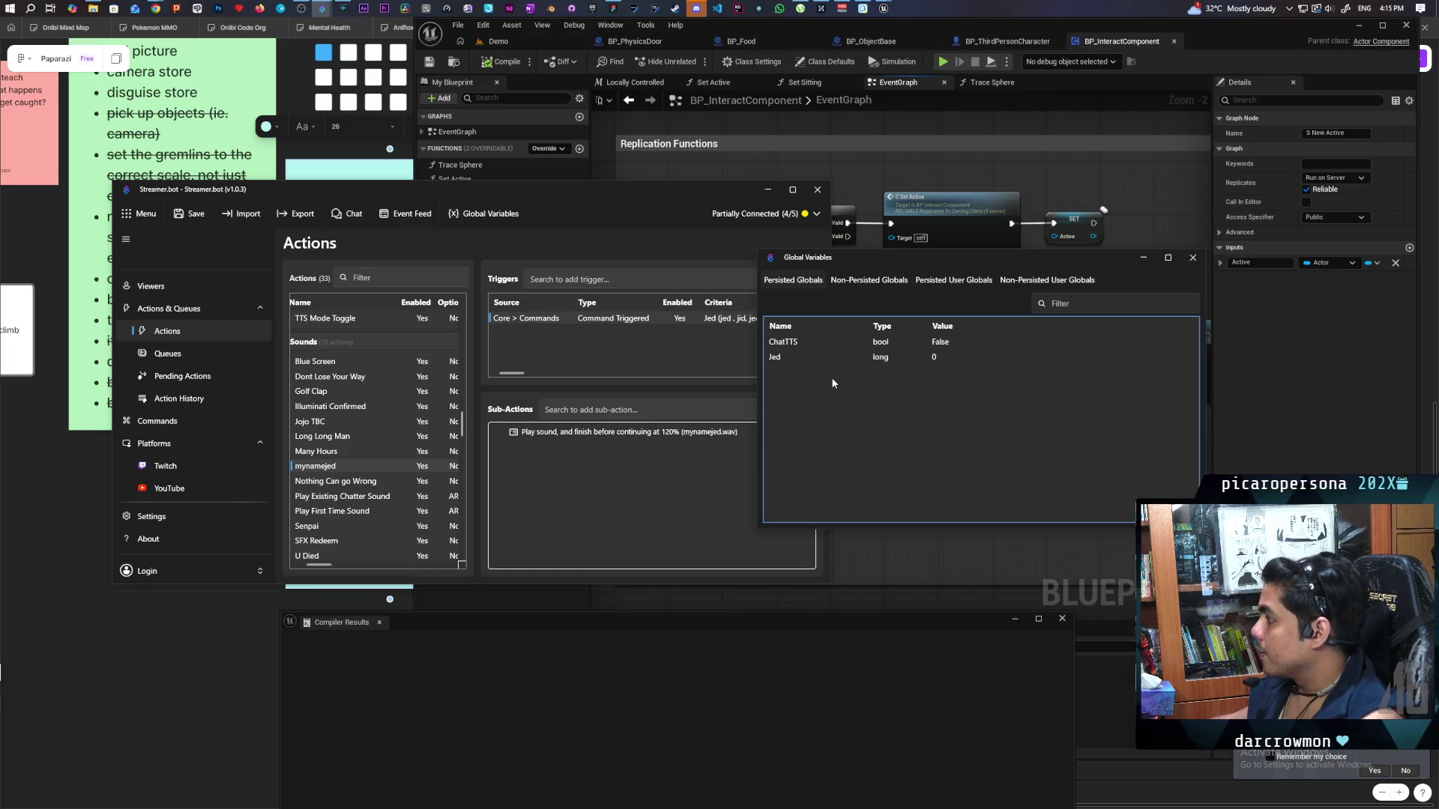
pyautogui.doubleClick(880, 358)
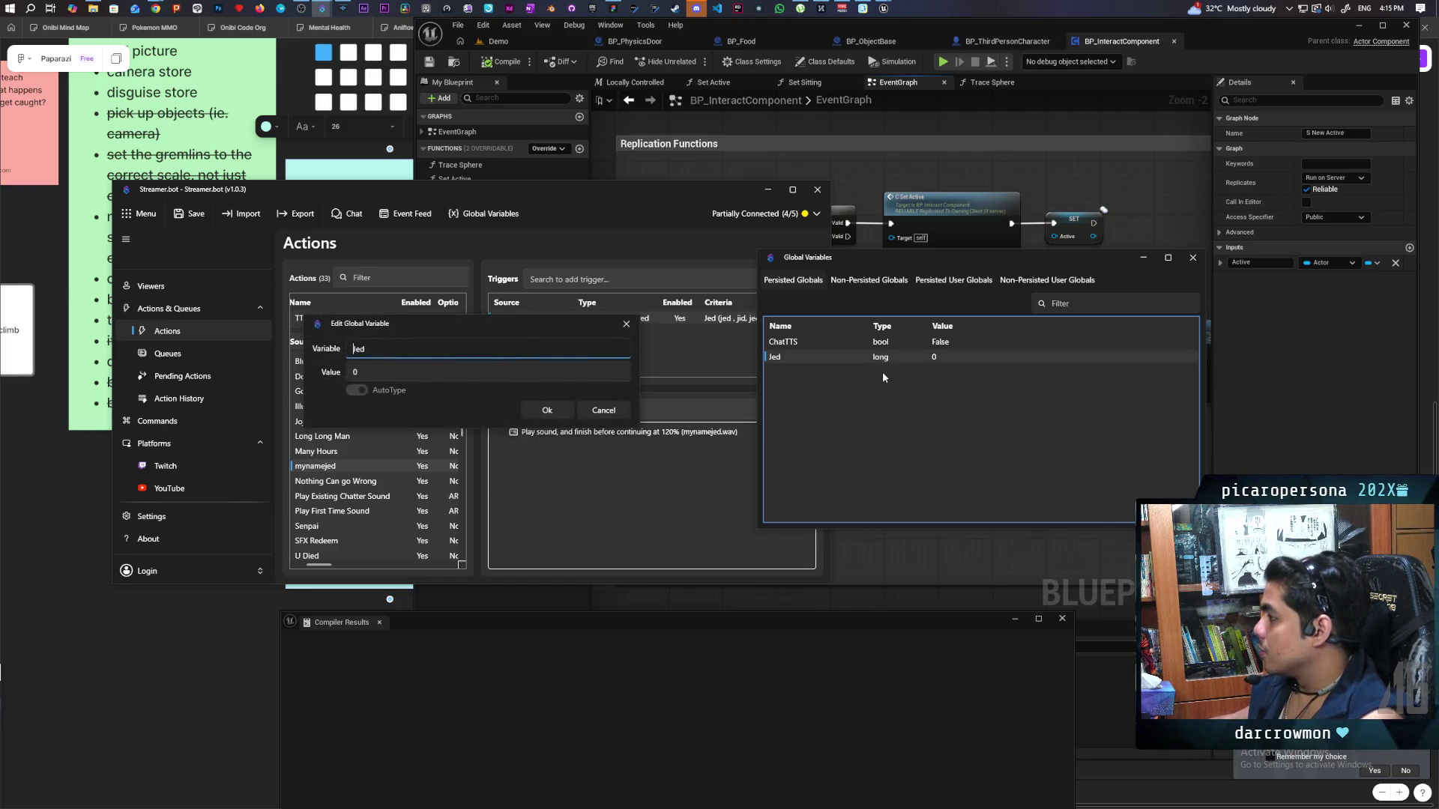
pyautogui.click(400, 373)
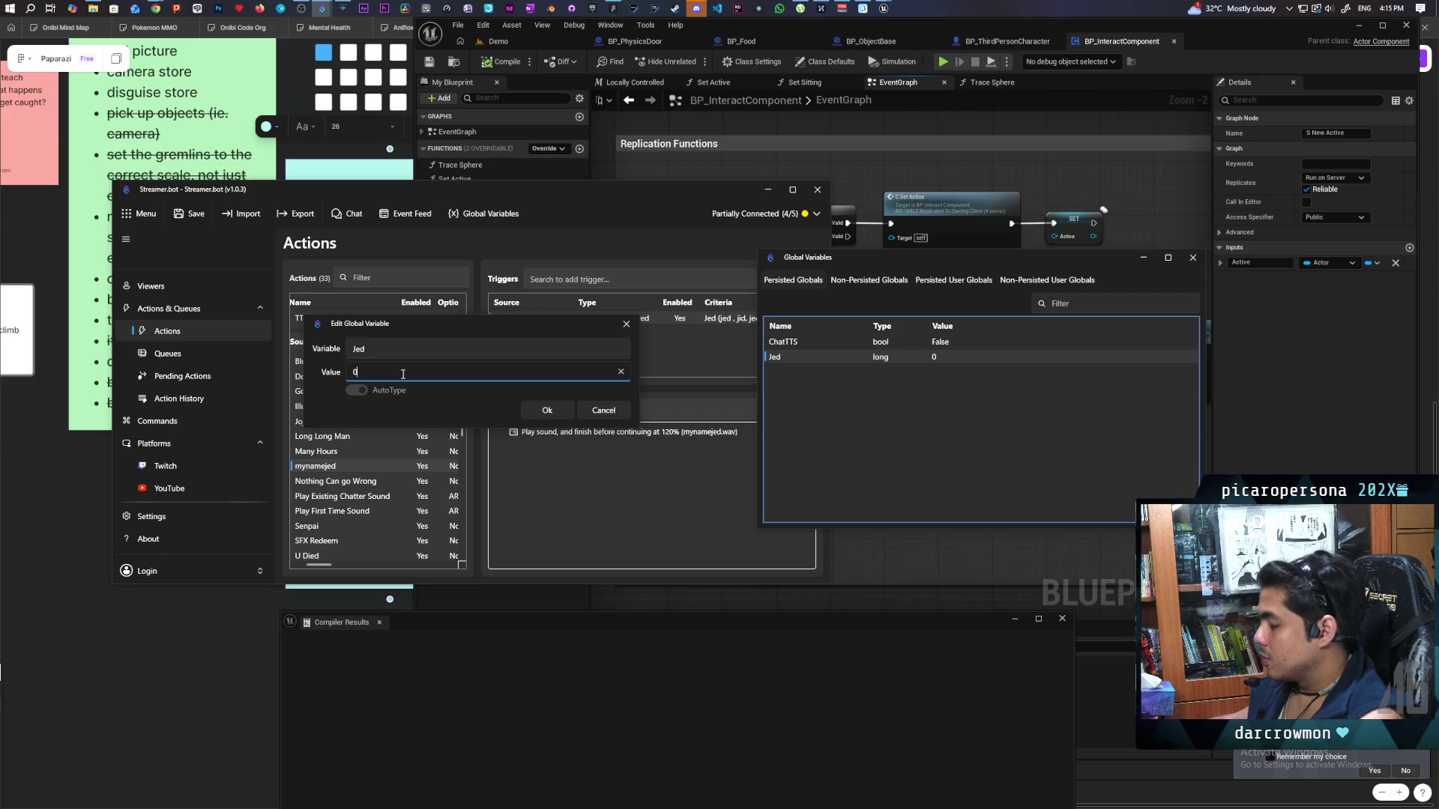
pyautogui.write('00')
pyautogui.click(541, 408)
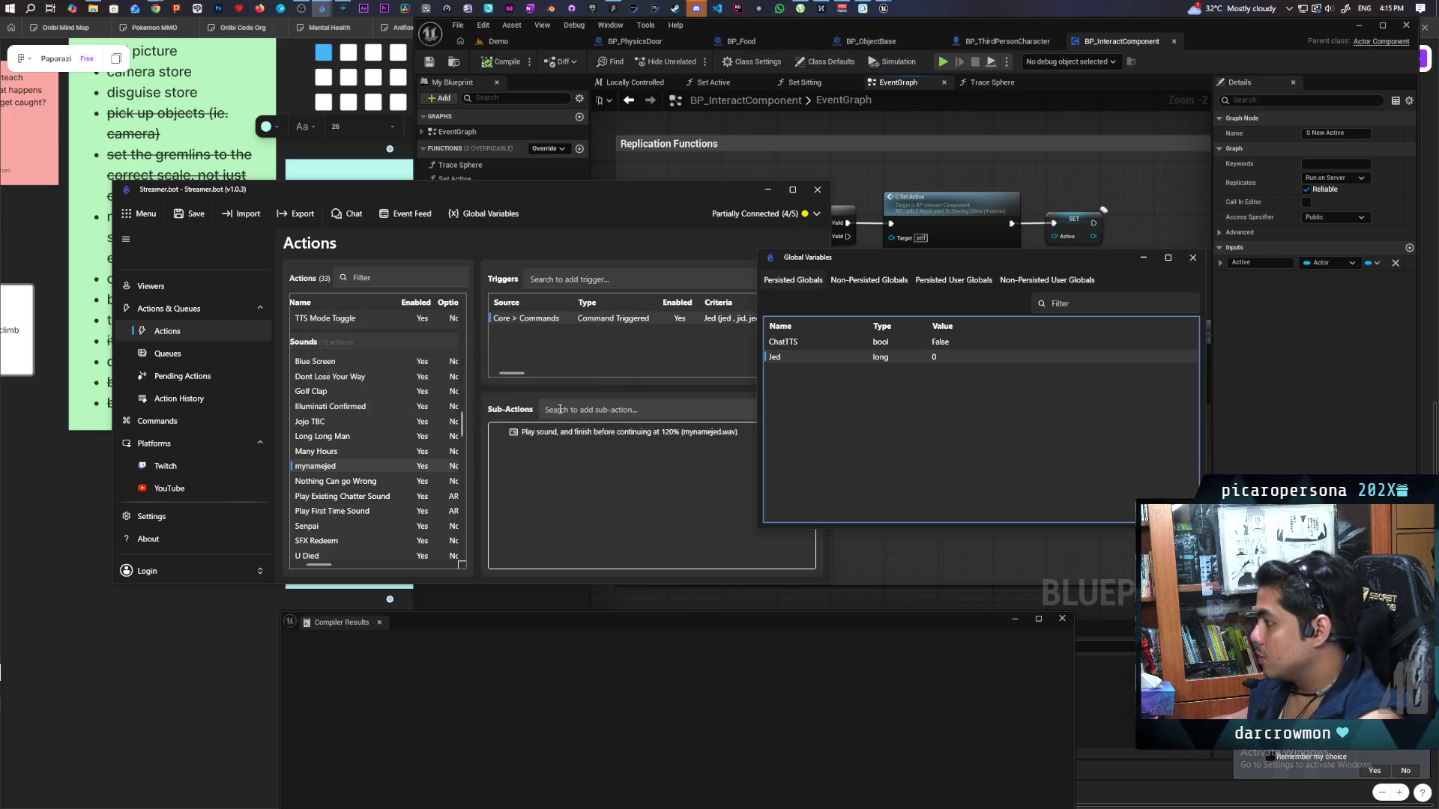
pyautogui.doubleClick(881, 358)
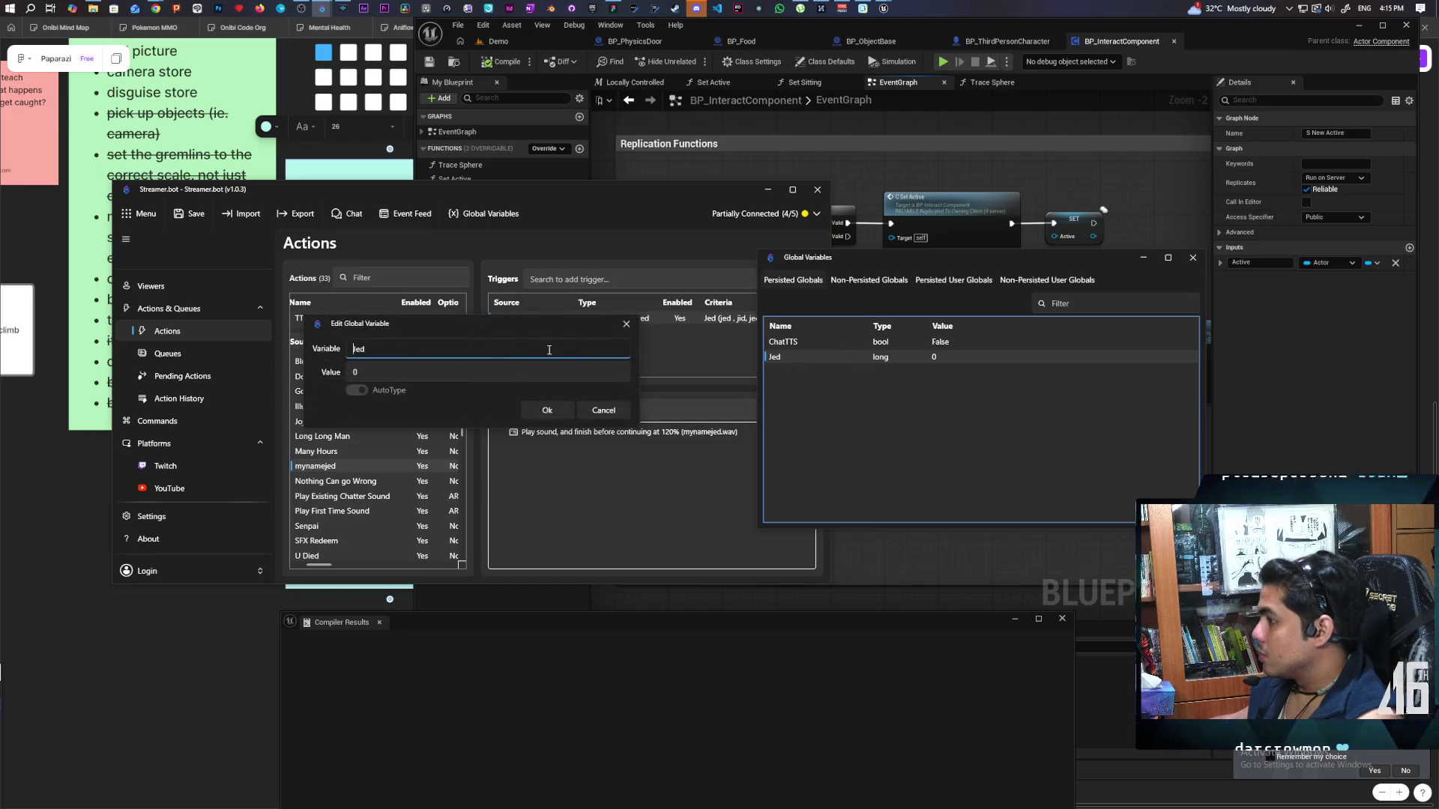
pyautogui.click(429, 371)
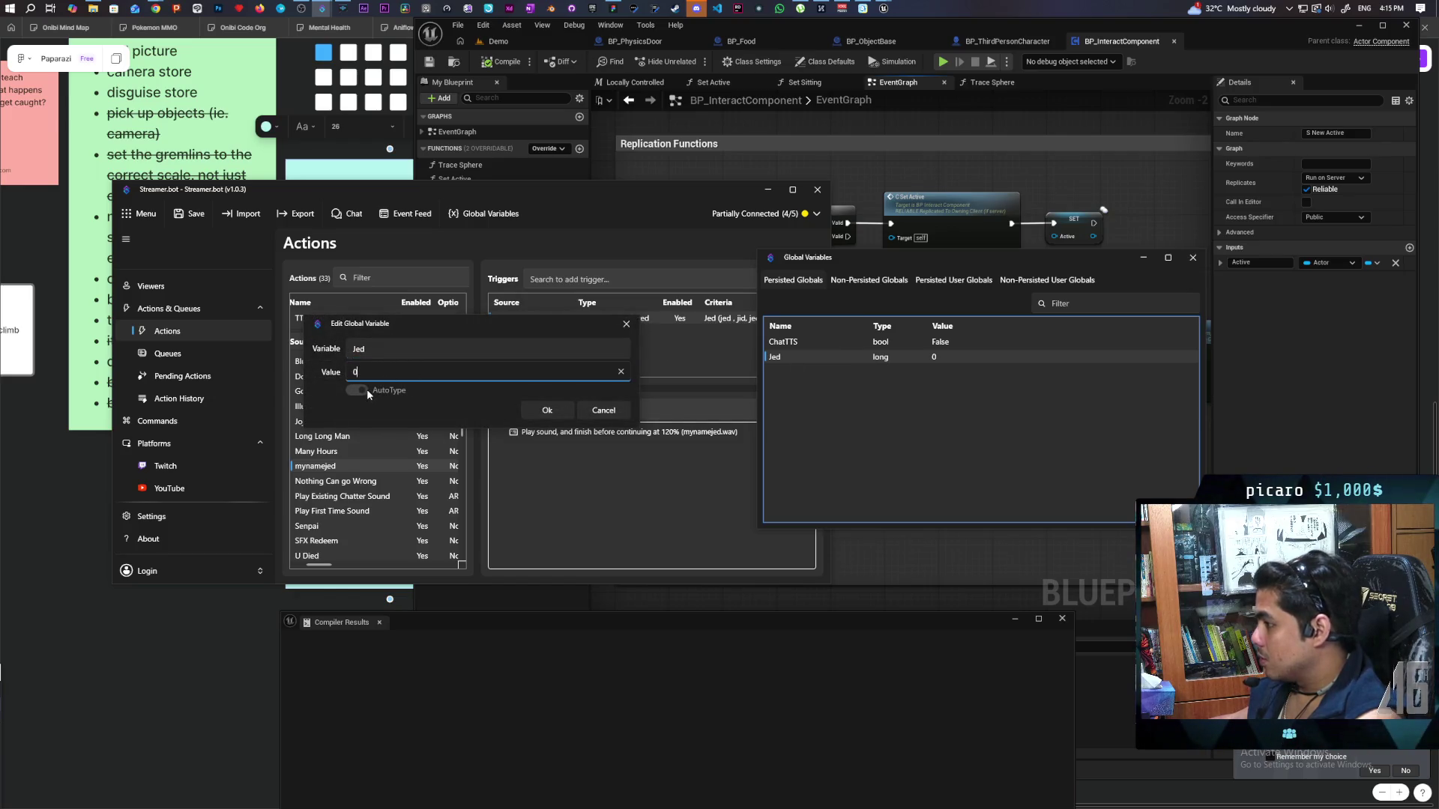
pyautogui.write('00')
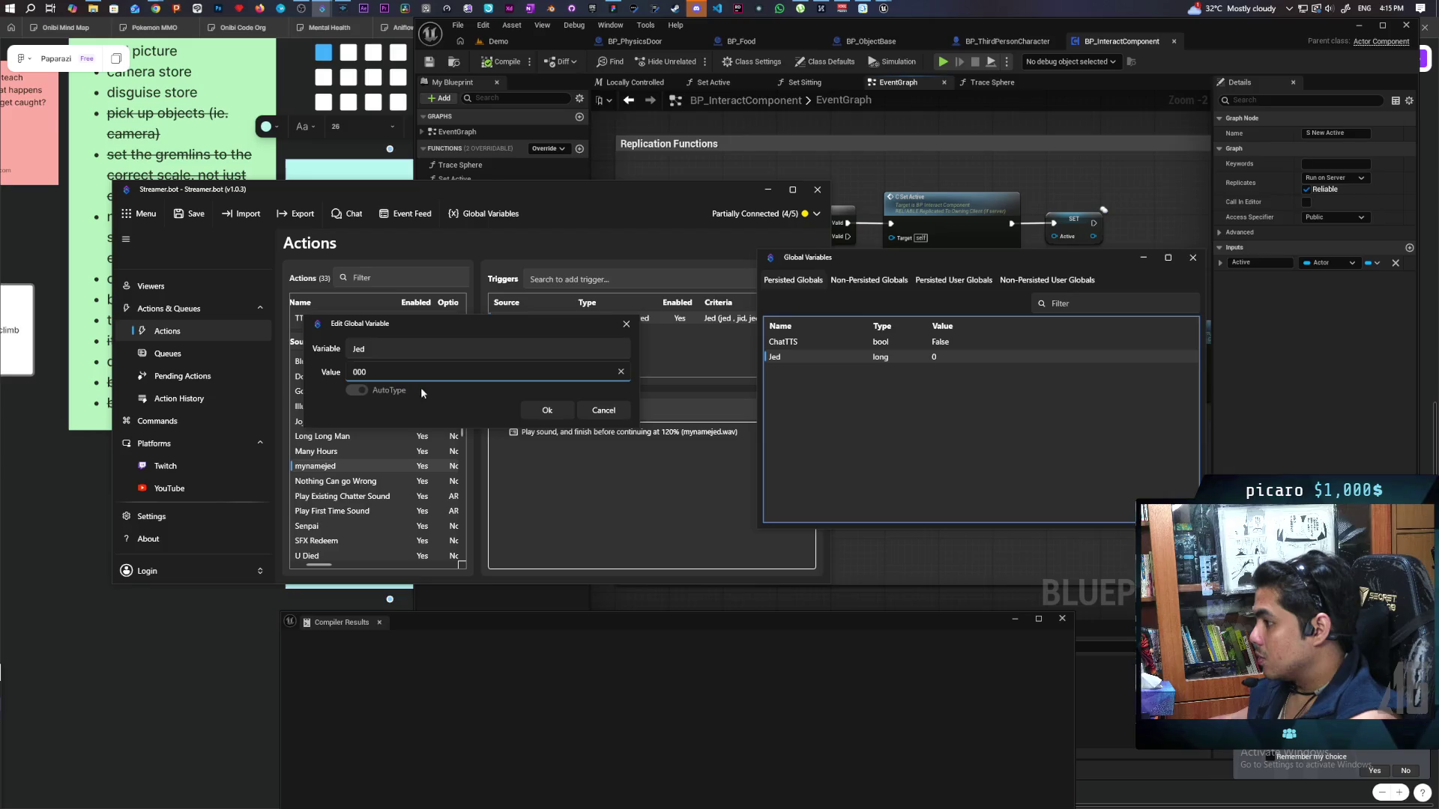
pyautogui.click(568, 412)
pyautogui.rightClick(879, 358)
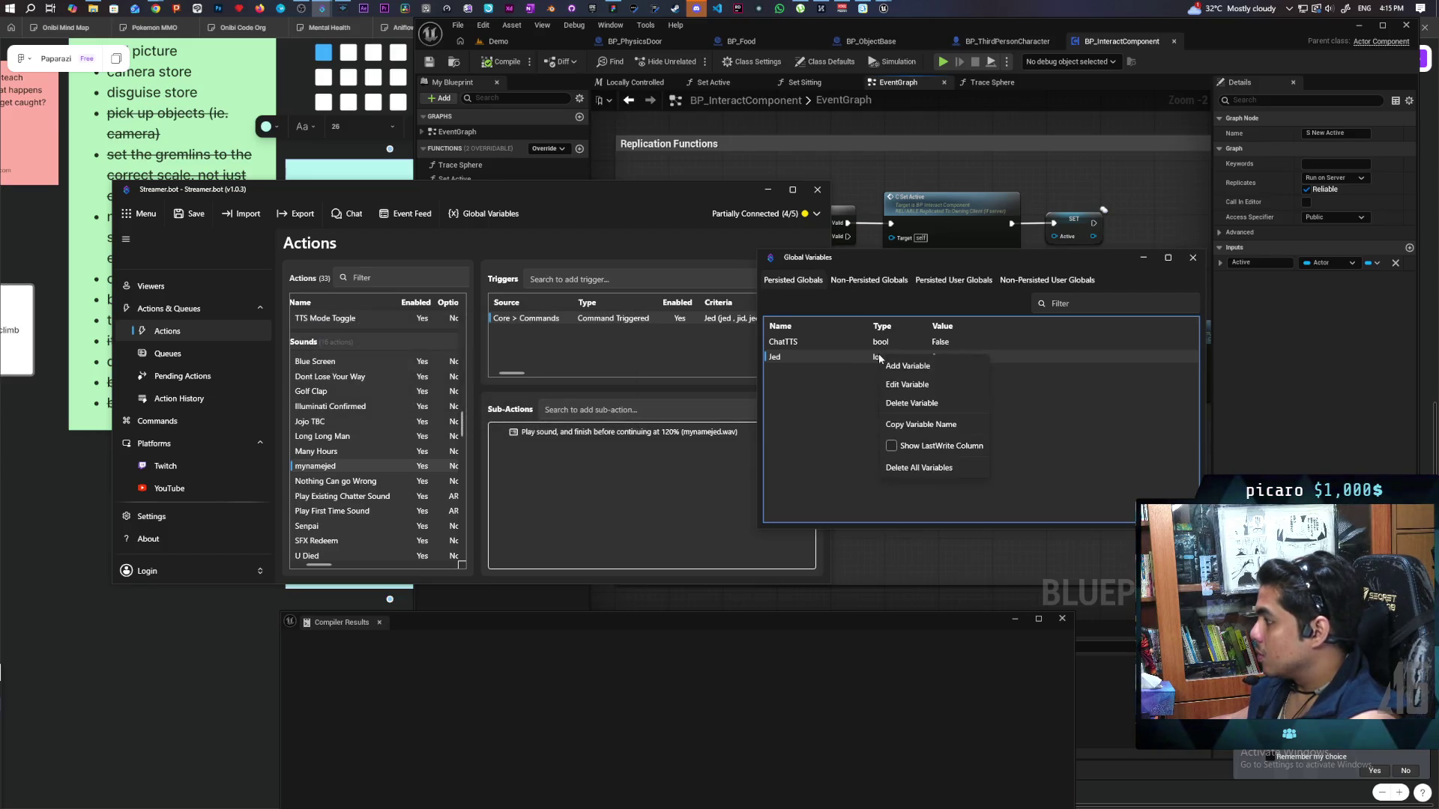
pyautogui.click(915, 386)
pyautogui.click(398, 372)
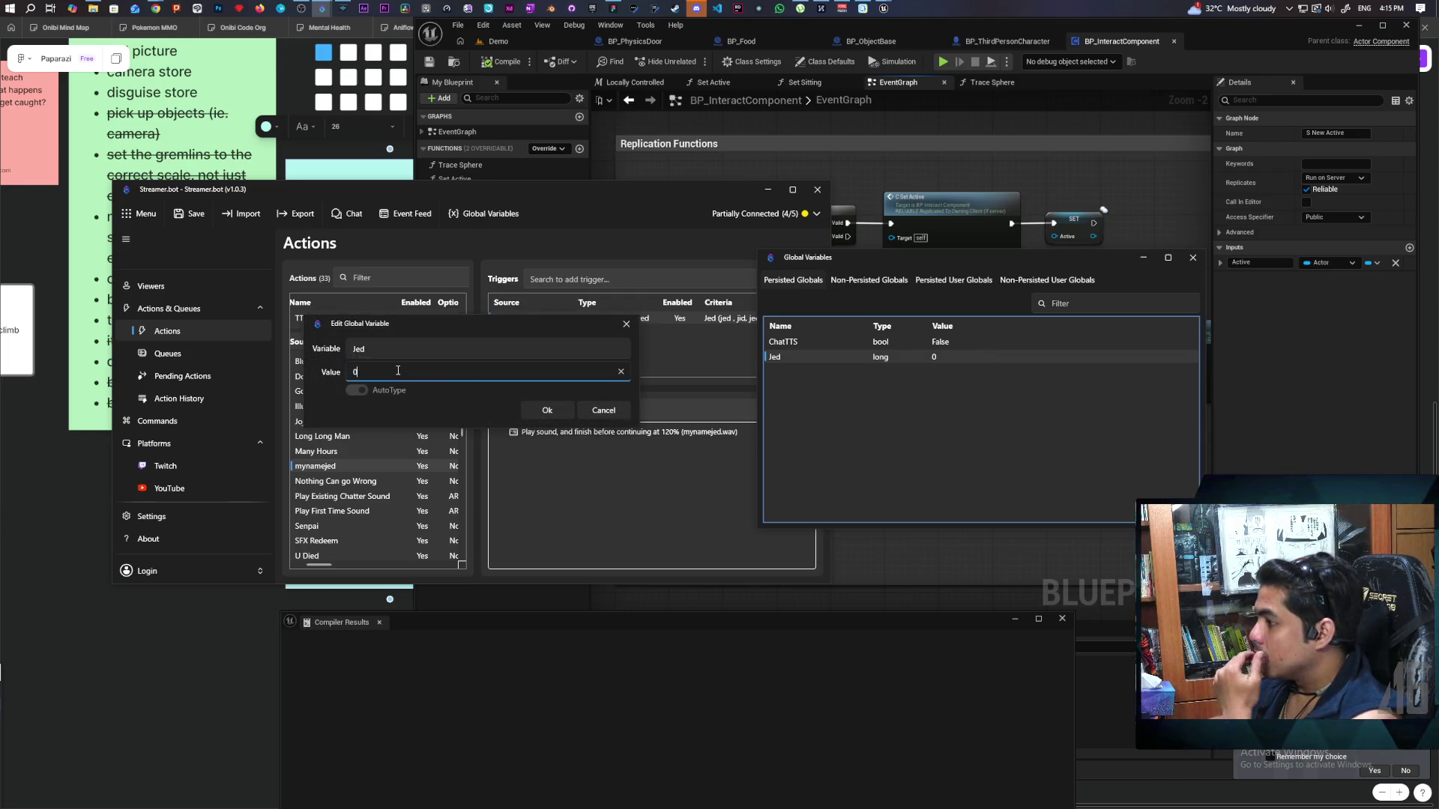
pyautogui.click(620, 371)
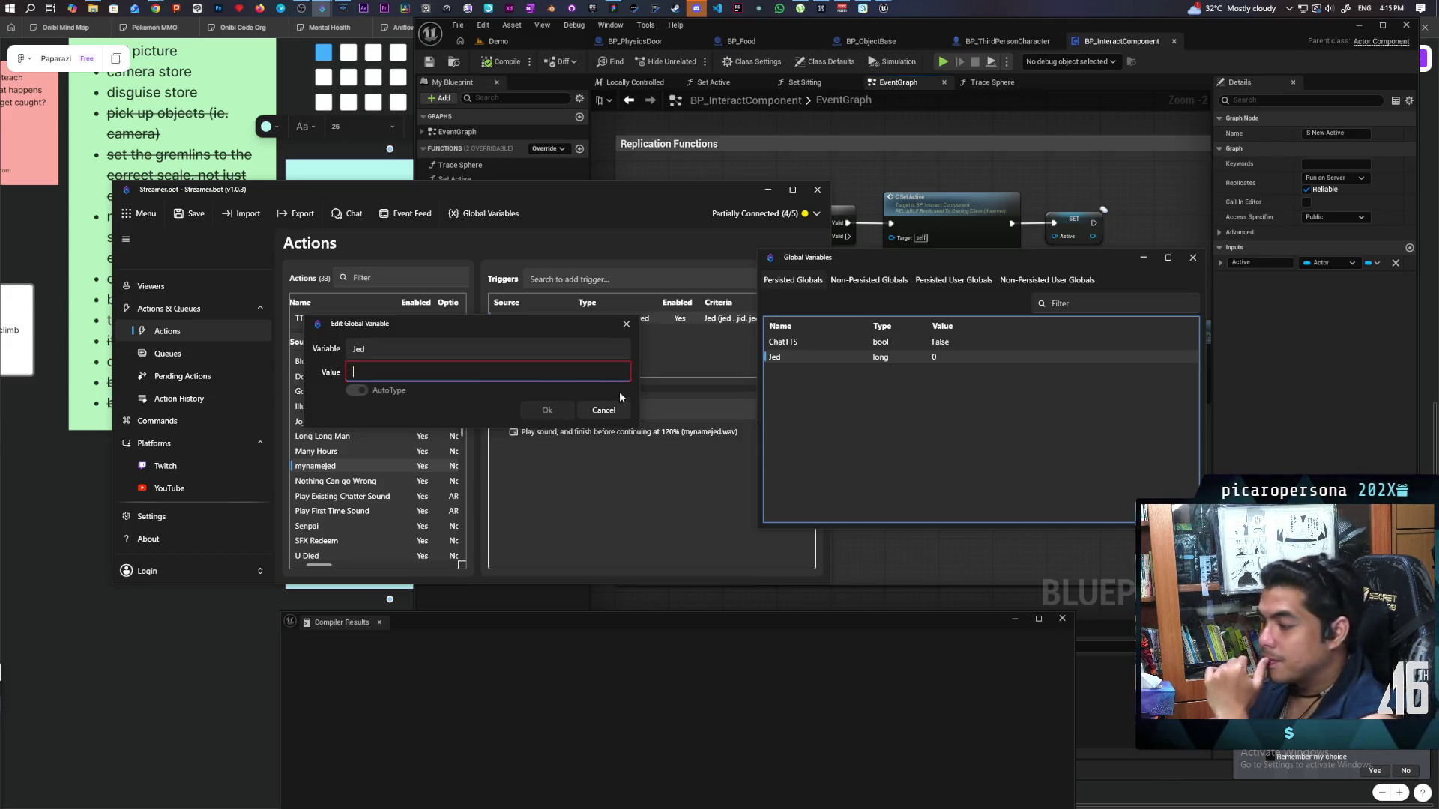
pyautogui.click(603, 410)
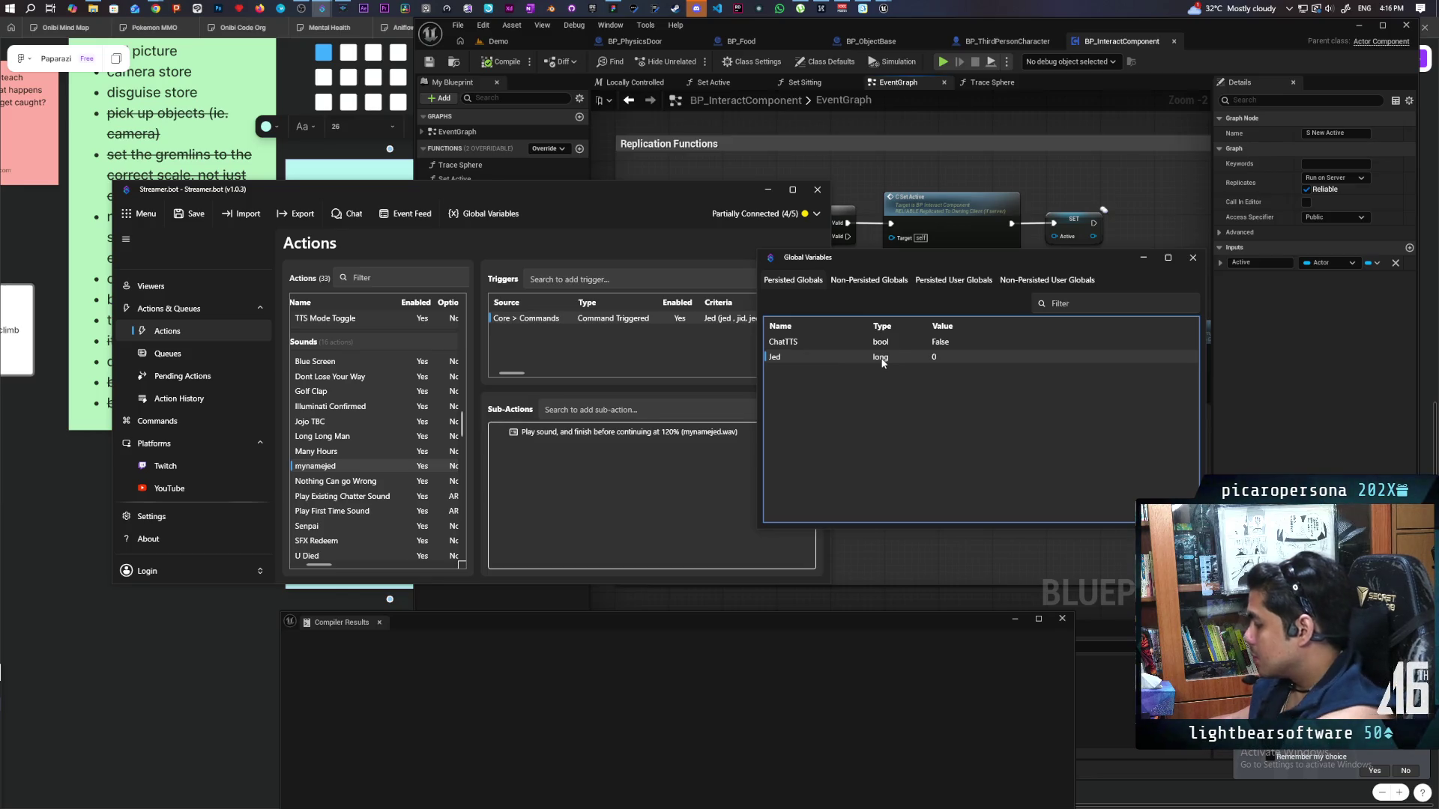
# Delete and recreate the Jed global variable with value 0, then close Global Variables.
pyautogui.press('Delete')
pyautogui.click(999, 409)
pyautogui.rightClick(799, 379)
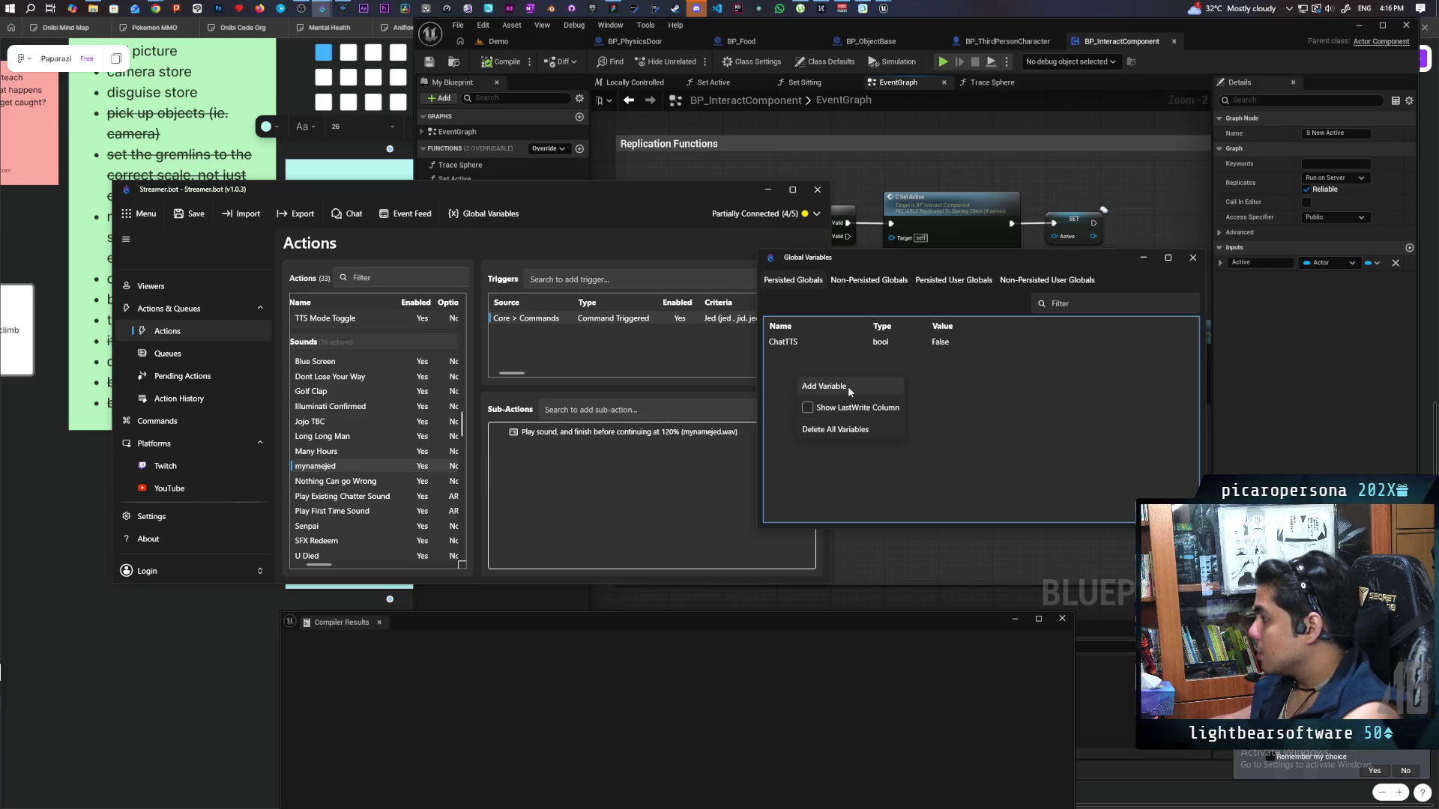
pyautogui.click(848, 386)
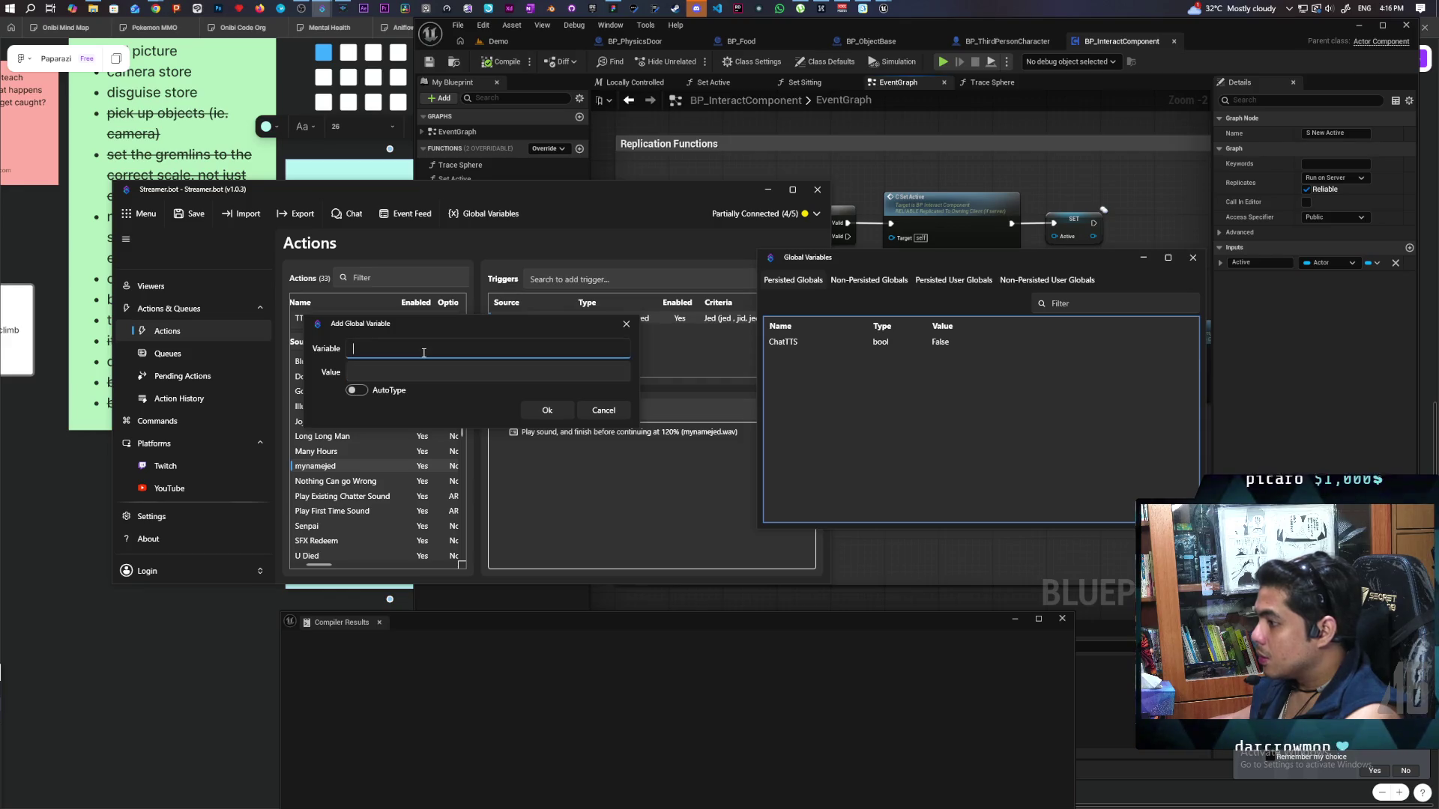
pyautogui.write('Jed')
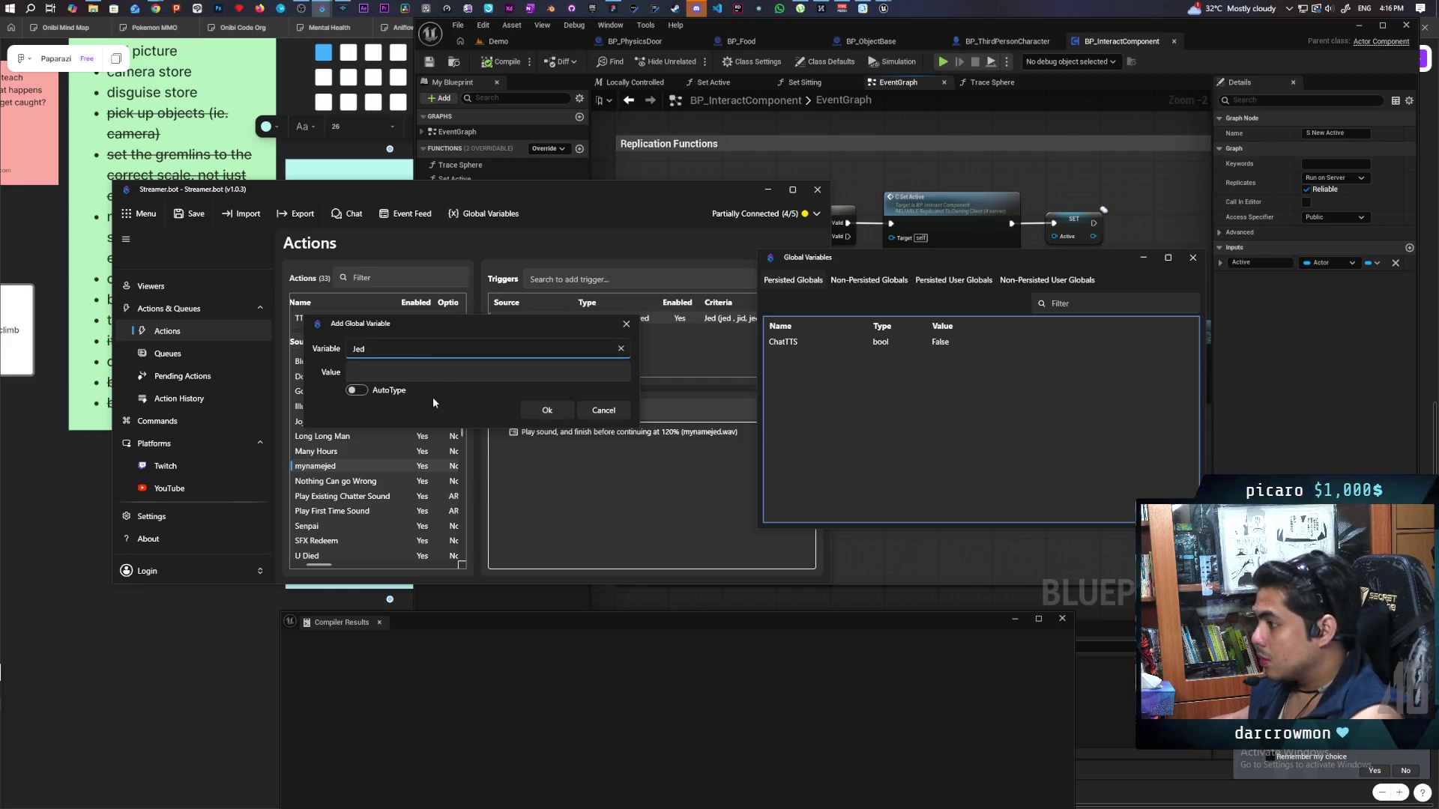
pyautogui.click(409, 368)
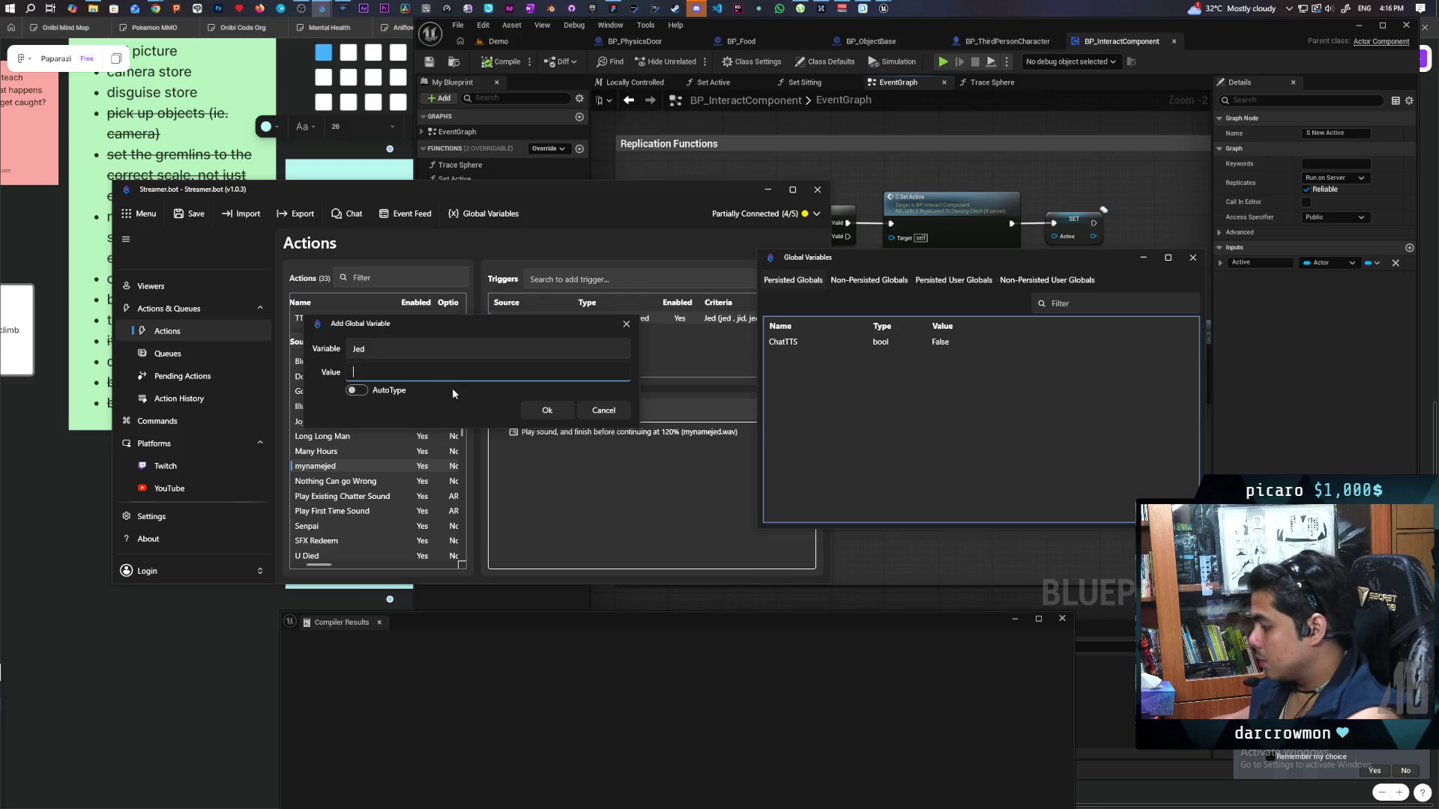
pyautogui.write('0')
pyautogui.click(534, 410)
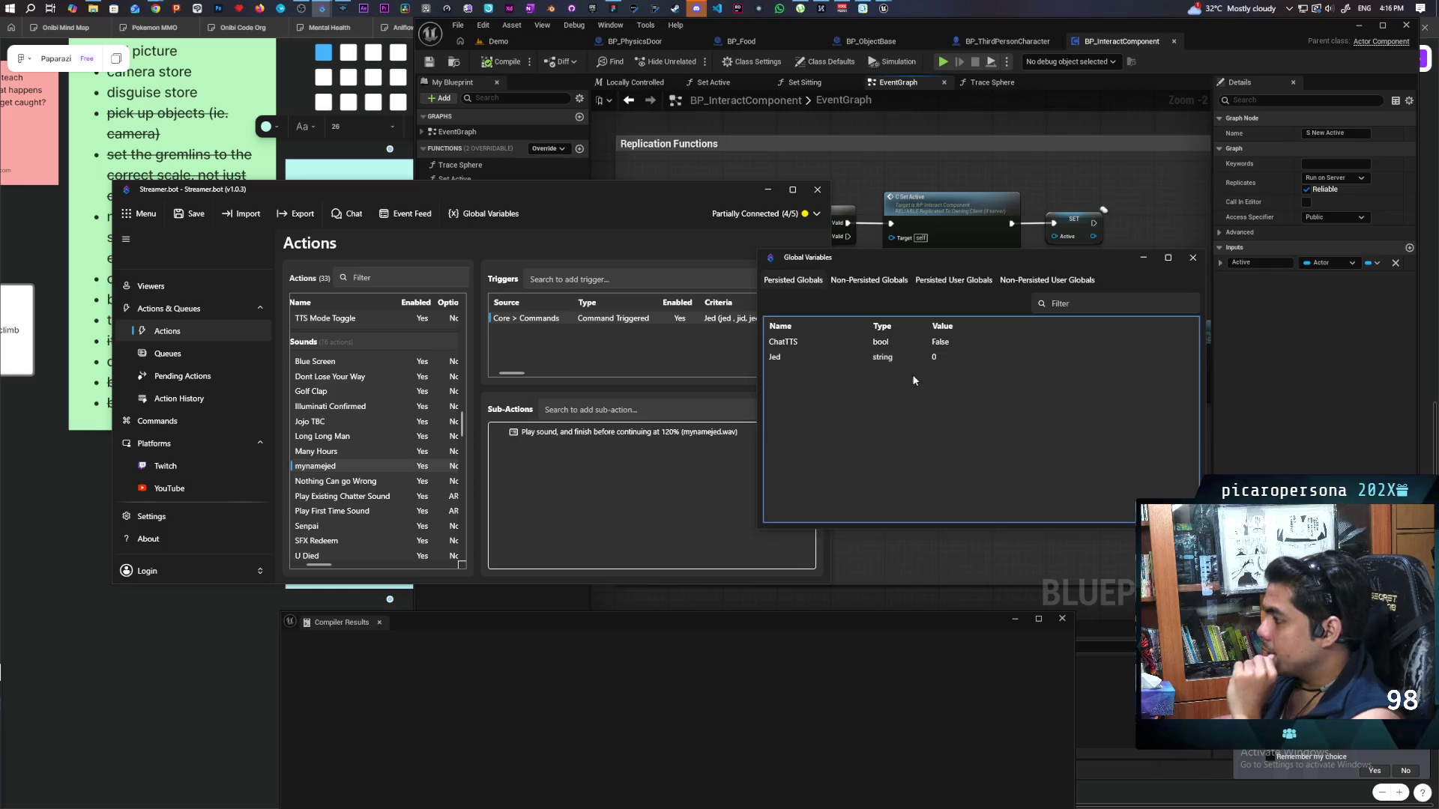
pyautogui.click(1193, 257)
# Add a Global (Set) sub-action that increments the global Jed by 1.
pyautogui.rightClick(587, 475)
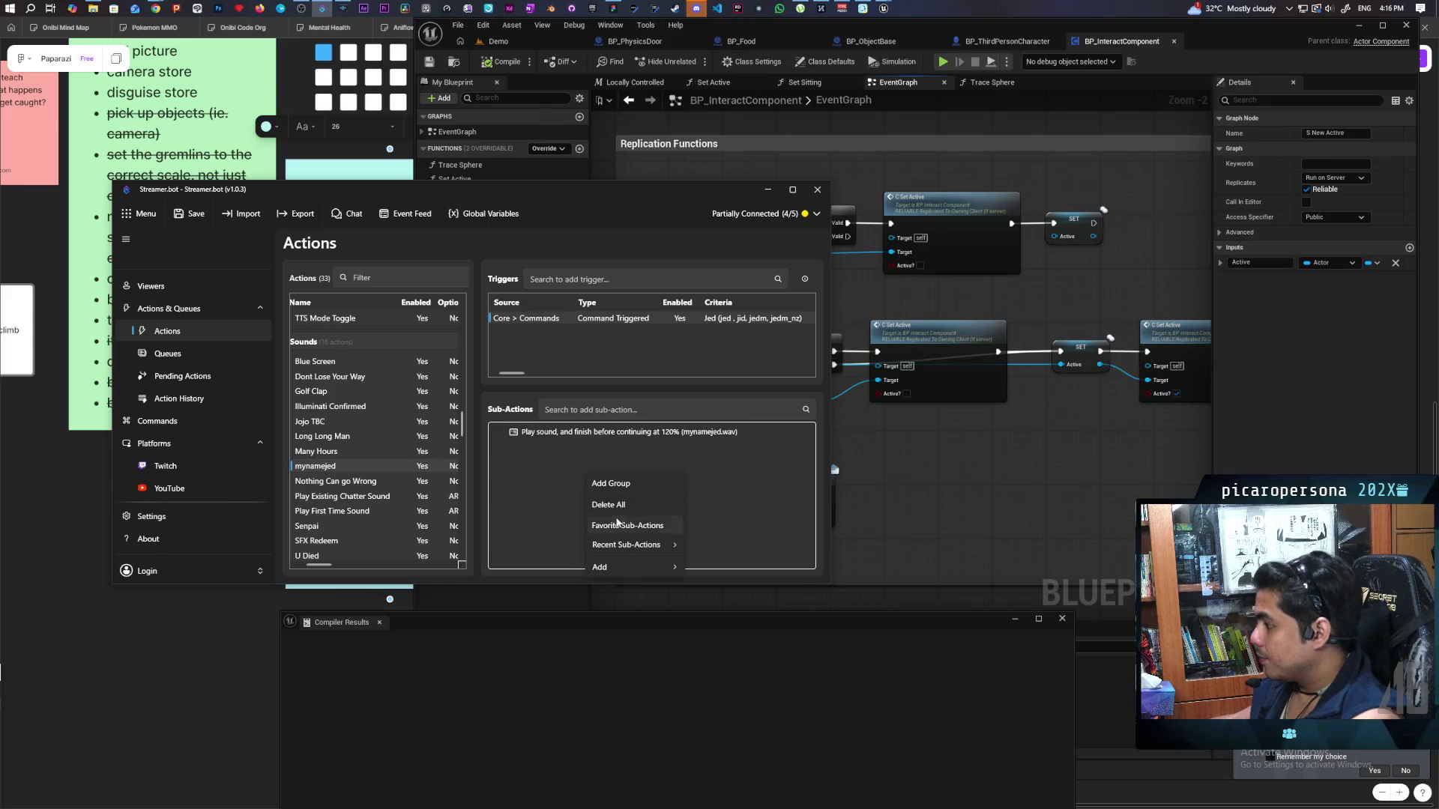
pyautogui.moveTo(627, 563)
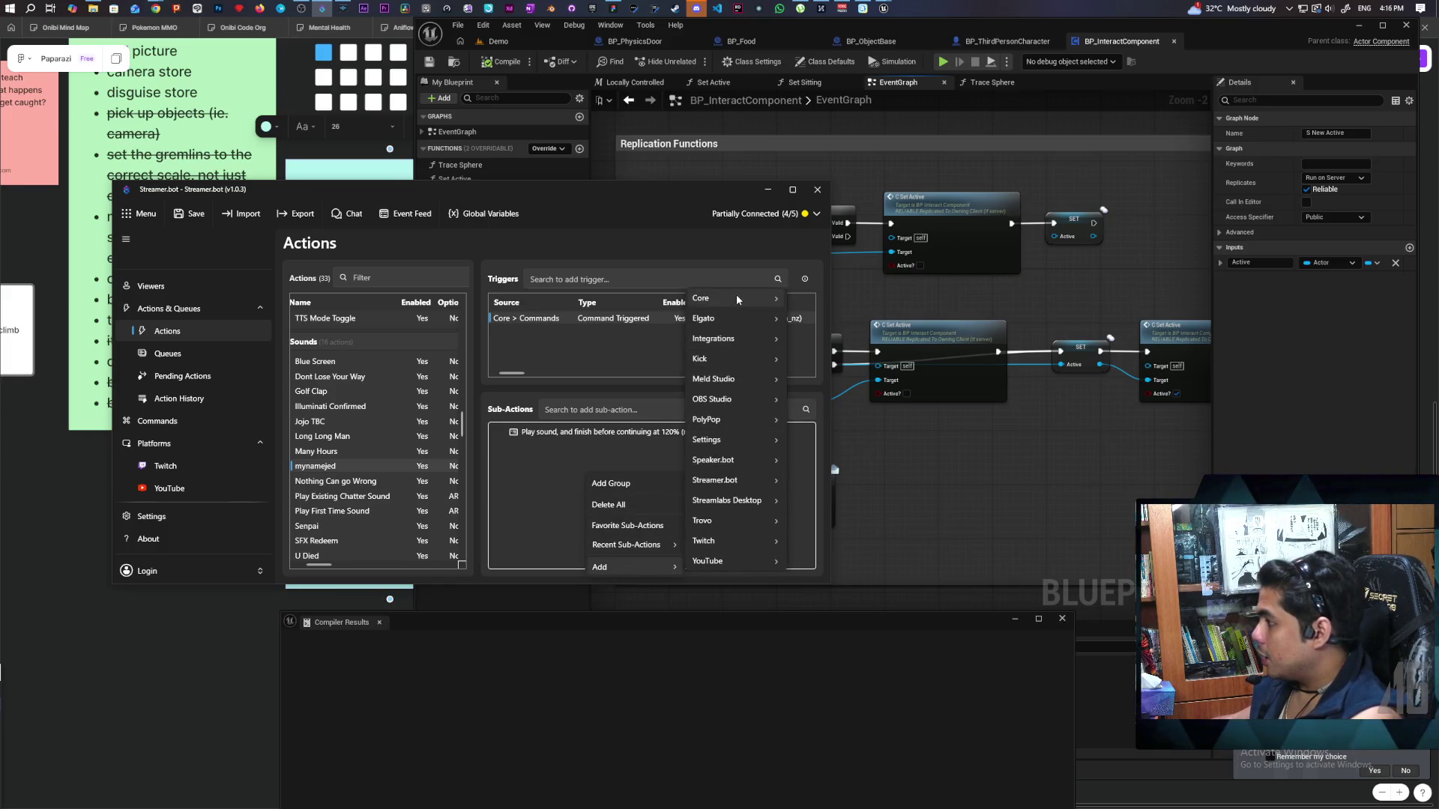
pyautogui.moveTo(736, 297)
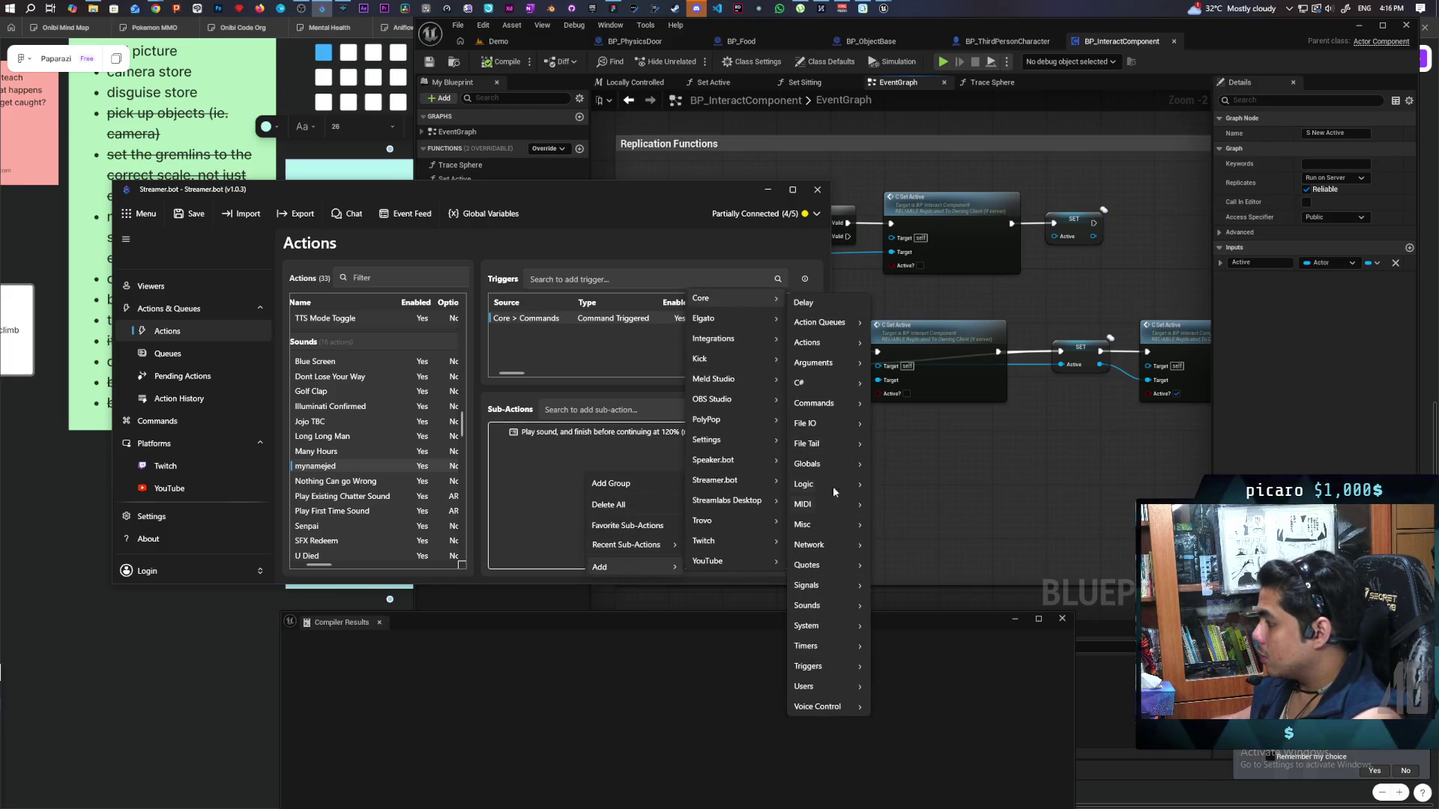
pyautogui.moveTo(831, 462)
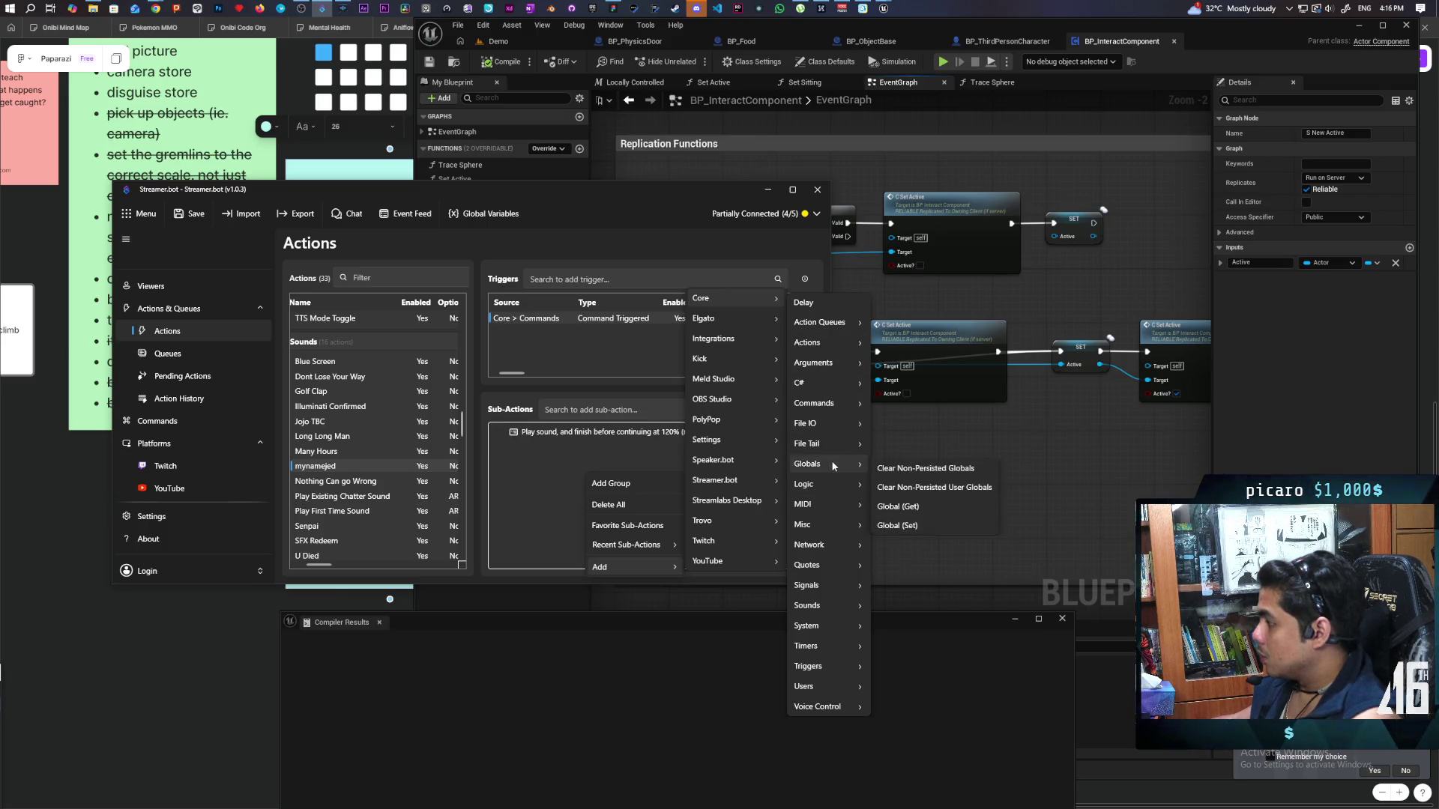
pyautogui.click(916, 525)
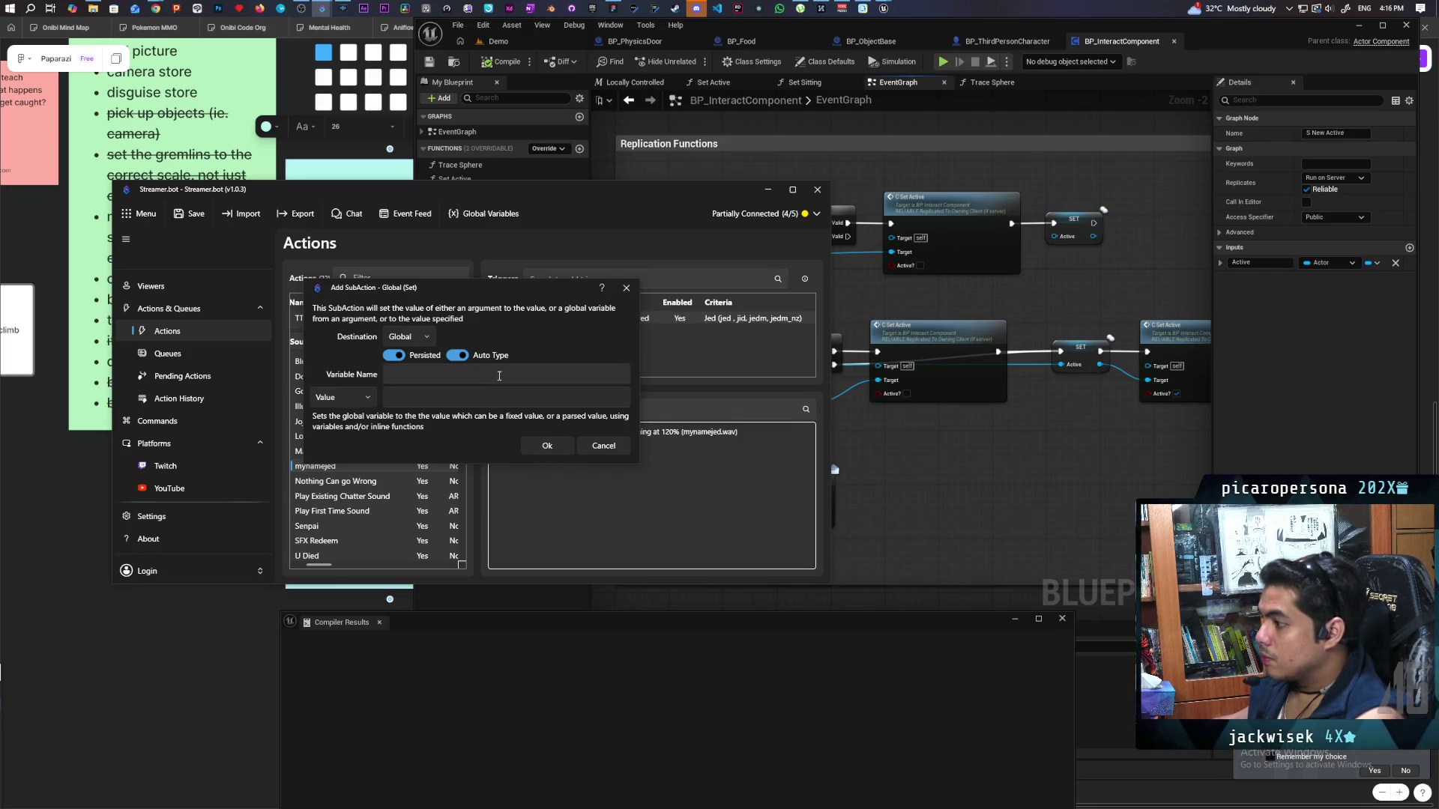
pyautogui.click(498, 374)
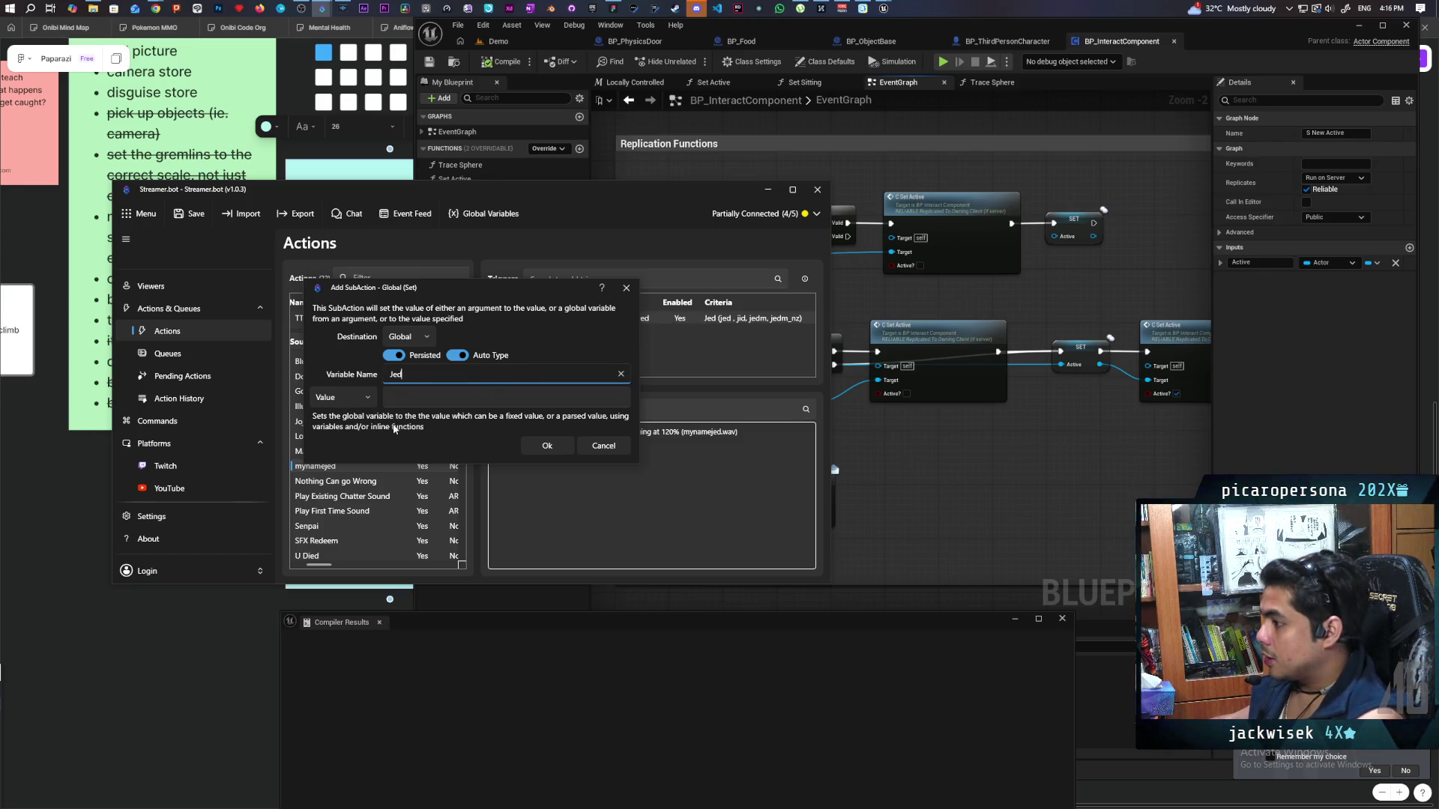
pyautogui.click(371, 397)
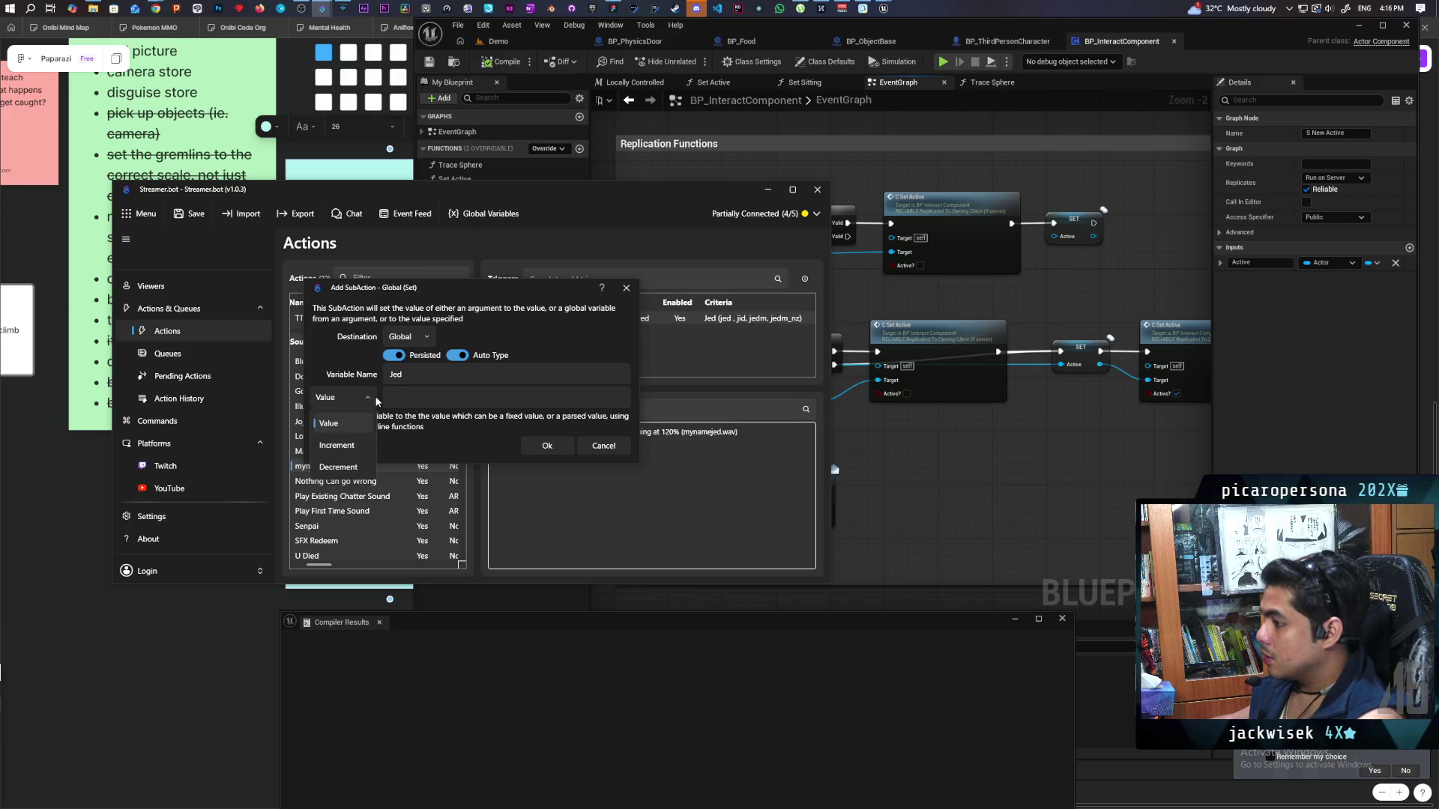
pyautogui.click(413, 434)
pyautogui.click(342, 397)
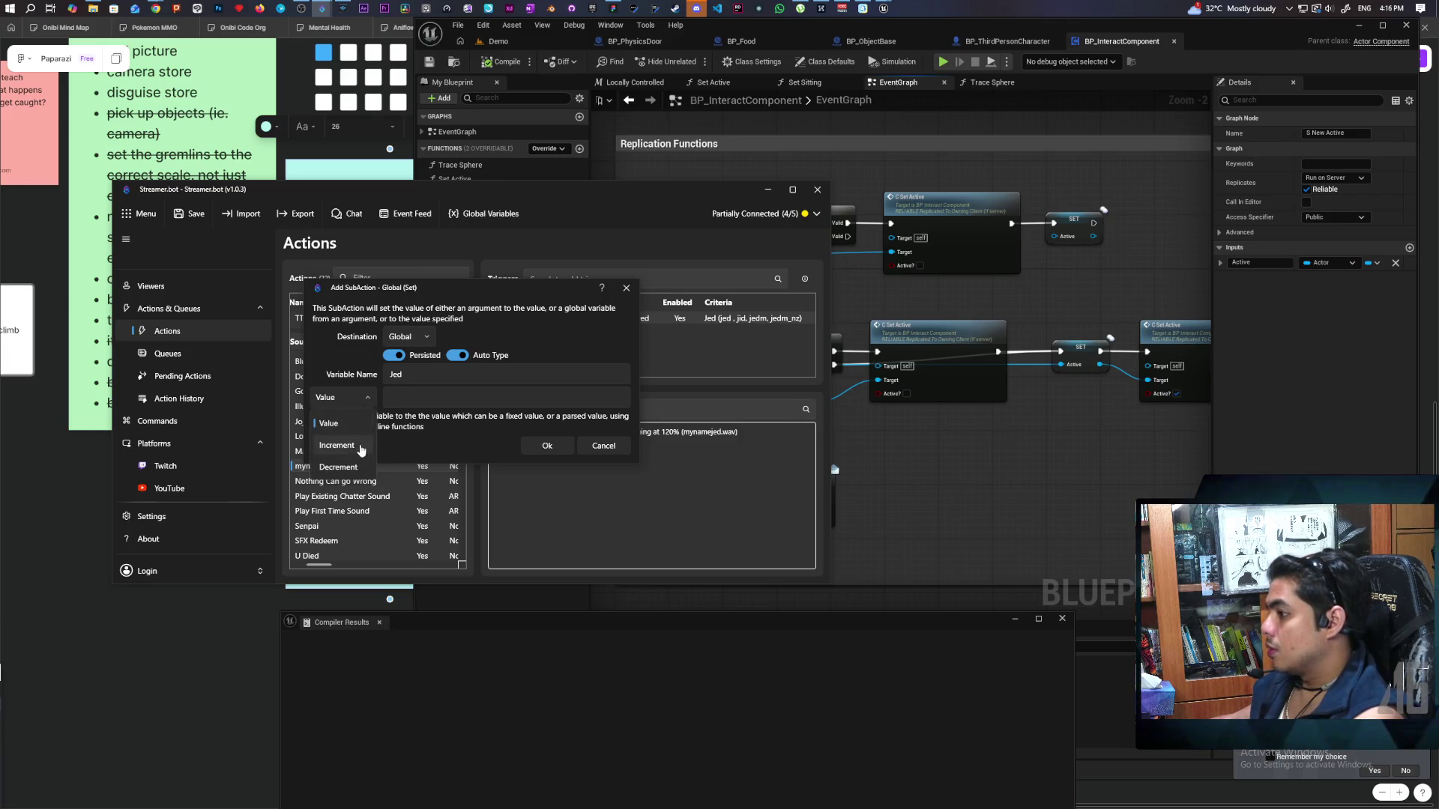
pyautogui.click(361, 445)
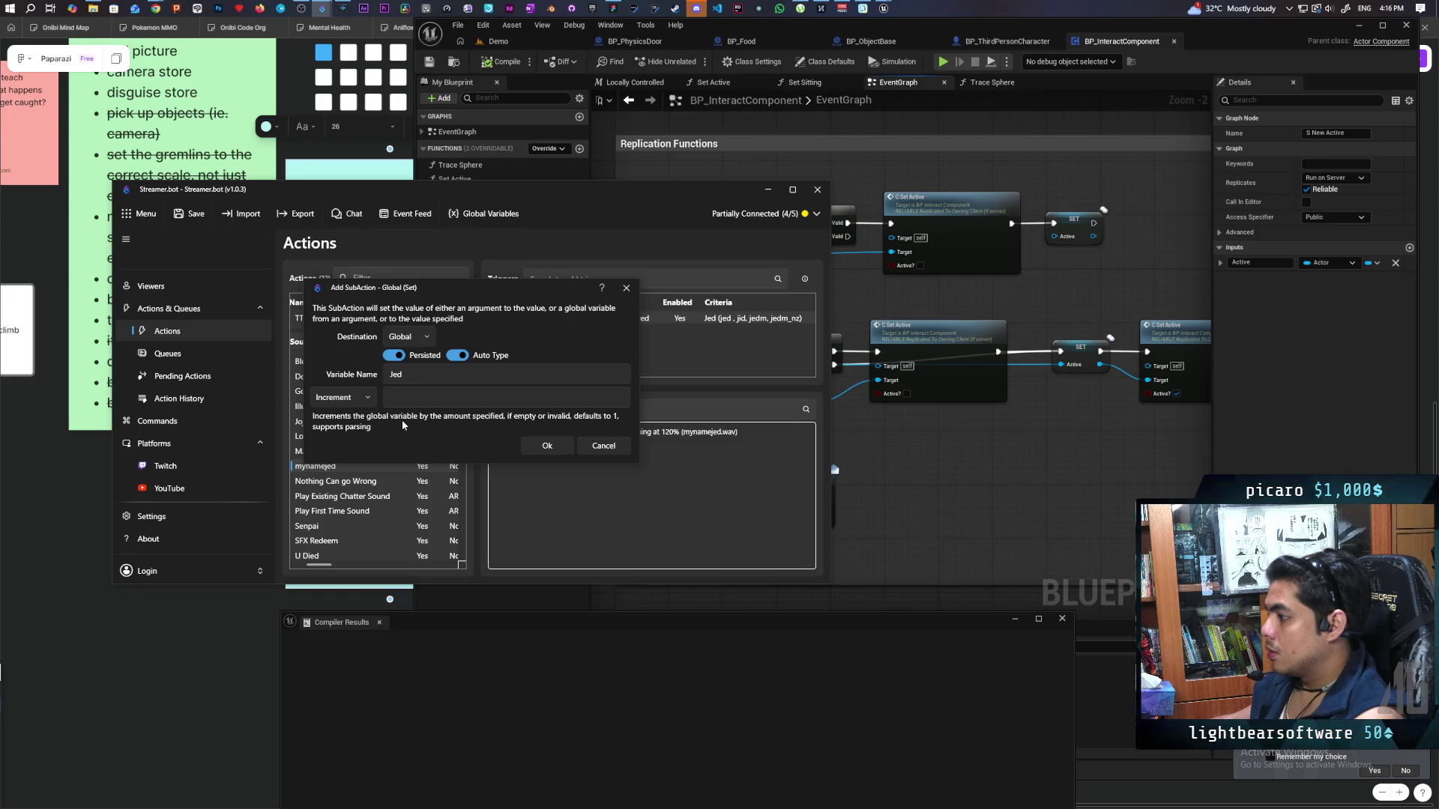
pyautogui.click(426, 398)
pyautogui.write('1')
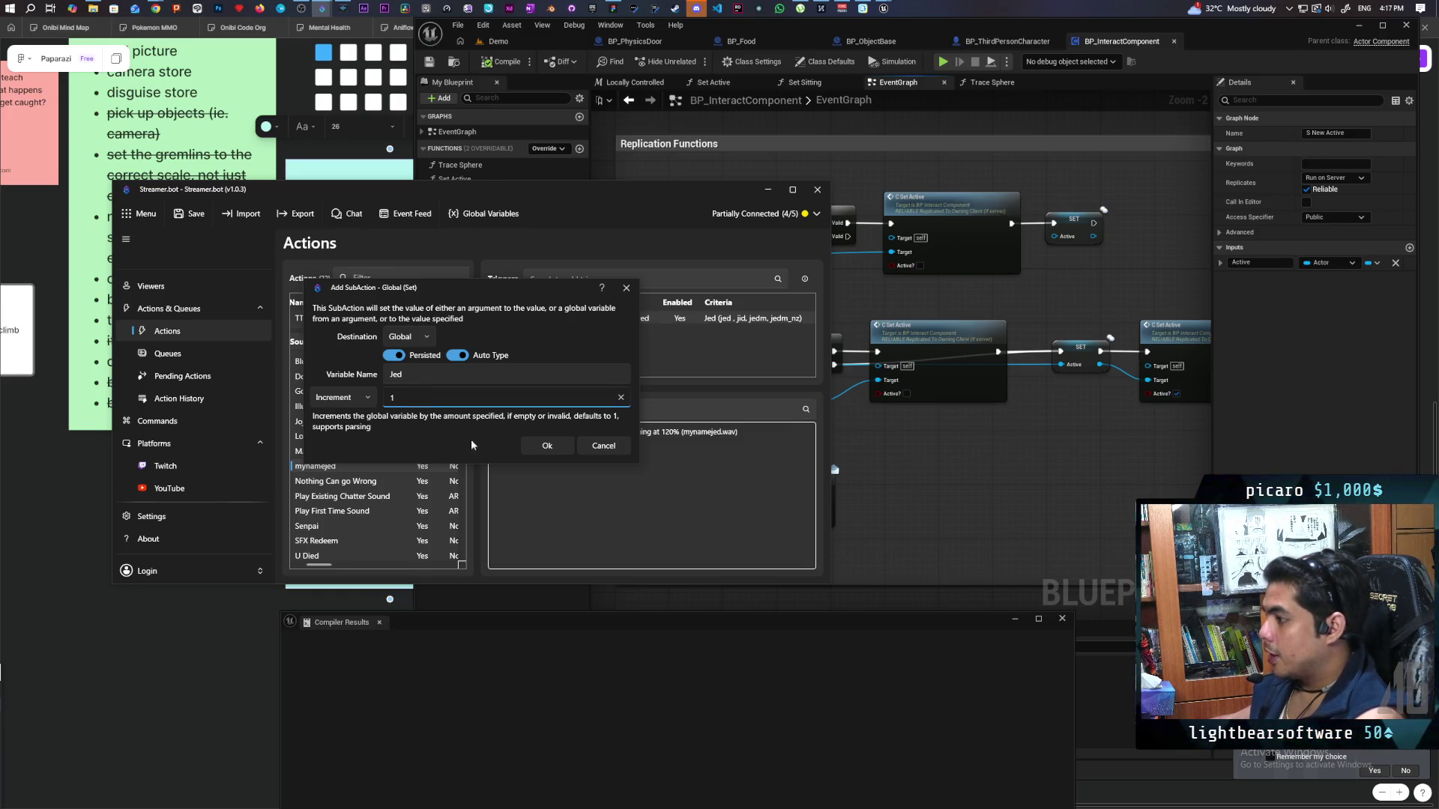
pyautogui.click(549, 449)
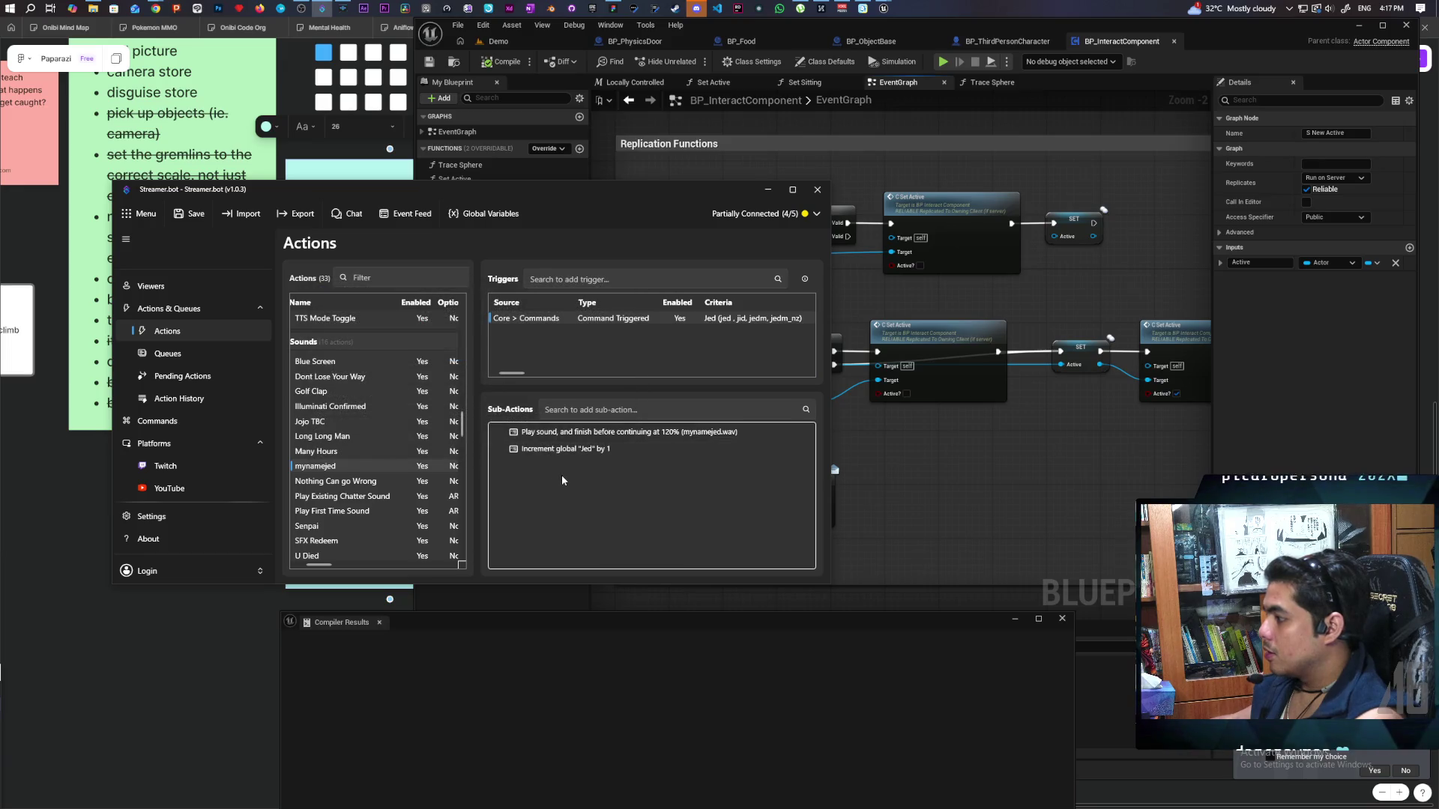
# Save the action and view Global Variables, where Jed is a long holding 7.
pyautogui.click(189, 213)
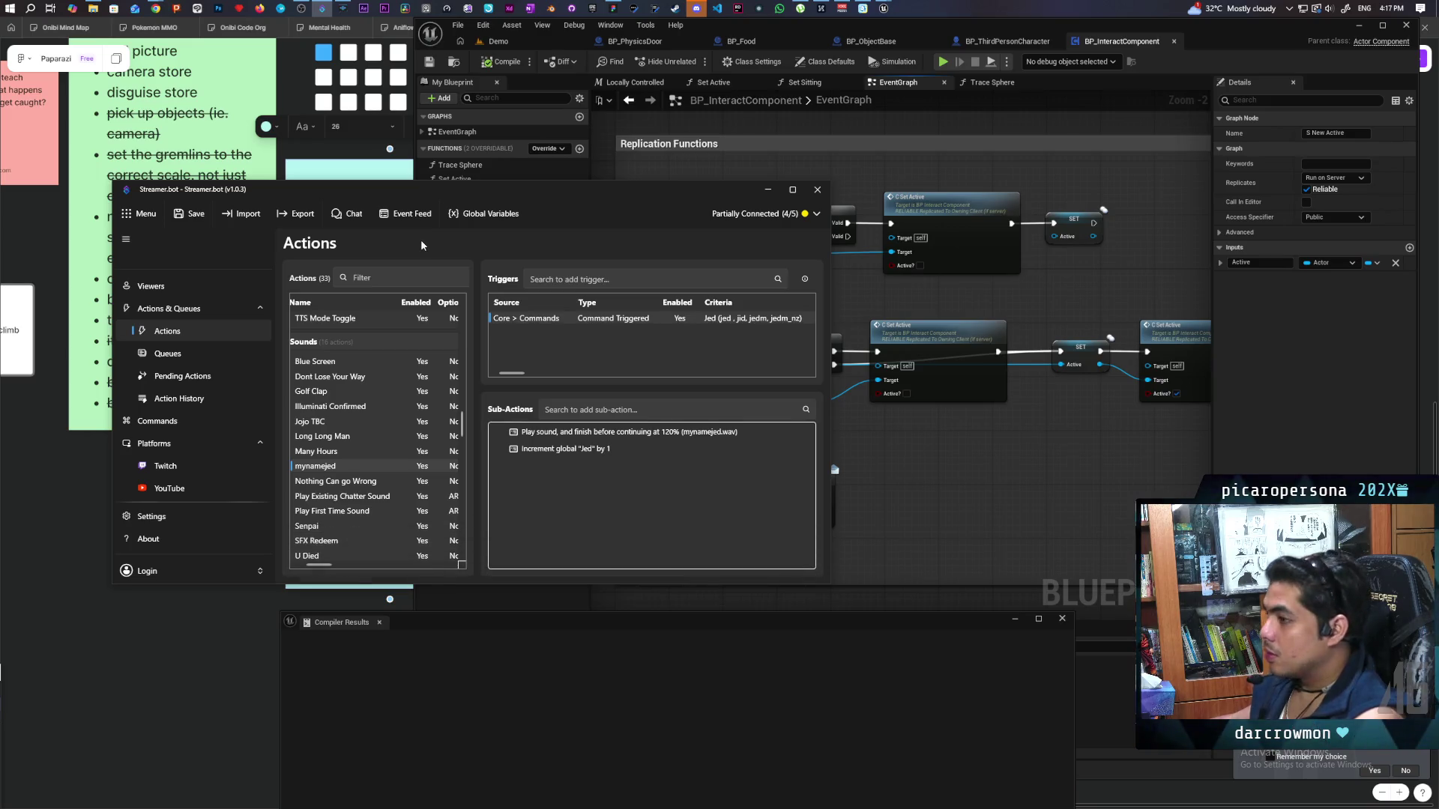
pyautogui.click(480, 219)
pyautogui.moveTo(931, 266); pyautogui.dragTo(949, 253)
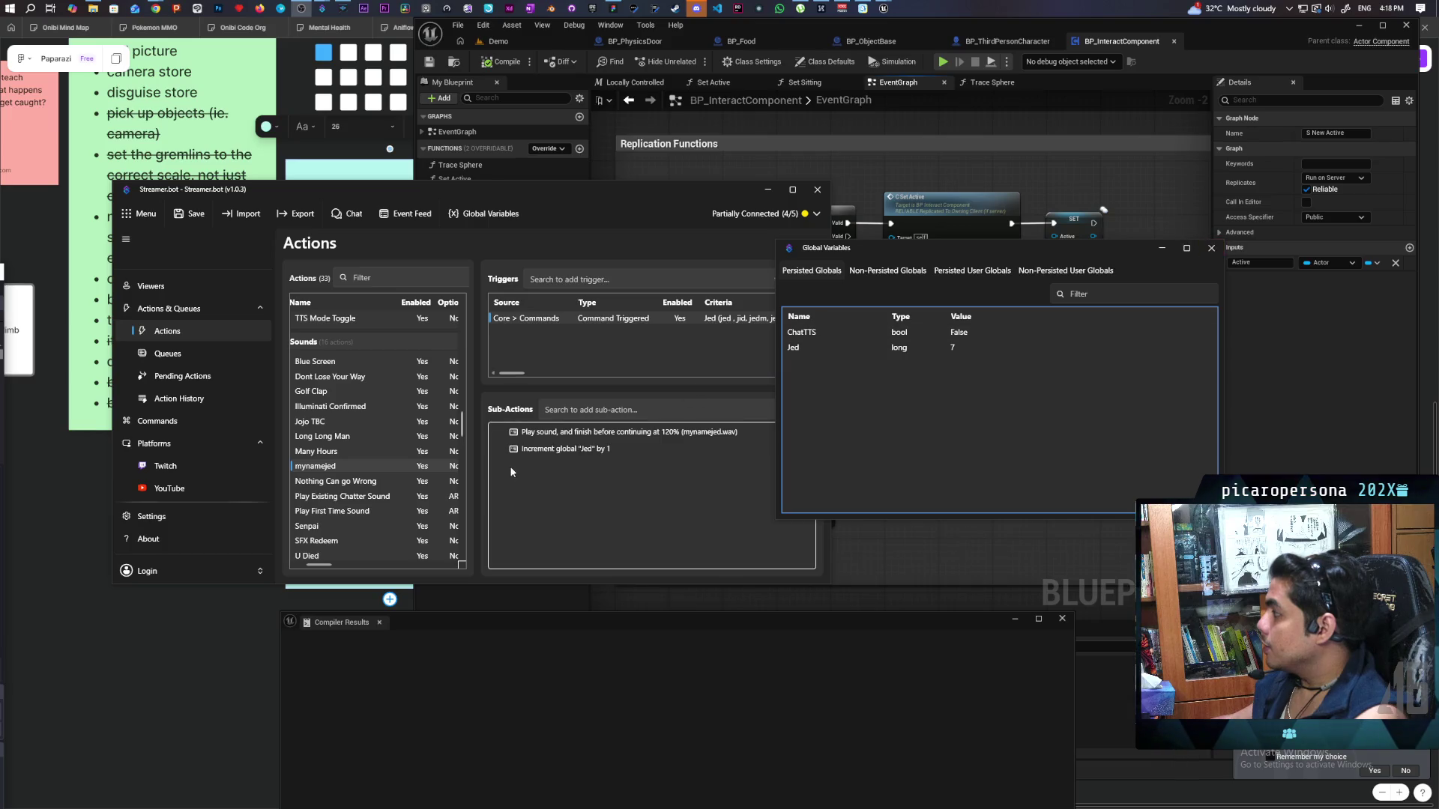
pyautogui.rightClick(539, 476)
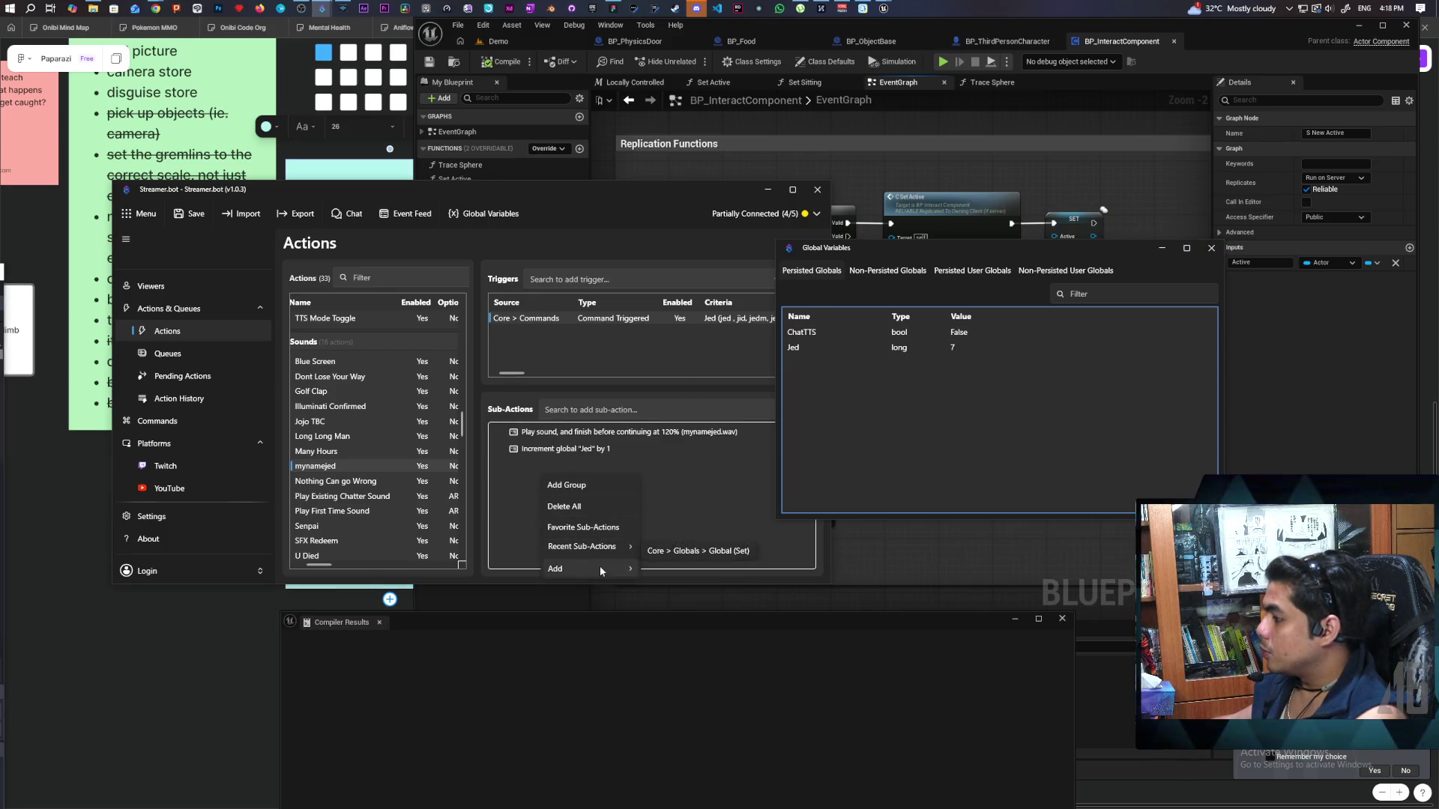
# Add an OBS Set GDI Text sub-action targeting the PC scene's Jed counter source.
pyautogui.moveTo(599, 566)
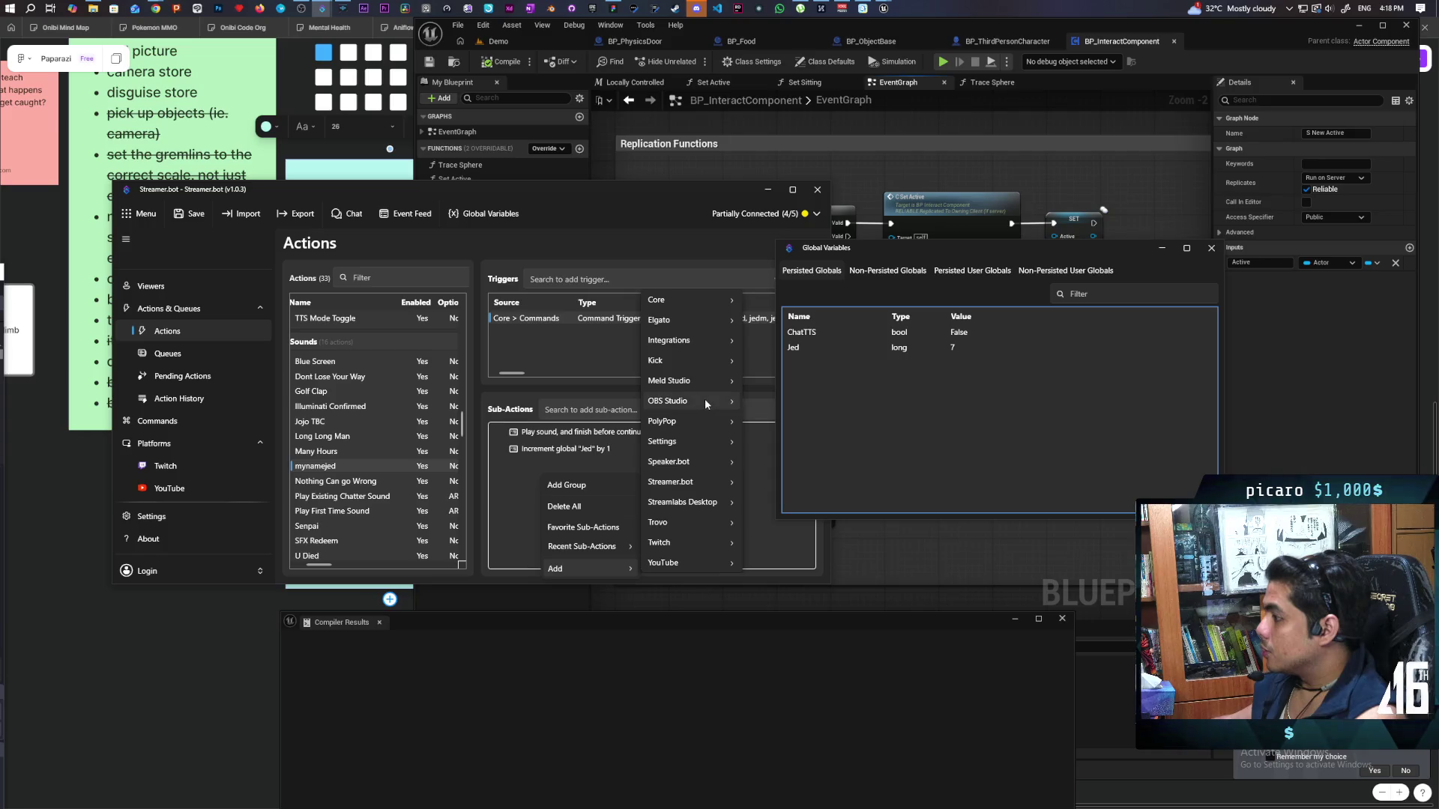
pyautogui.moveTo(705, 398)
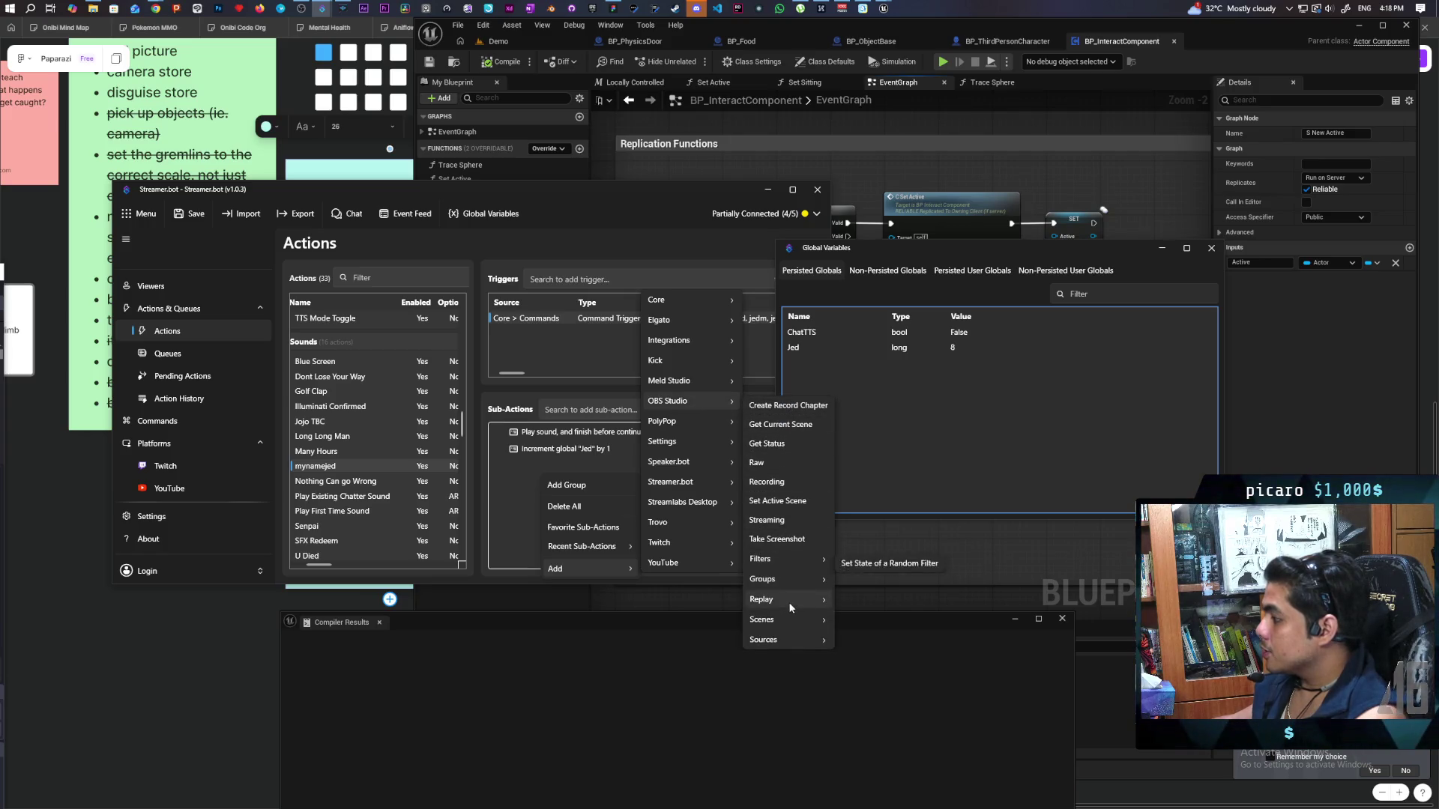
pyautogui.moveTo(793, 634)
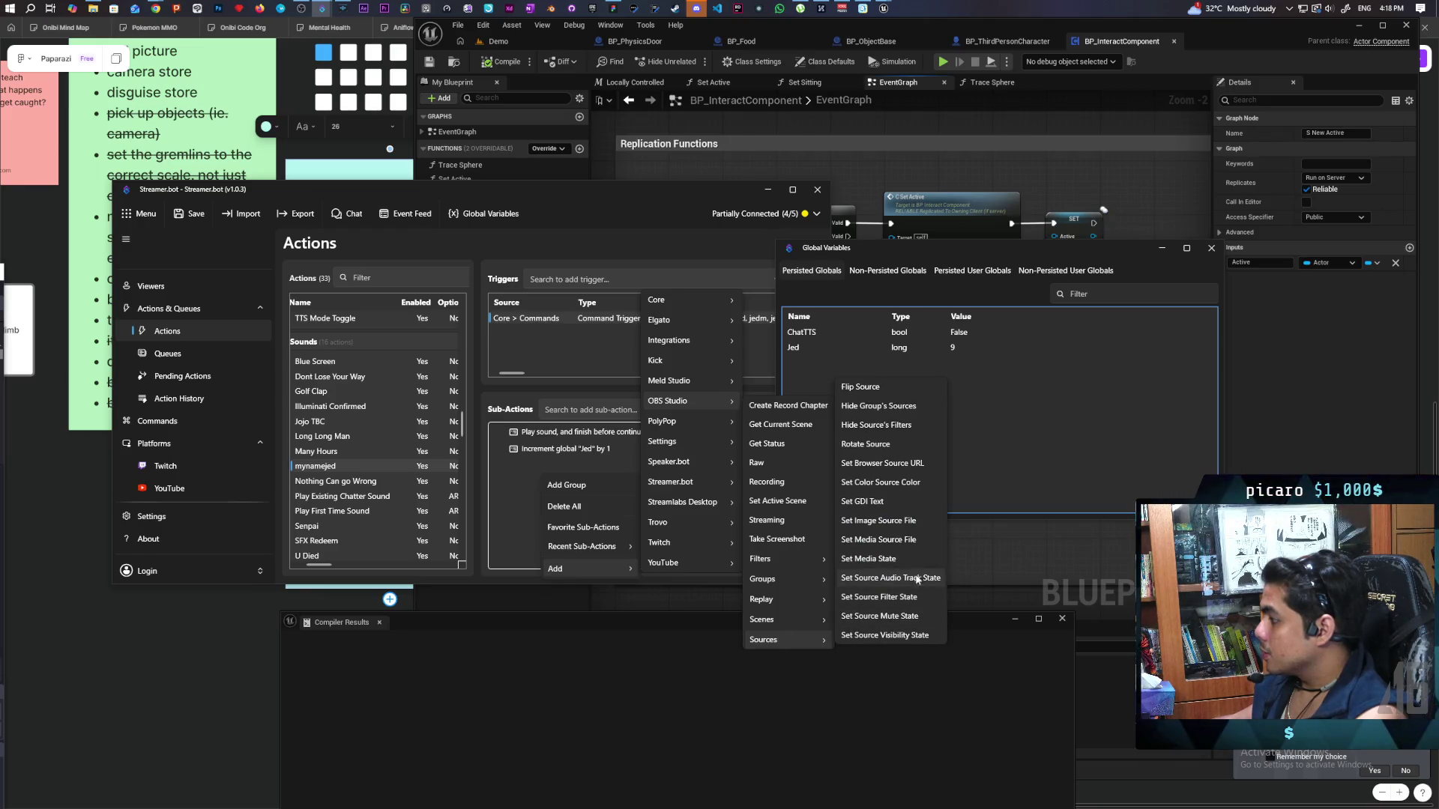
pyautogui.click(892, 502)
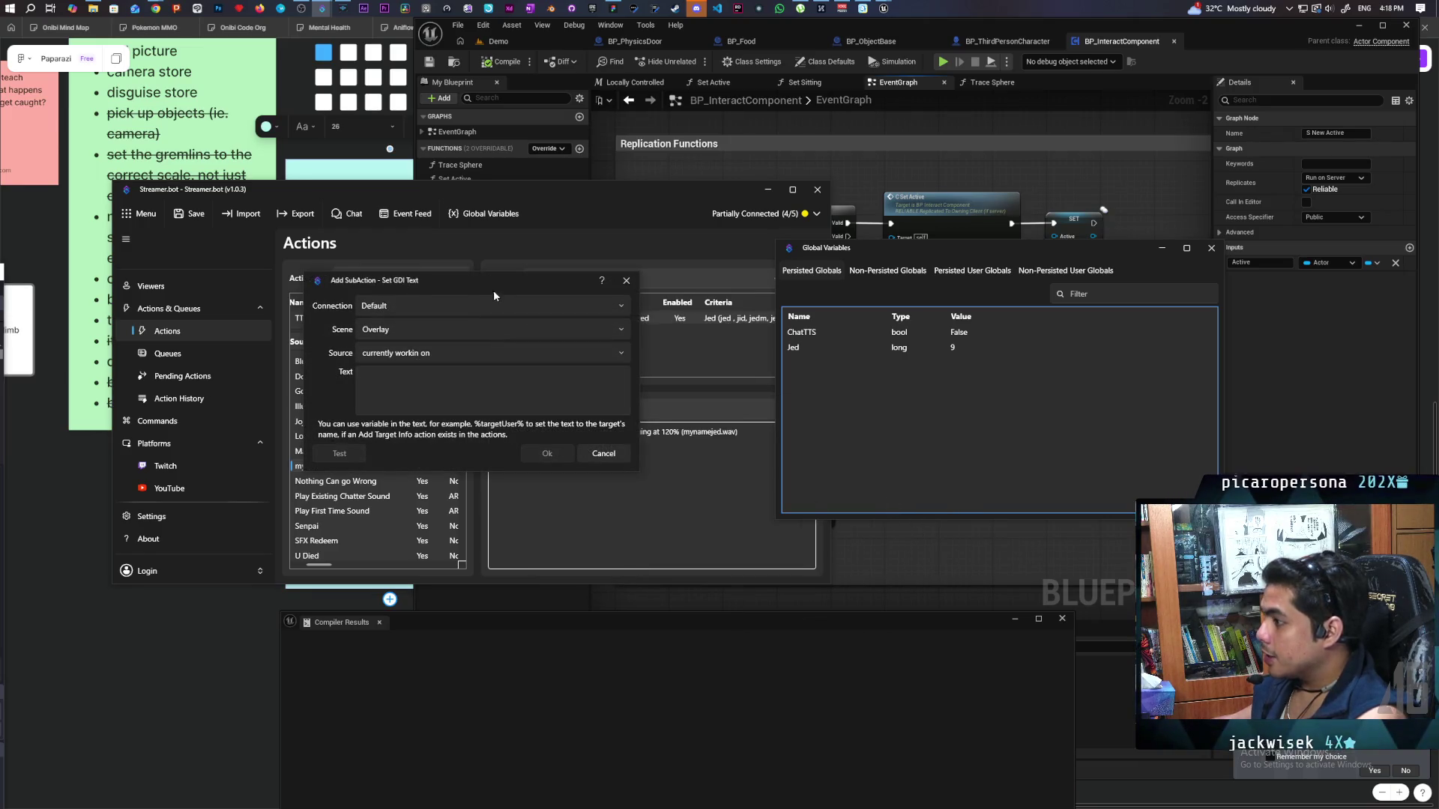
pyautogui.click(575, 306)
pyautogui.click(559, 353)
pyautogui.click(555, 326)
pyautogui.click(620, 329)
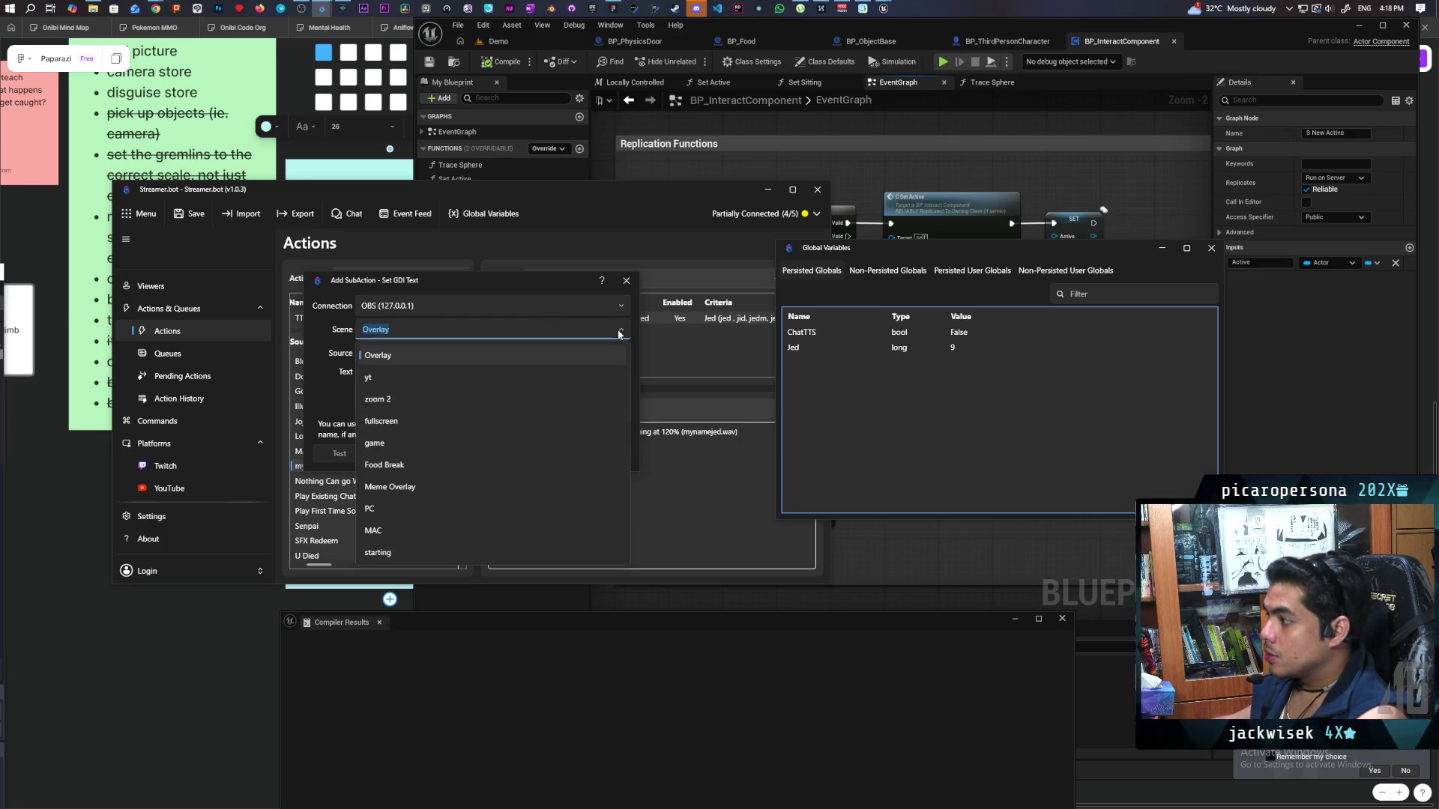
pyautogui.click(547, 505)
pyautogui.click(577, 353)
pyautogui.click(529, 424)
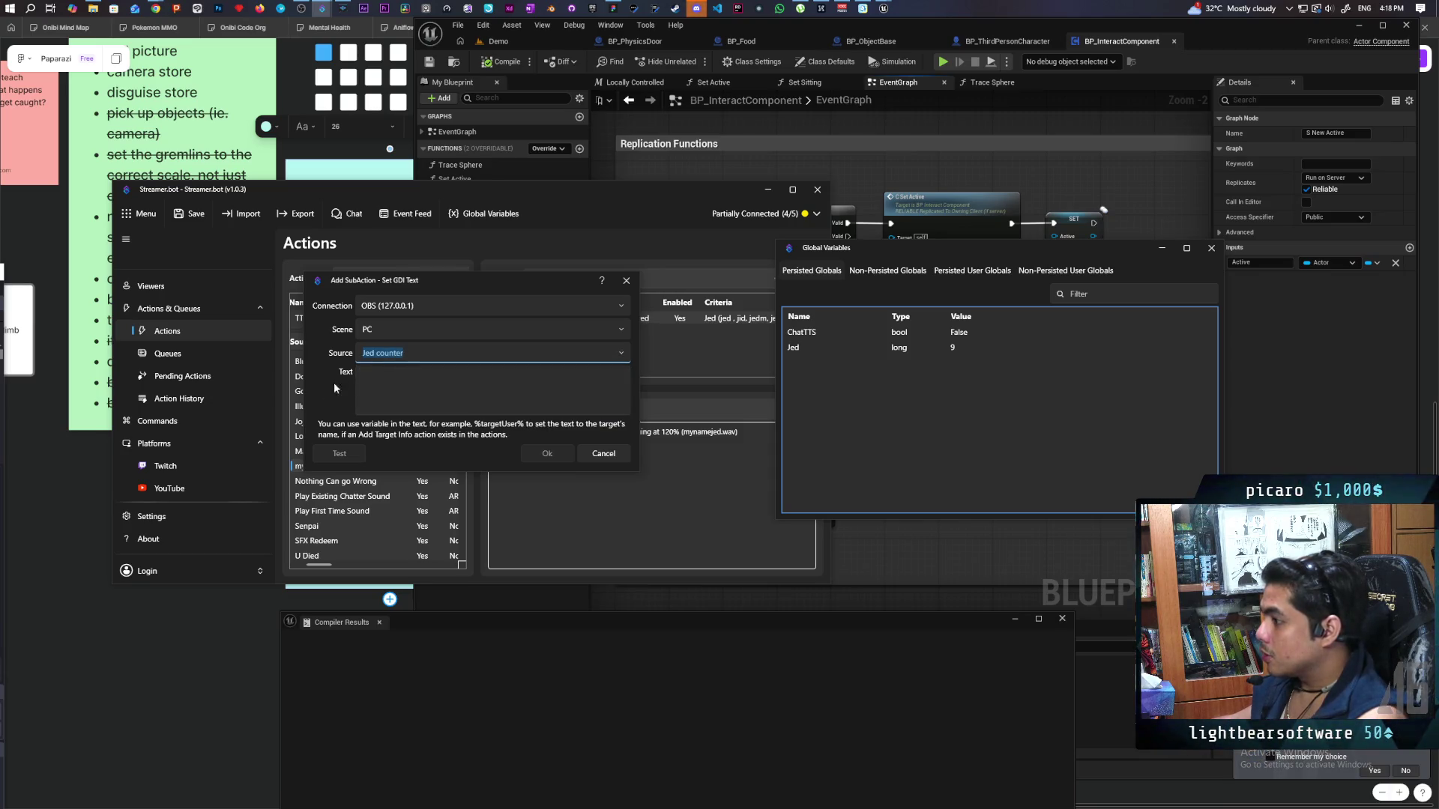
# Enter '#d$' as the GDI display text, confirm the sub-action and save the action.
pyautogui.moveTo(468, 280); pyautogui.dragTo(499, 226)
pyautogui.click(434, 325)
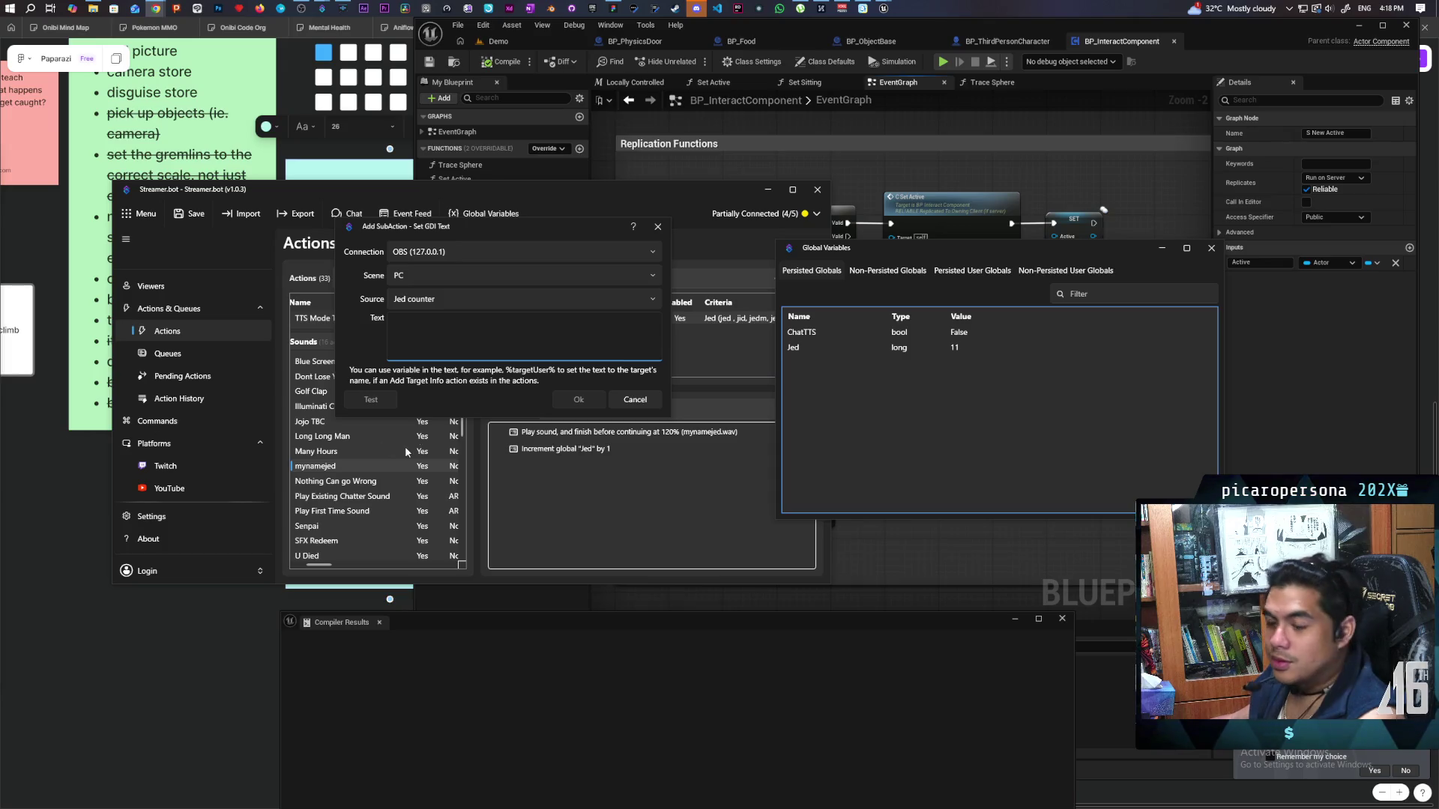
pyautogui.click(474, 341)
pyautogui.write('#')
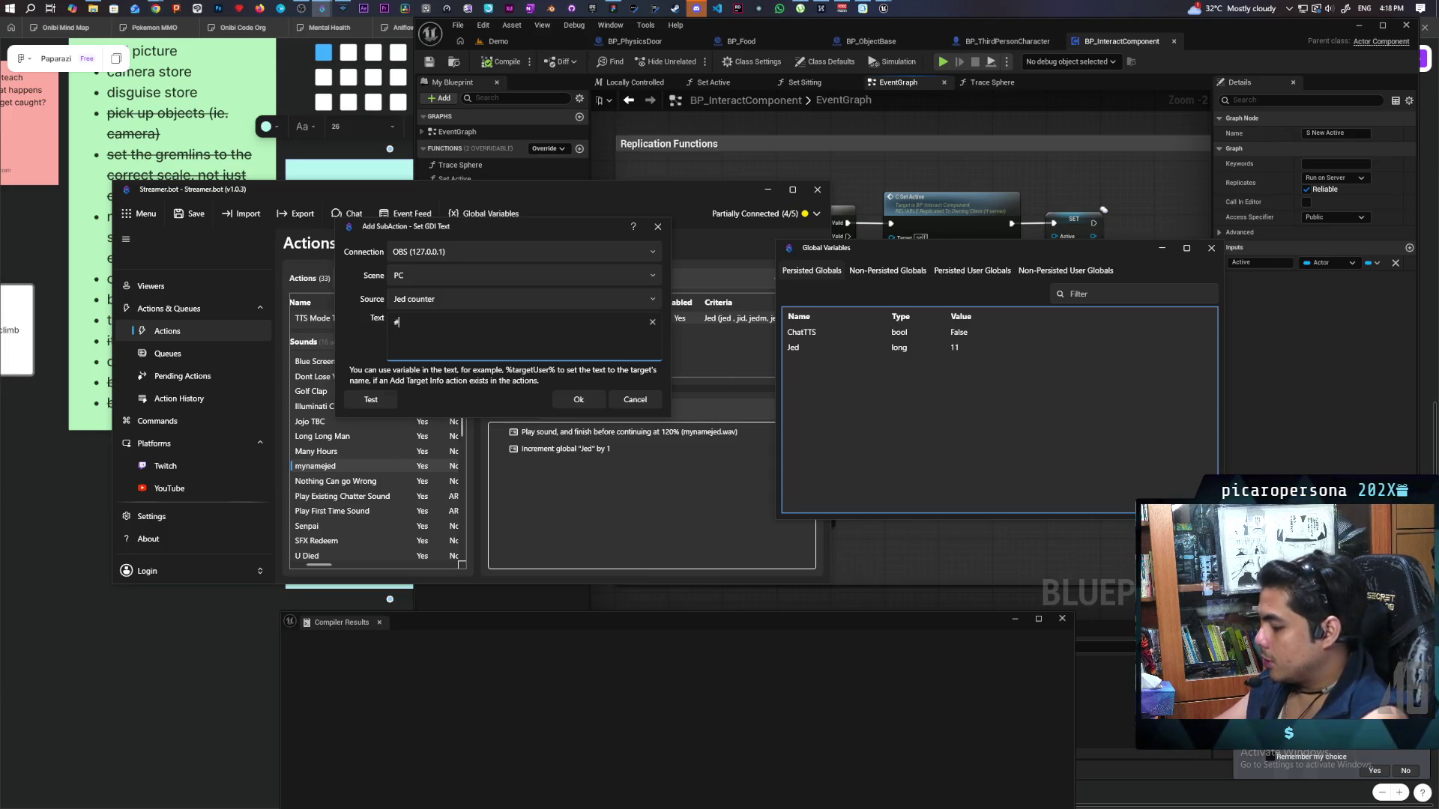
pyautogui.write('Jed')
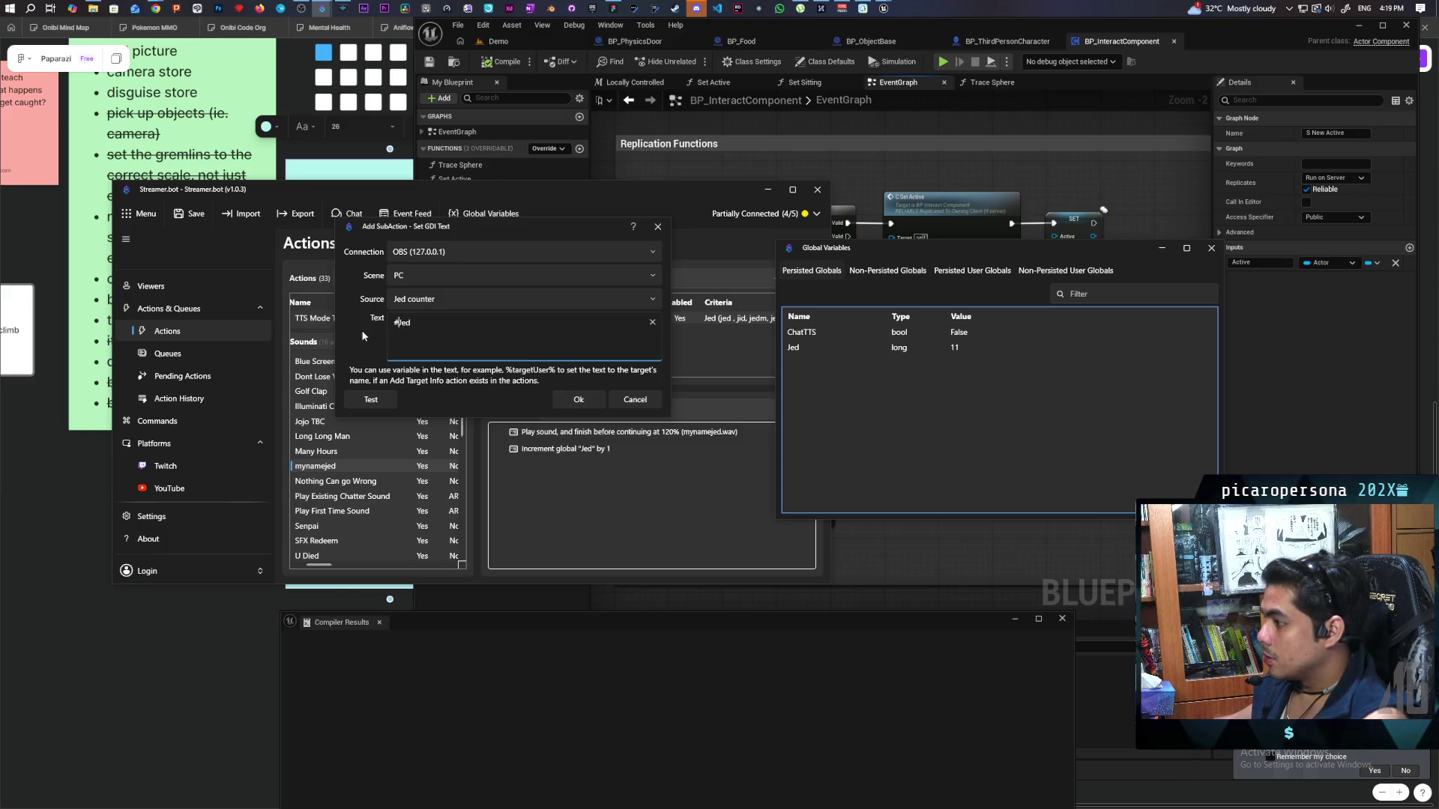
pyautogui.write('$')
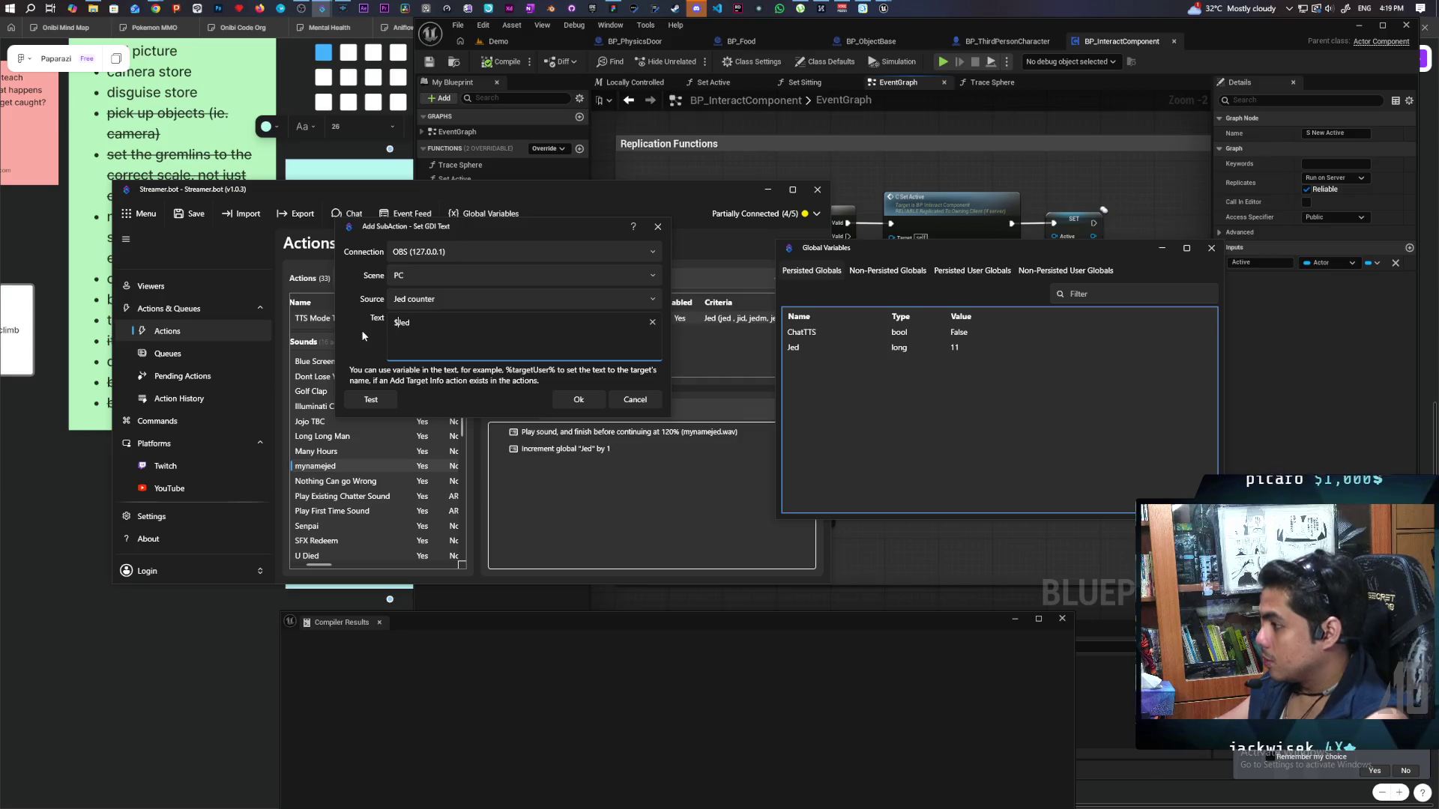
pyautogui.click(579, 400)
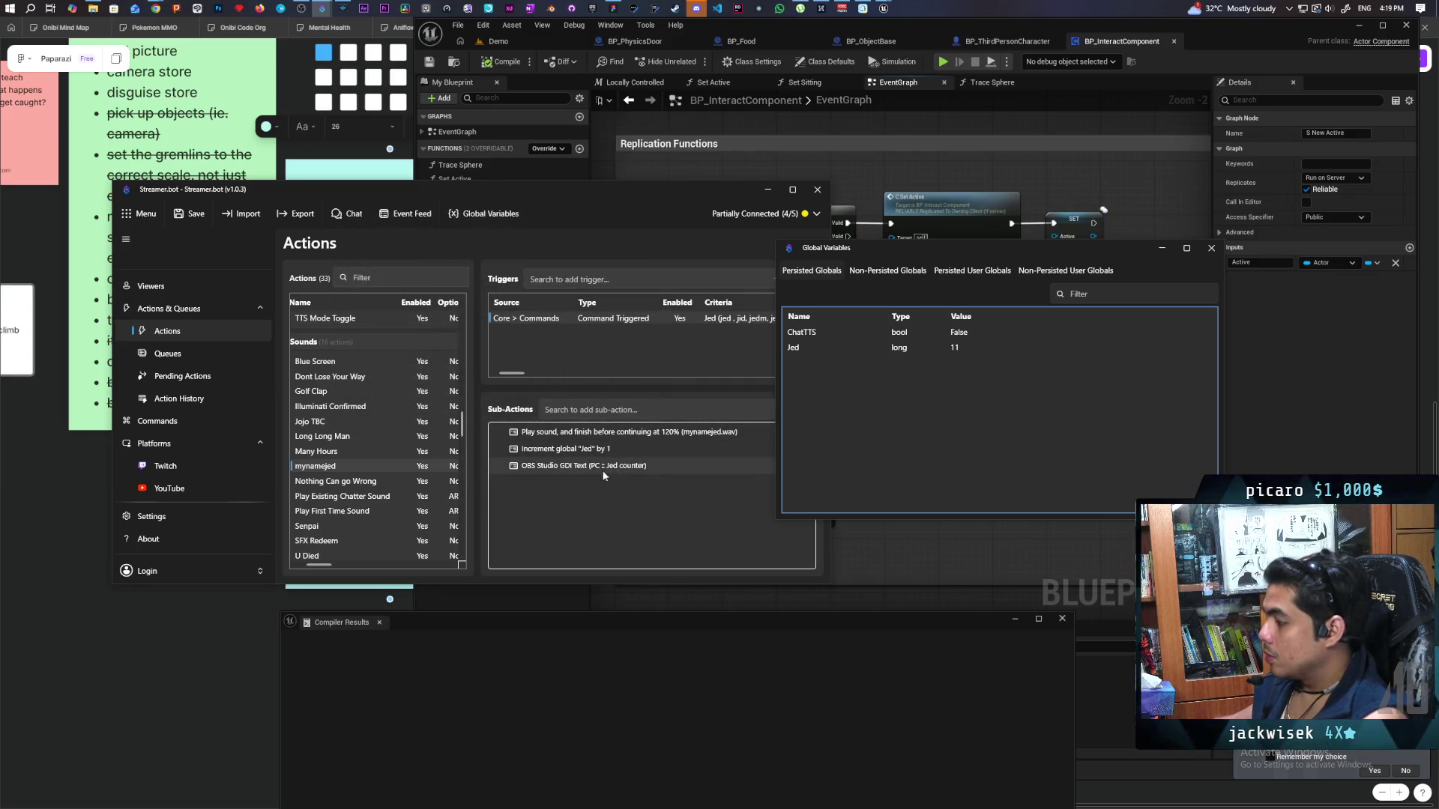
pyautogui.click(196, 215)
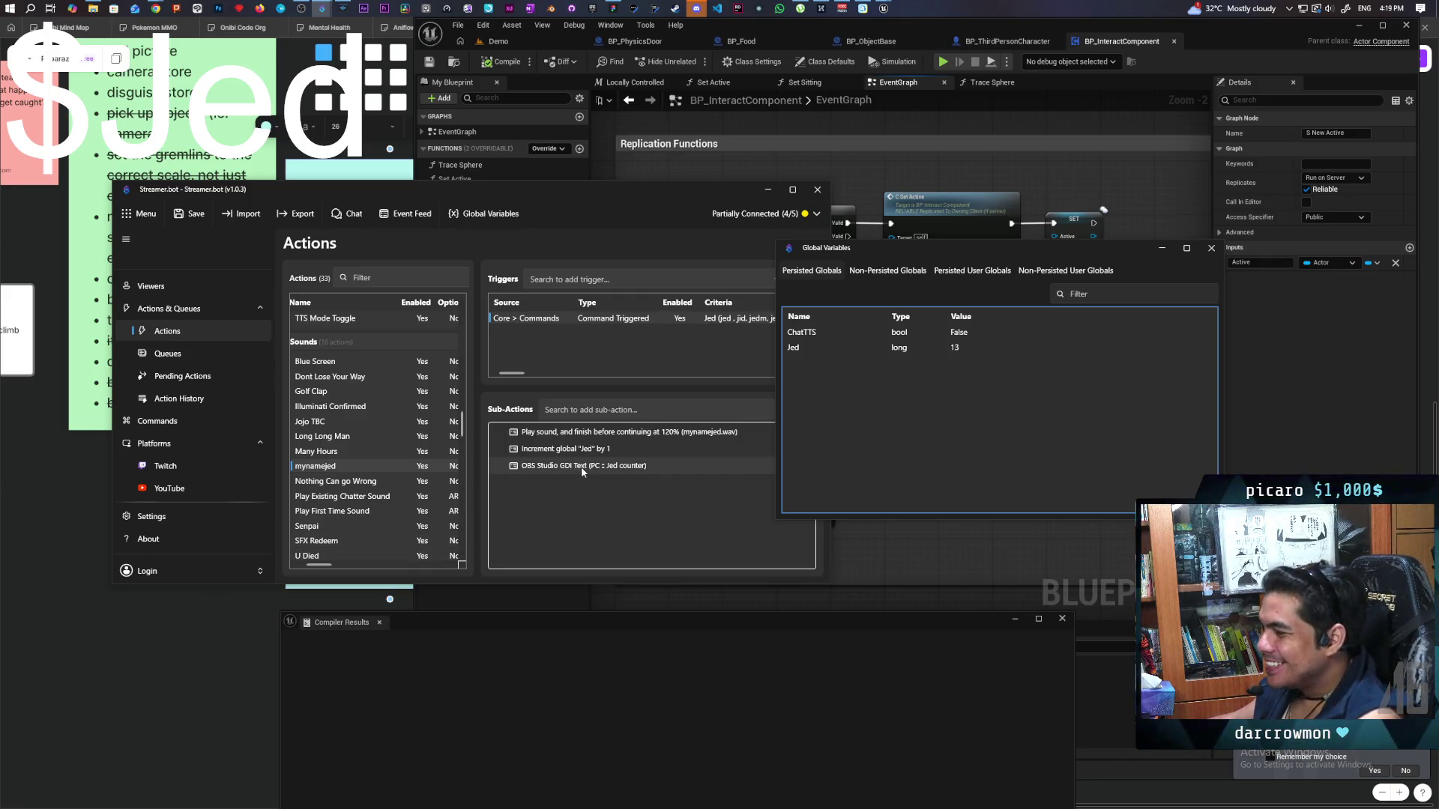
# Select the 'Increment global Jed by 1' sub-action row.
pyautogui.click(577, 448)
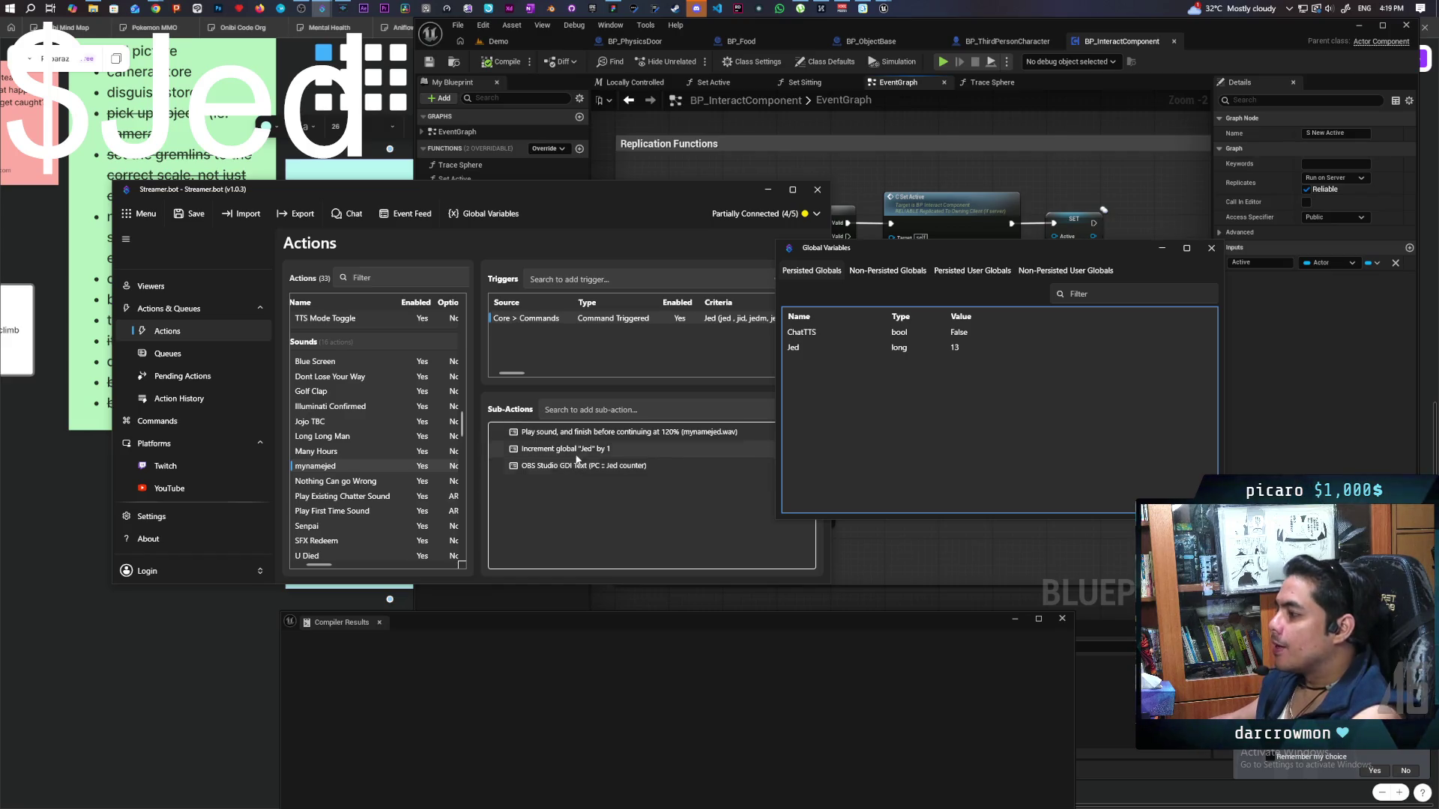
# Add a Core > Globals > Global (Get) sub-action from the Sub-Actions list.
pyautogui.rightClick(558, 501)
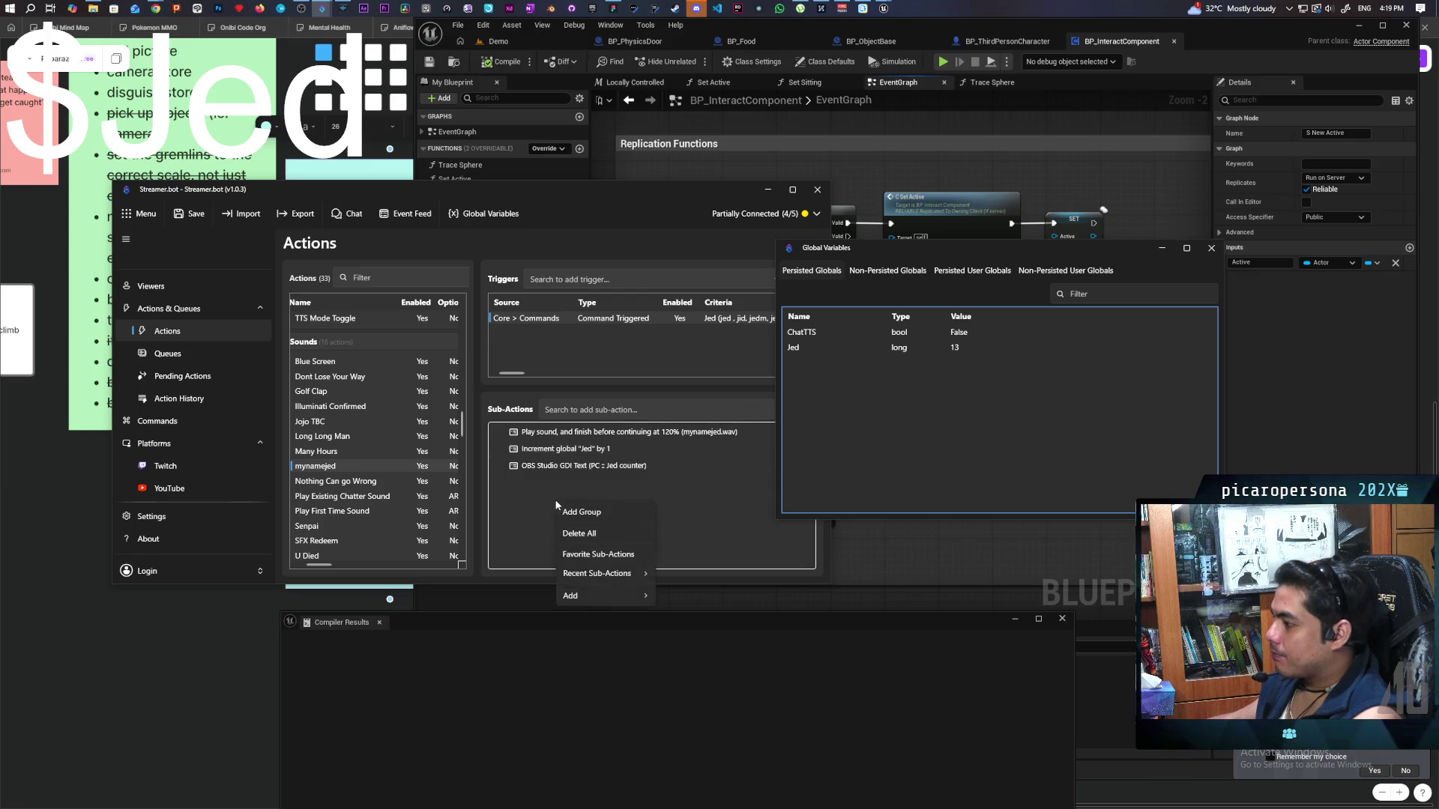
pyautogui.moveTo(623, 591)
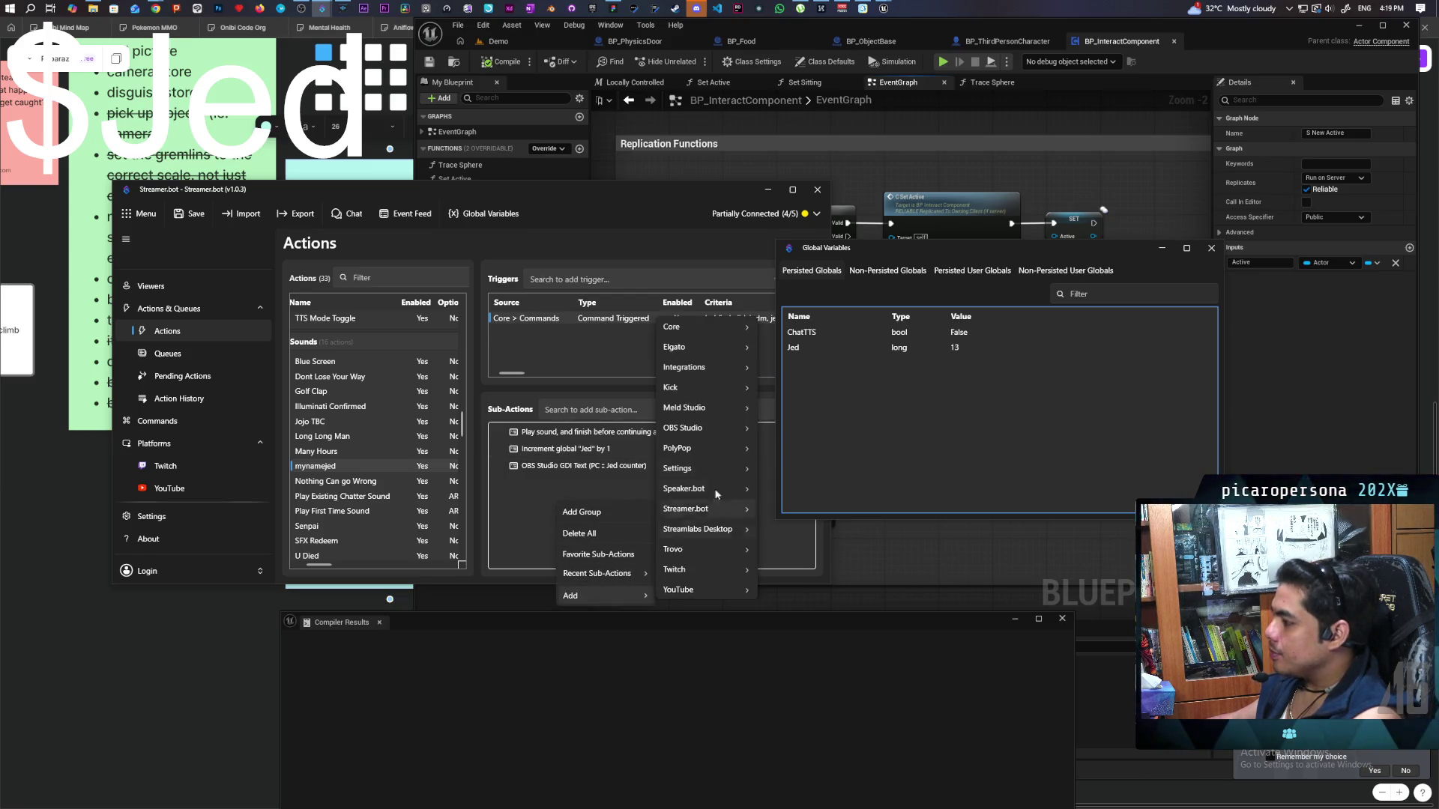
pyautogui.moveTo(726, 325)
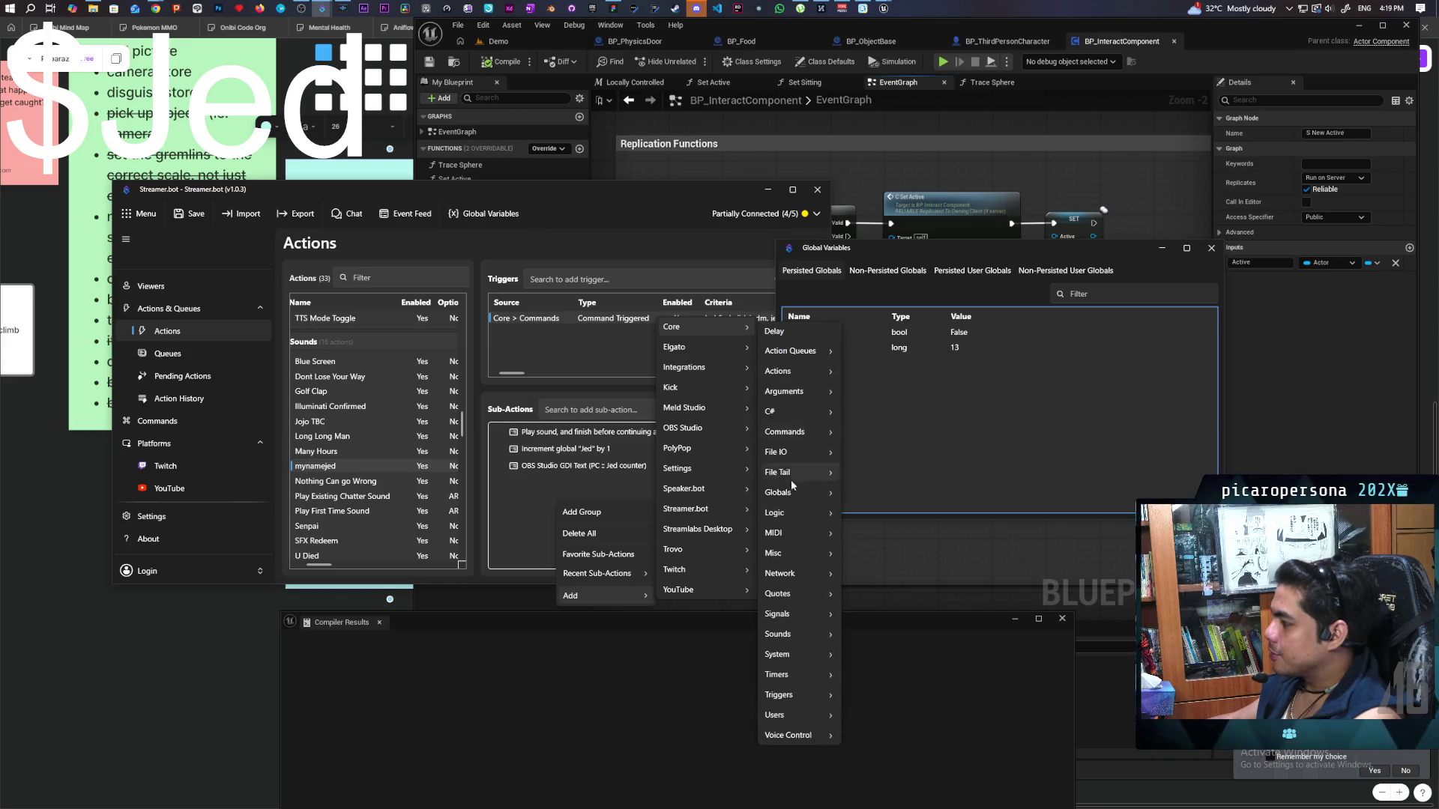
pyautogui.moveTo(807, 530)
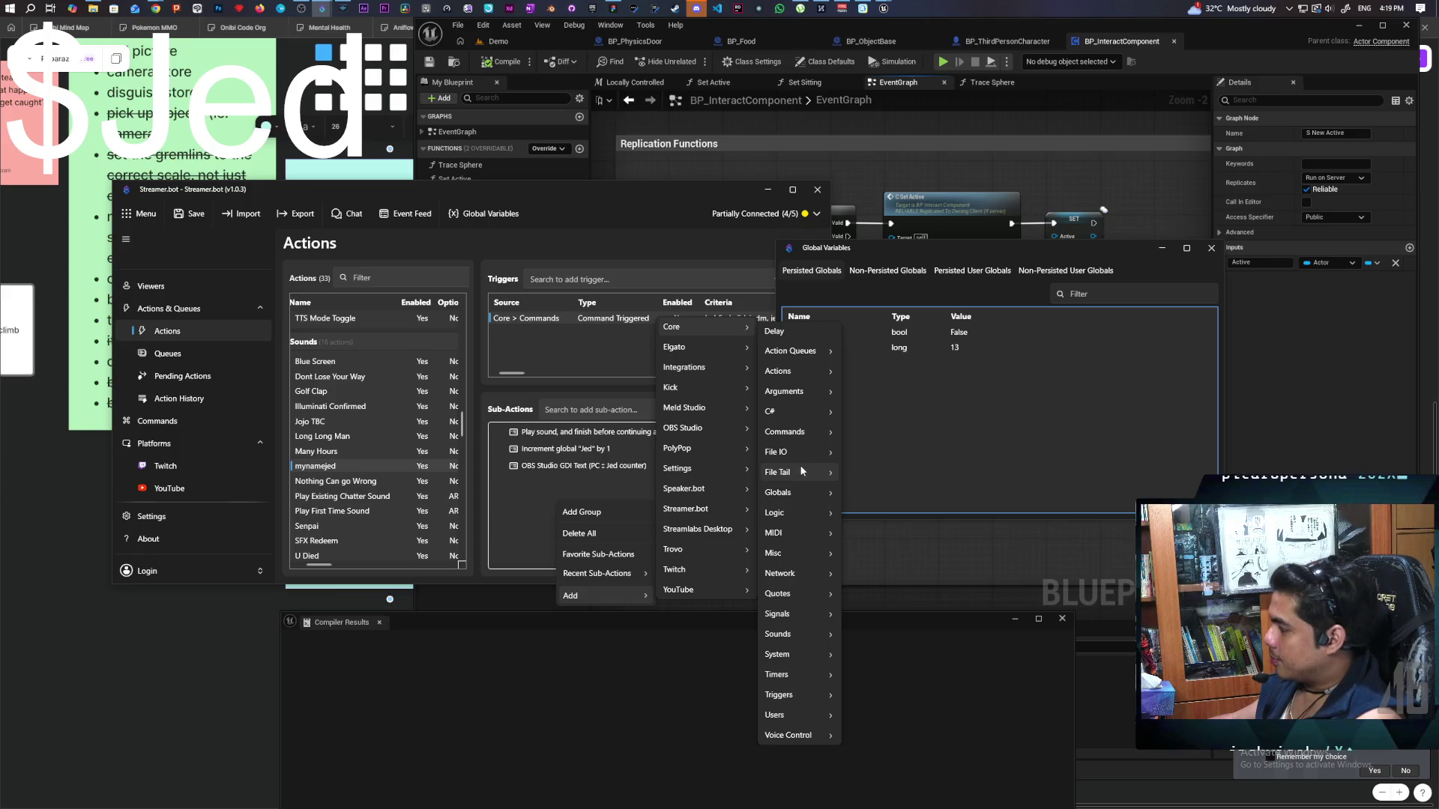
pyautogui.moveTo(804, 412)
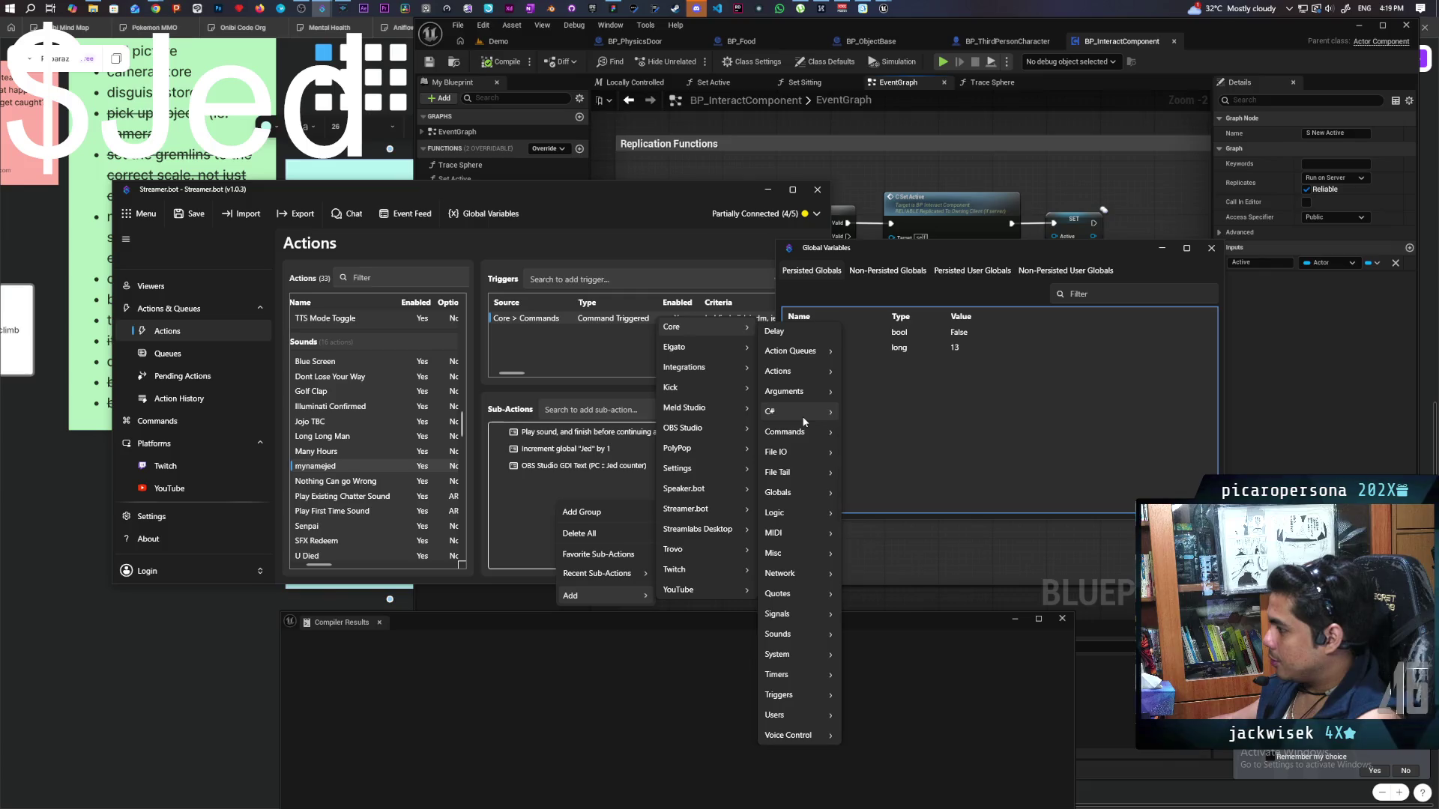
pyautogui.moveTo(799, 493)
pyautogui.click(897, 534)
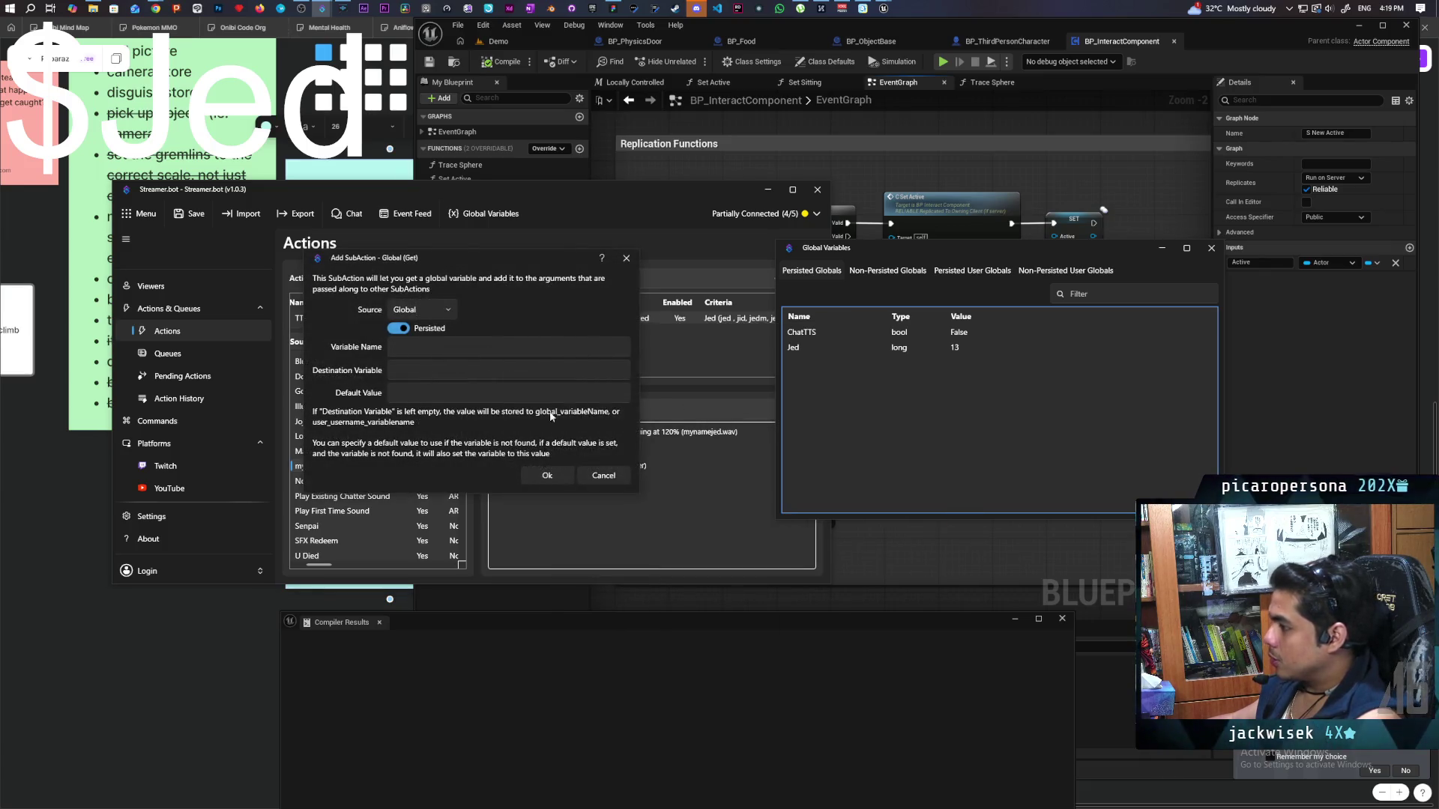
# Create the Global (Get) sub-action reading Jed into $Jed and save the action.
pyautogui.click(453, 347)
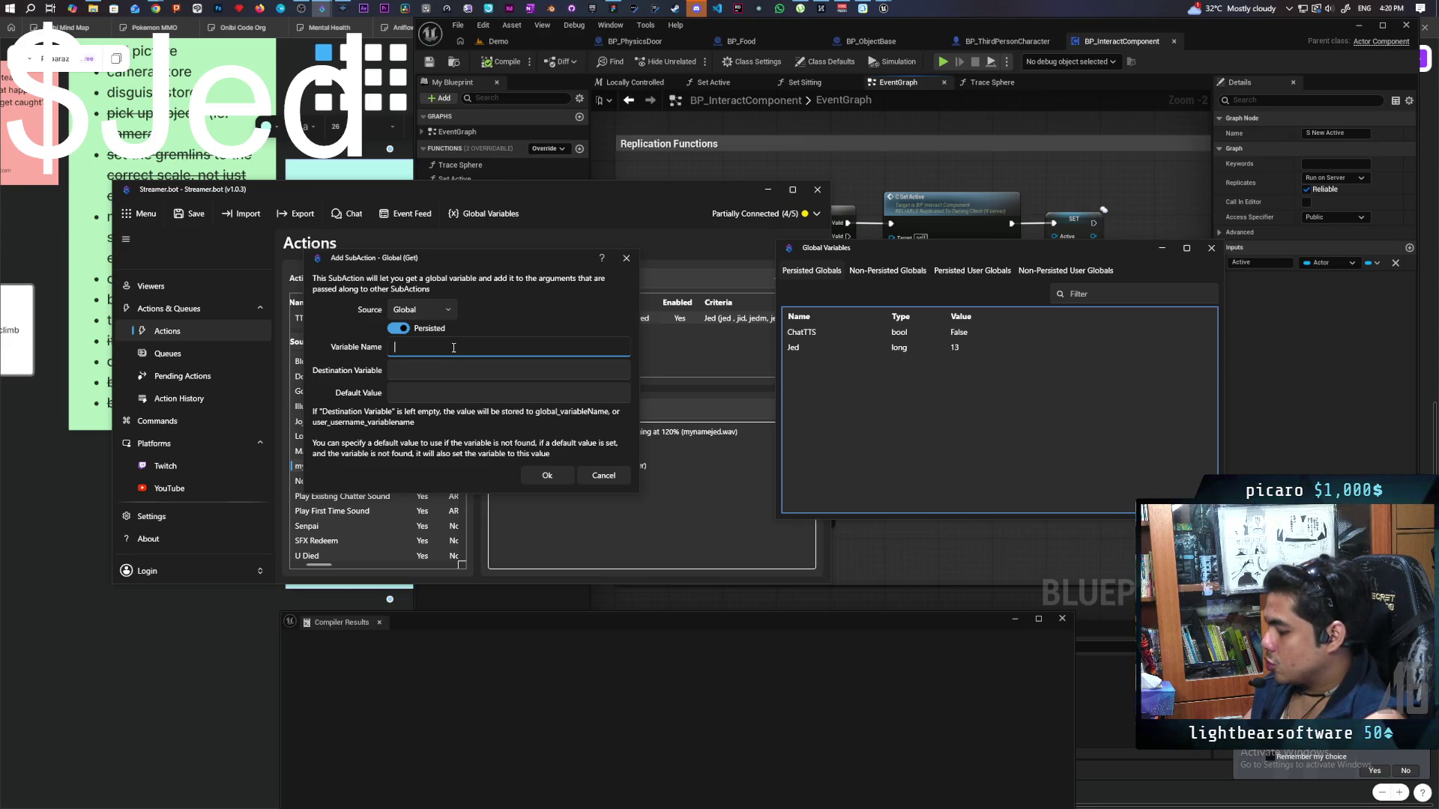
pyautogui.write('Jed')
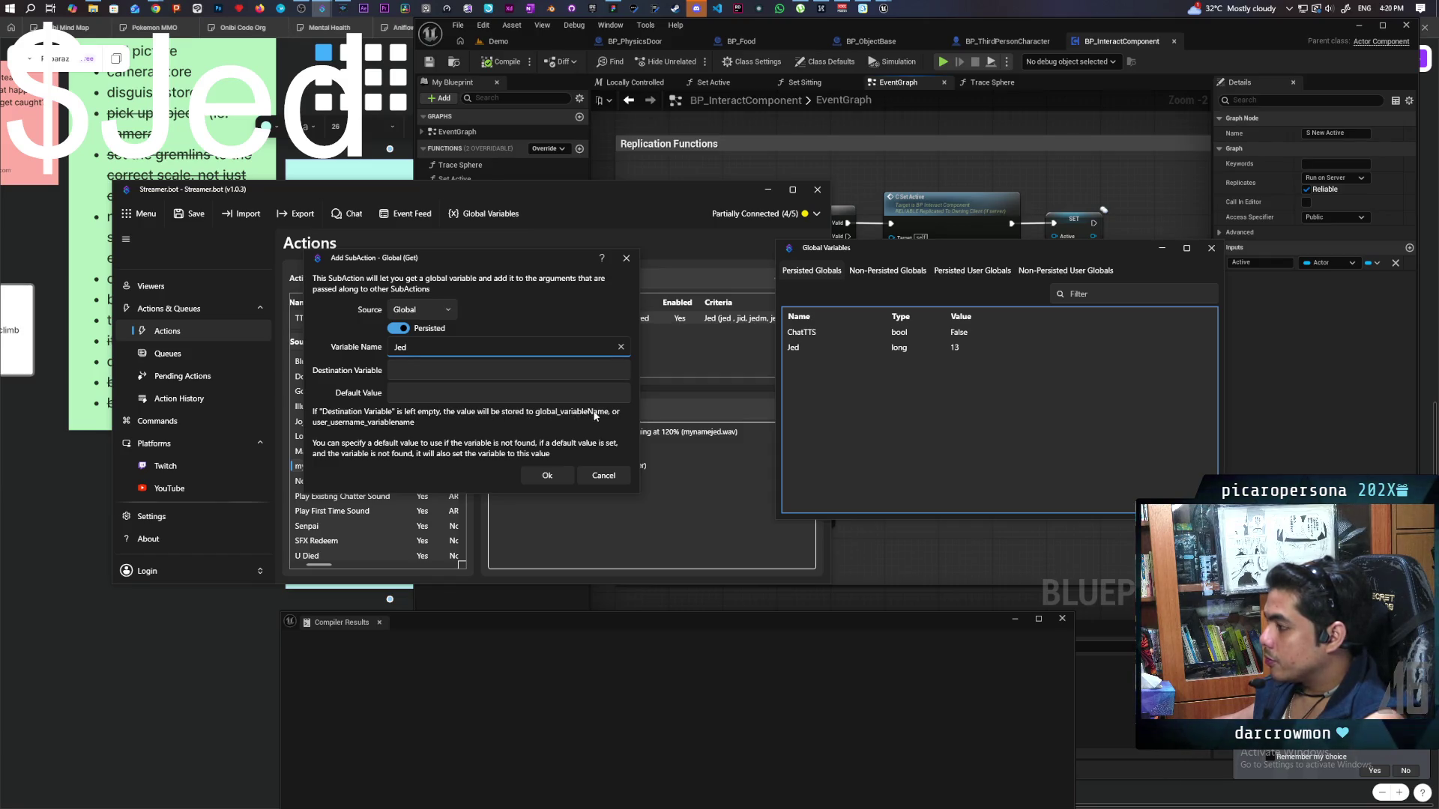
pyautogui.click(420, 371)
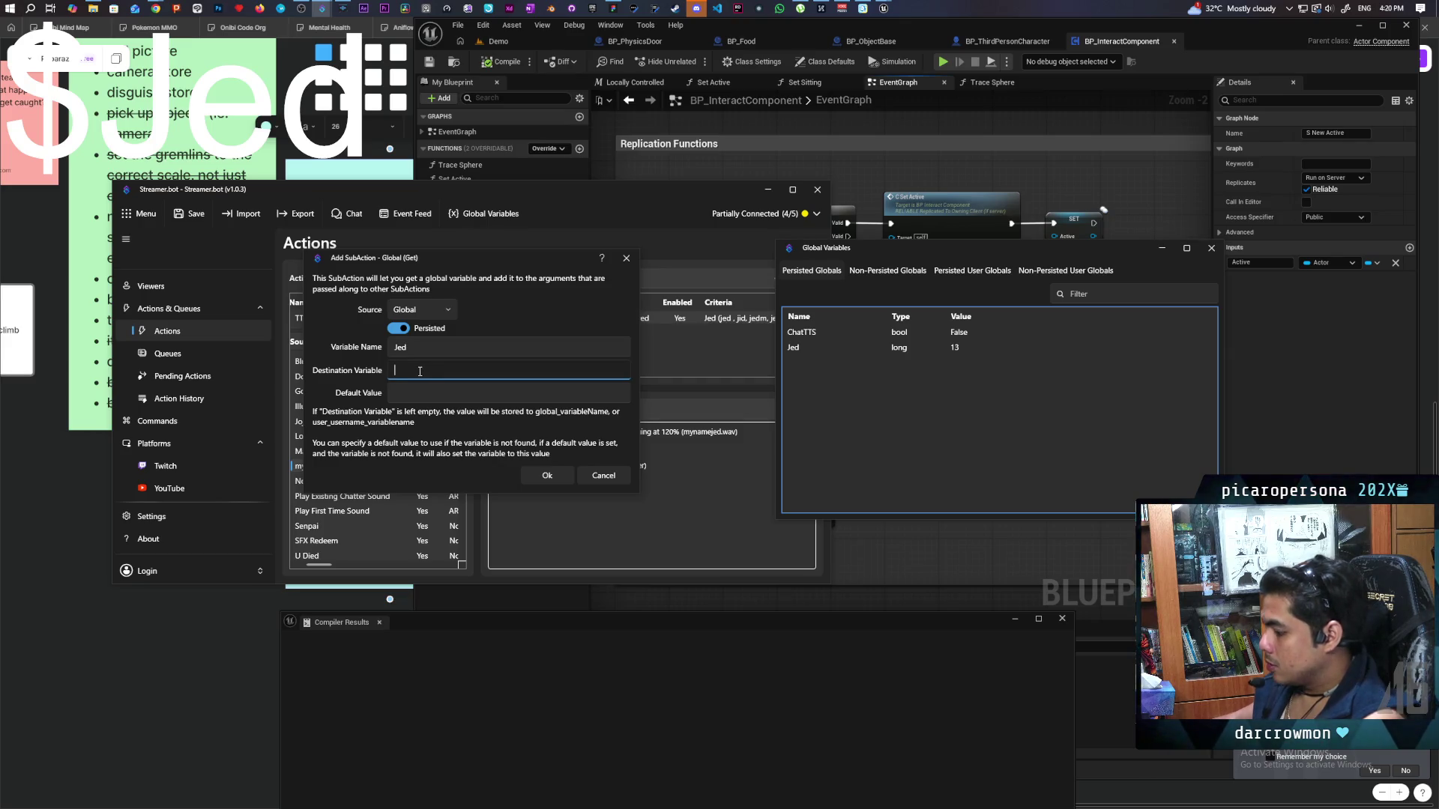
pyautogui.write('$Jed')
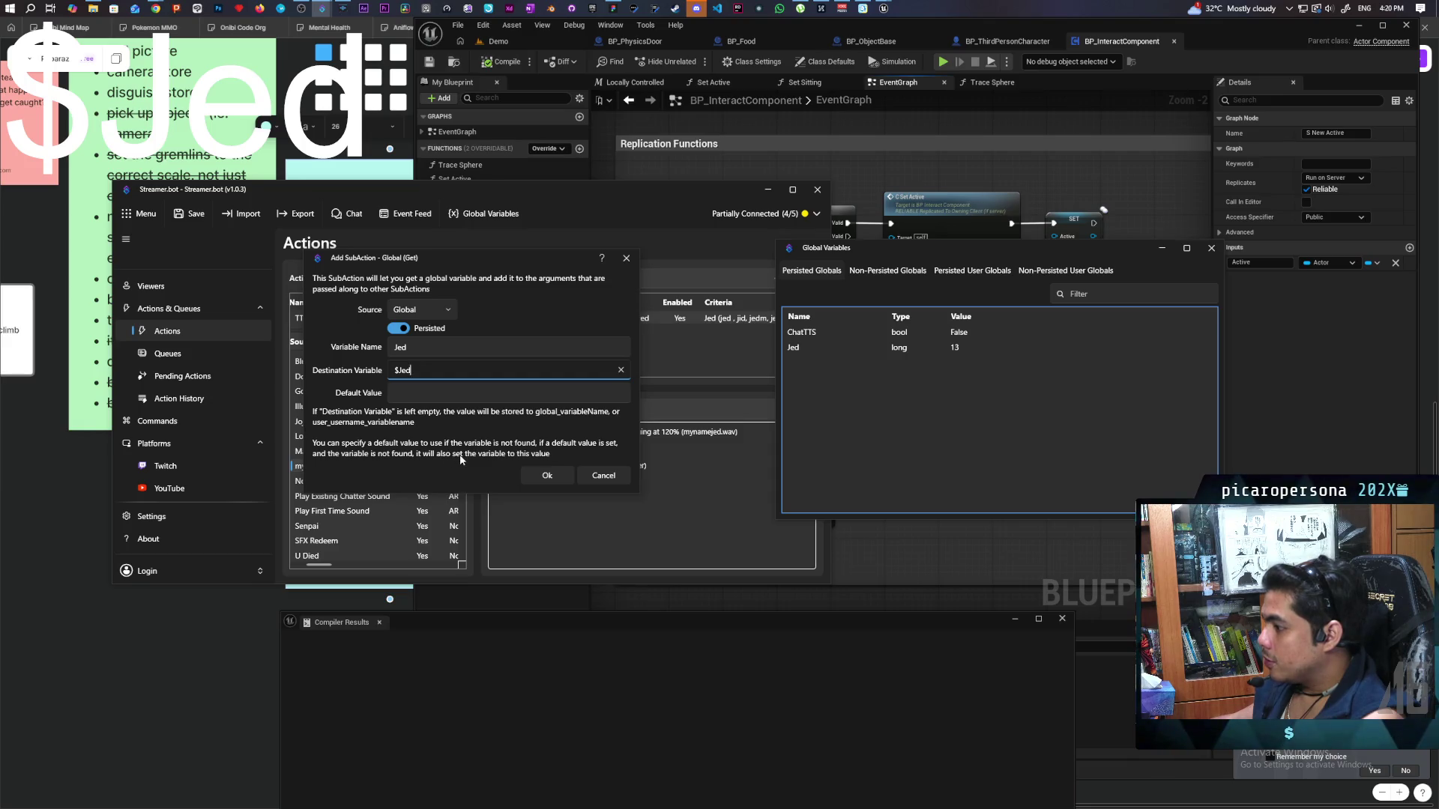
pyautogui.click(550, 476)
pyautogui.click(192, 214)
# Move the Get global Jed step above the OBS GDI Text step and save.
pyautogui.moveTo(591, 484); pyautogui.dragTo(592, 457)
pyautogui.click(192, 214)
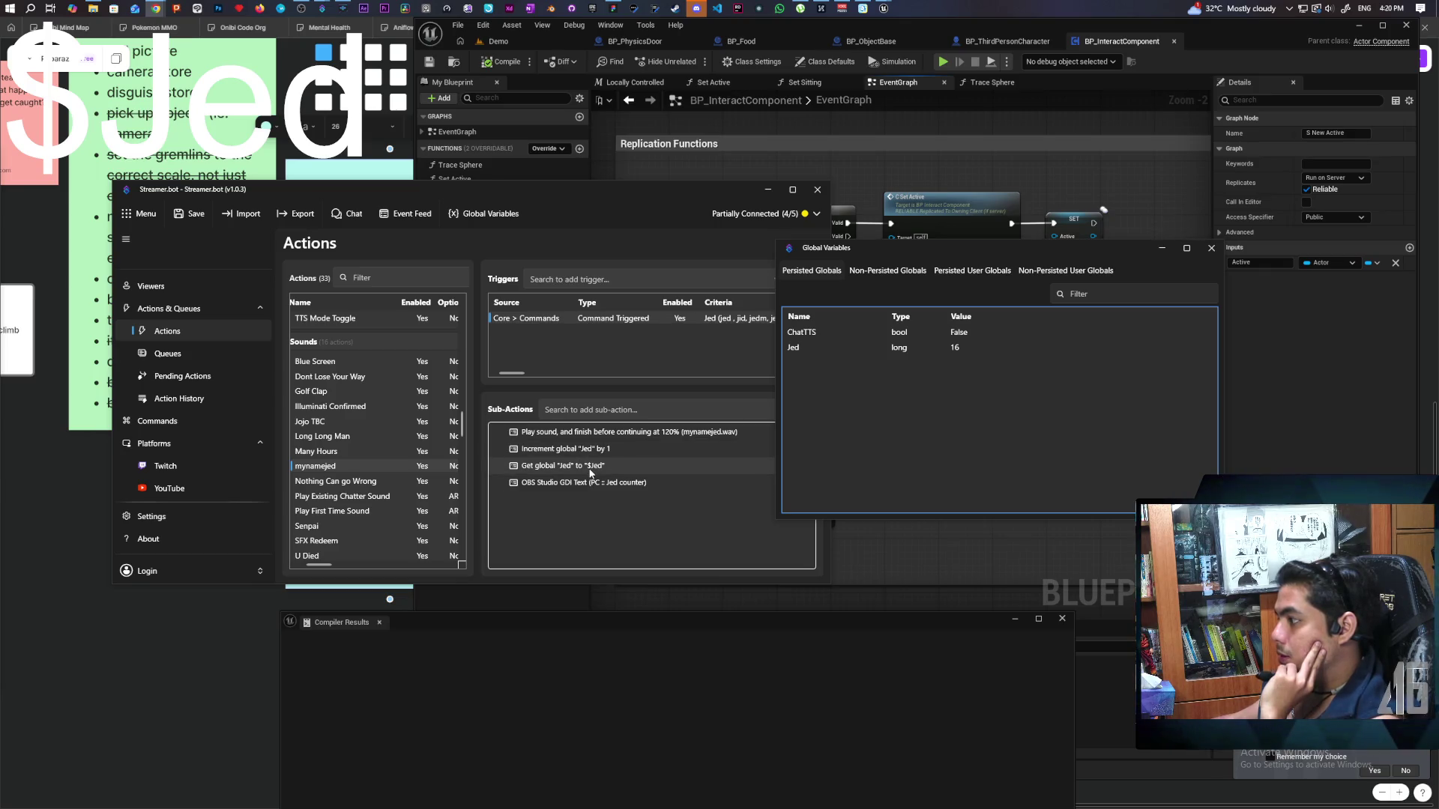
pyautogui.doubleClick(589, 466)
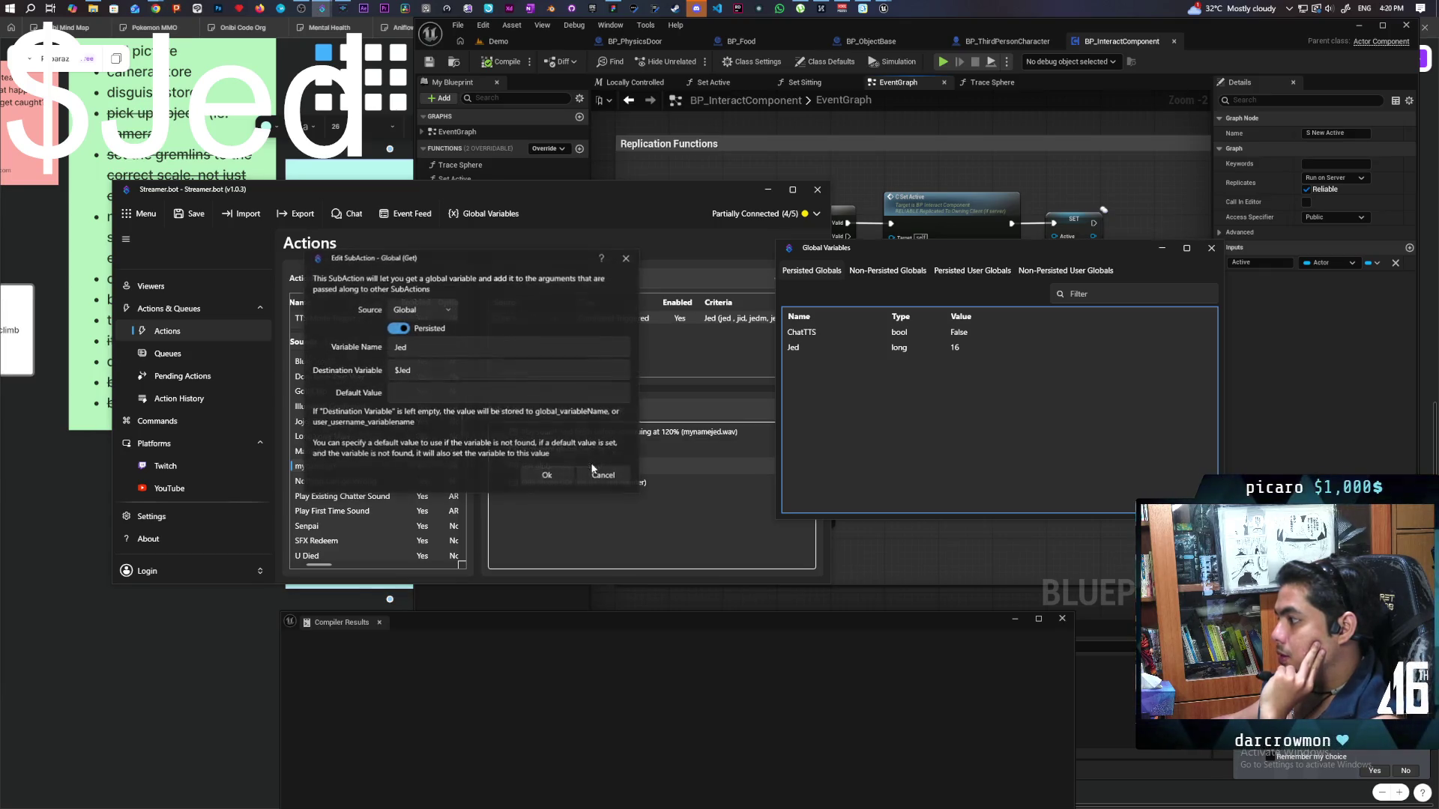
# Change the Get global sub-action's destination variable to %Jed%.
pyautogui.click(436, 367)
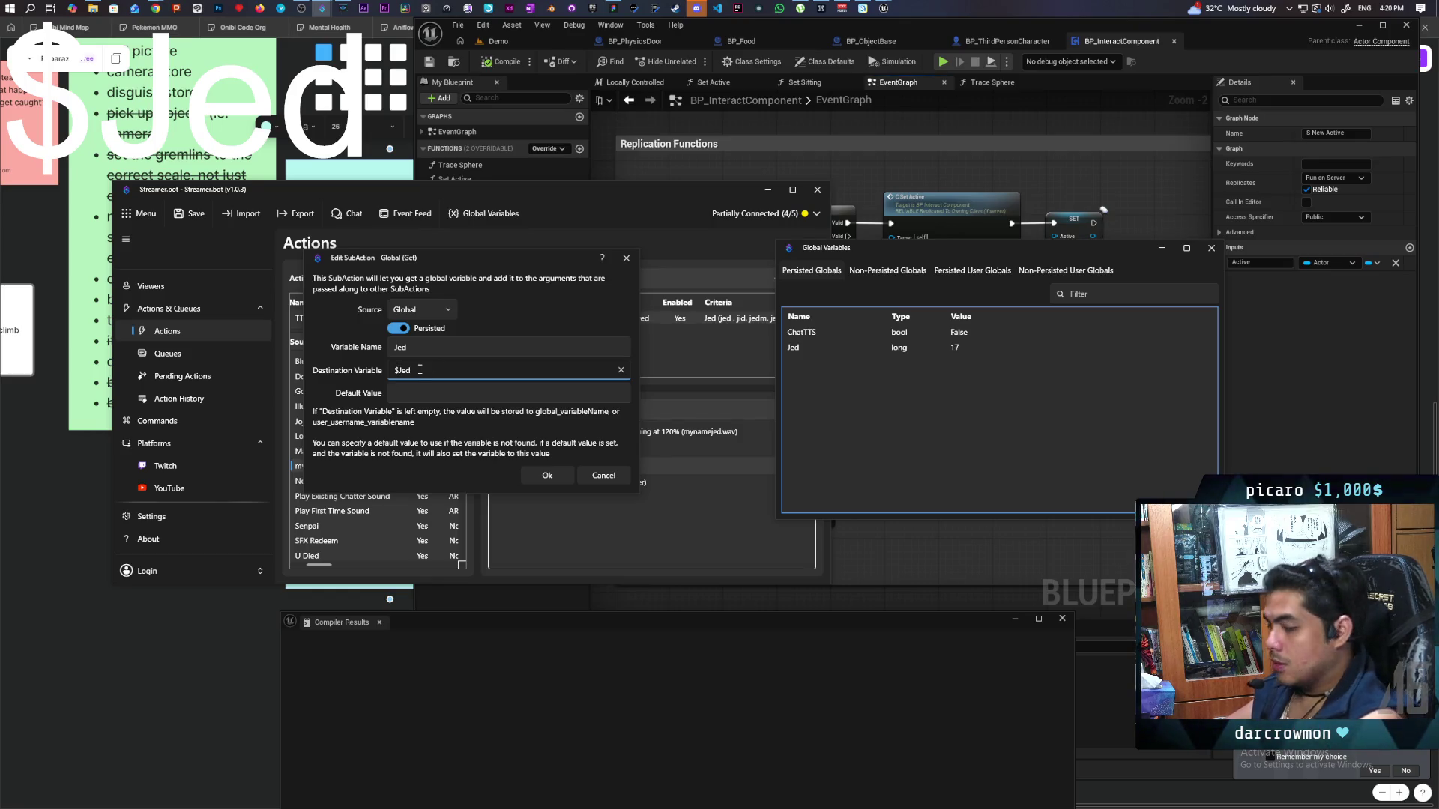
pyautogui.write('%Jed')
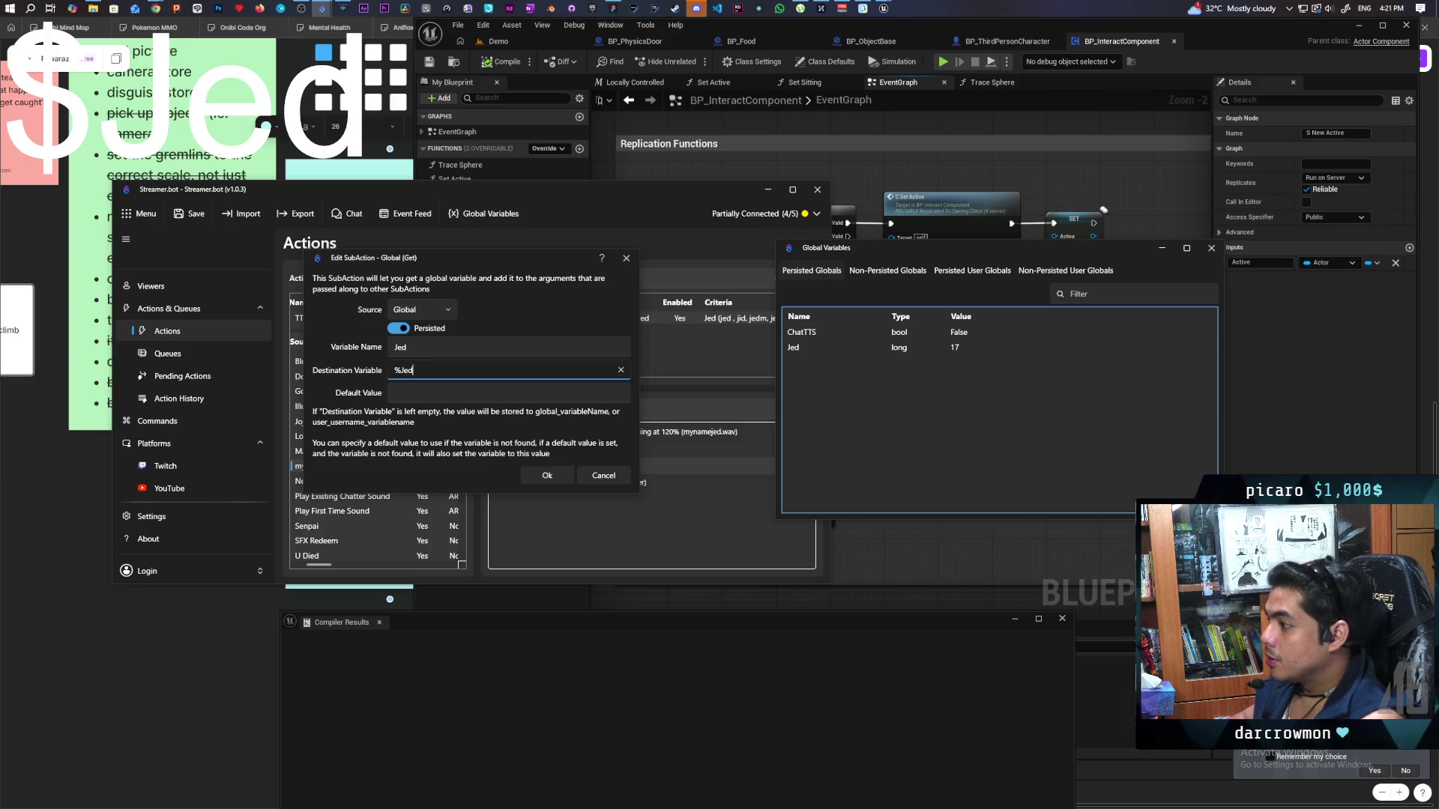
pyautogui.write('%')
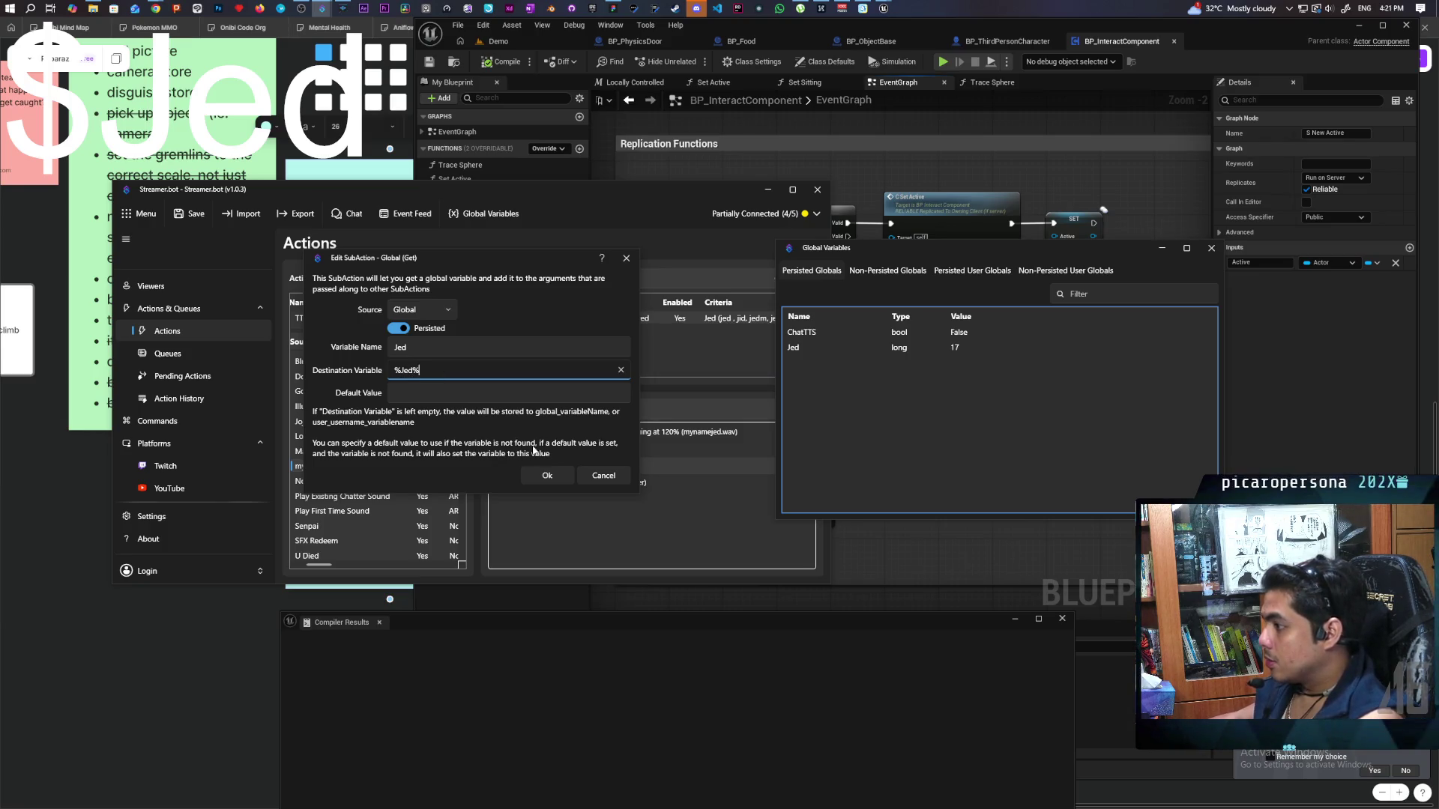
pyautogui.click(547, 475)
# Set the GDI Text sub-action's text to %Jed%, then reopen the Get global step.
pyautogui.doubleClick(565, 483)
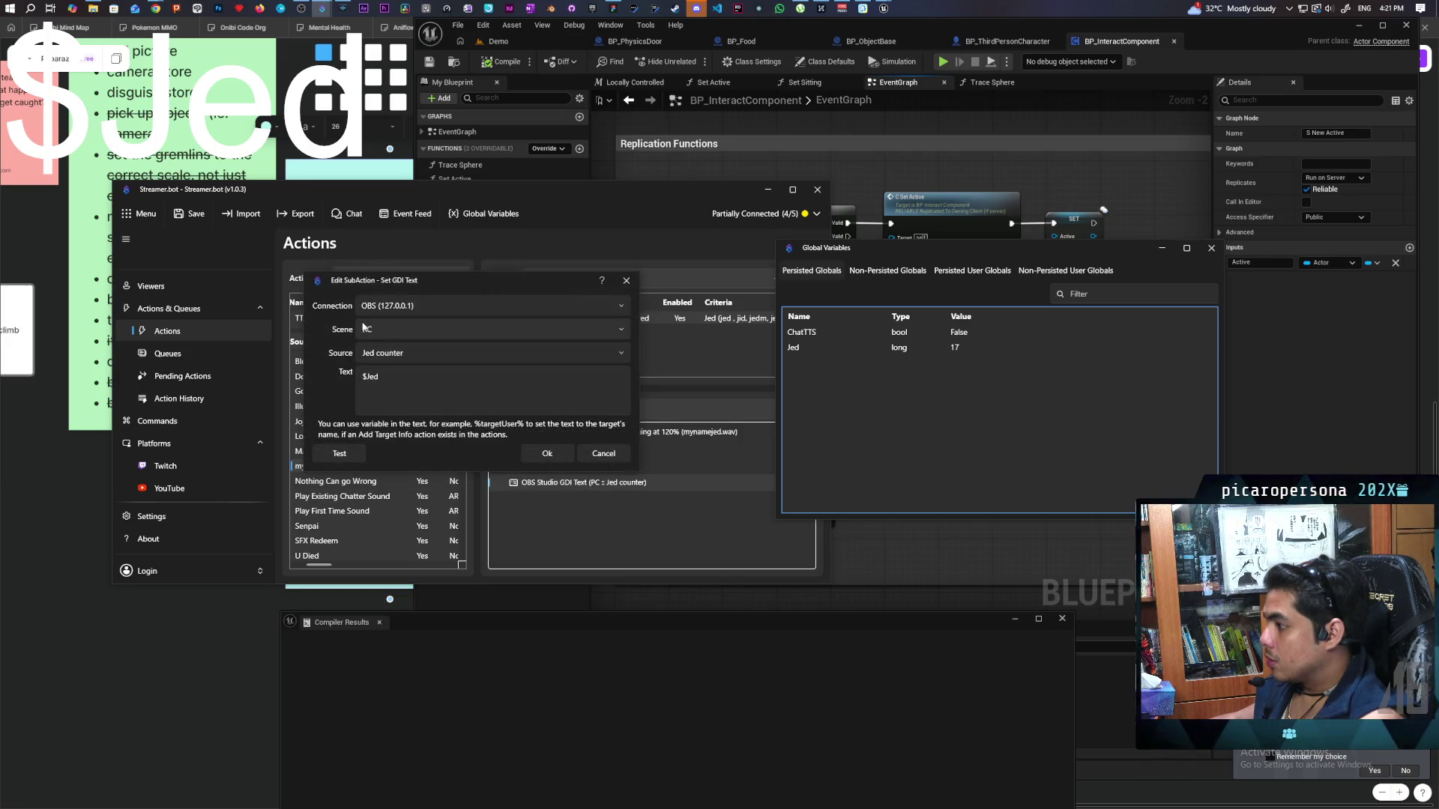
pyautogui.click(365, 375)
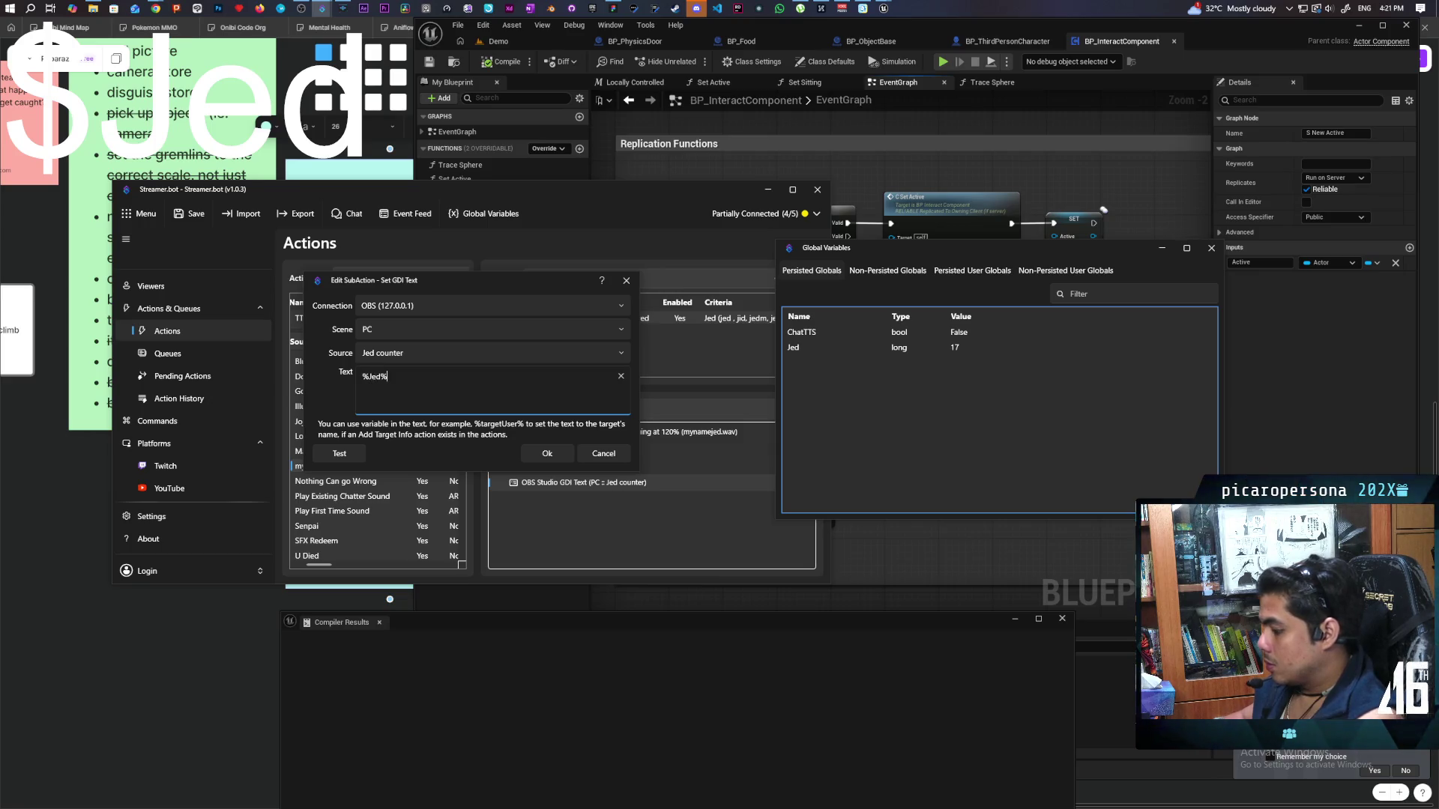
pyautogui.click(529, 453)
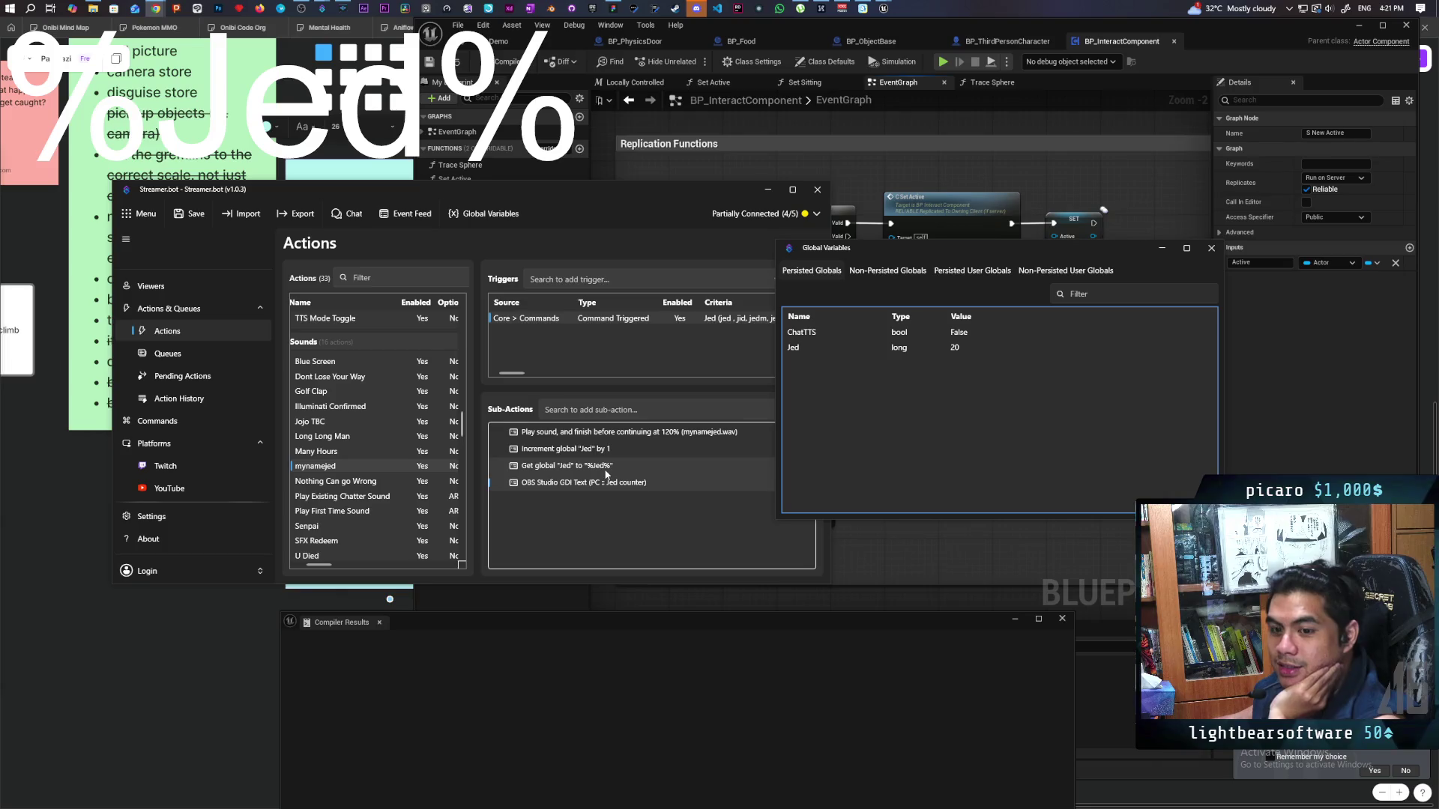
pyautogui.doubleClick(607, 466)
pyautogui.moveTo(517, 258); pyautogui.dragTo(388, 182)
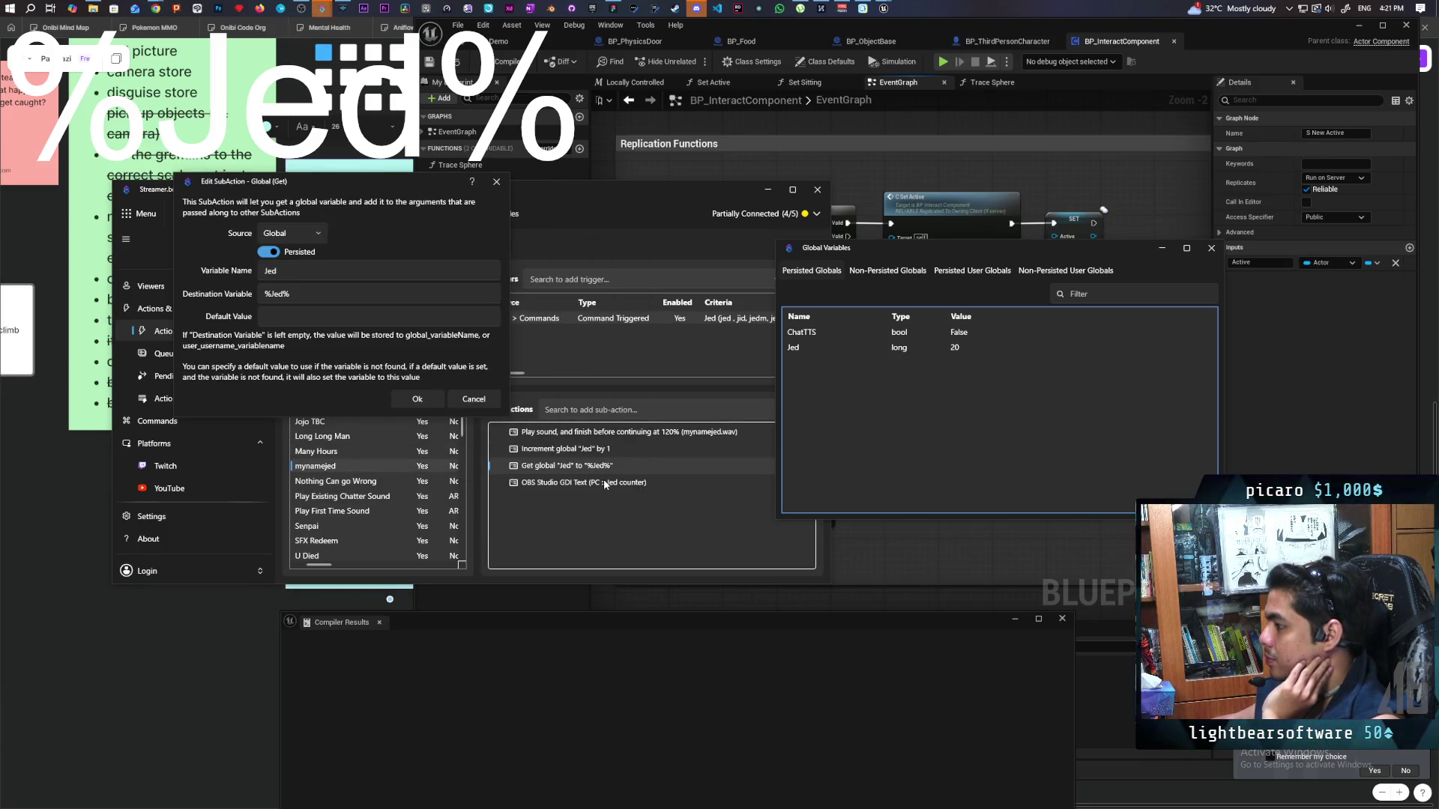